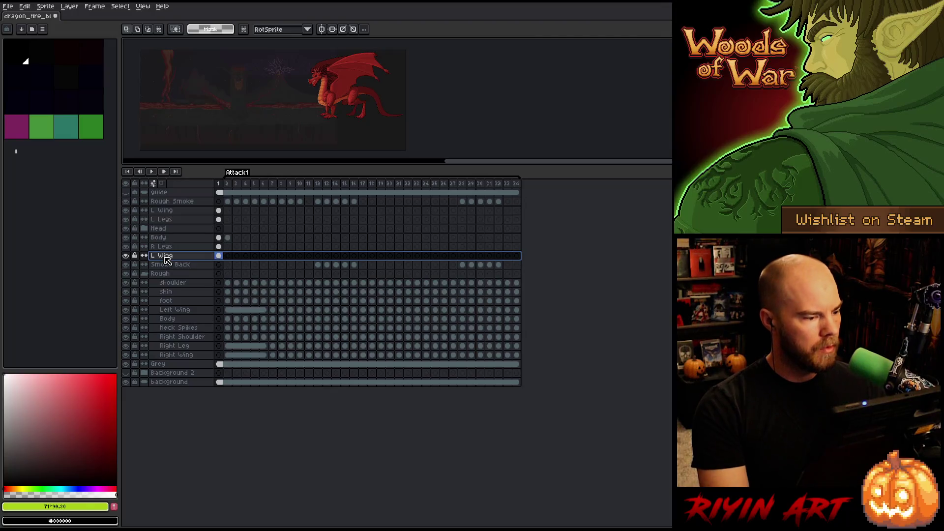
- Rename the Rough Smoke layer to Smoke and save the file
double_click(165, 247)
key(Return)
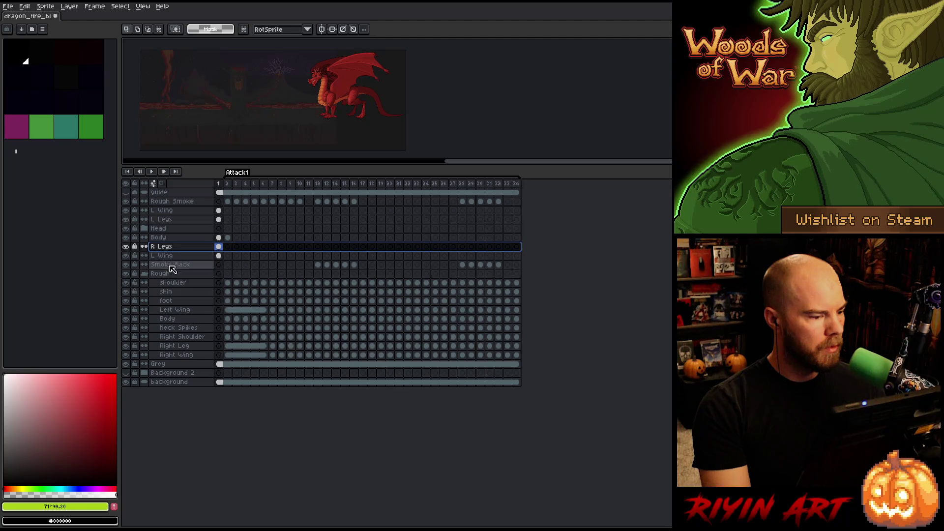
click(170, 268)
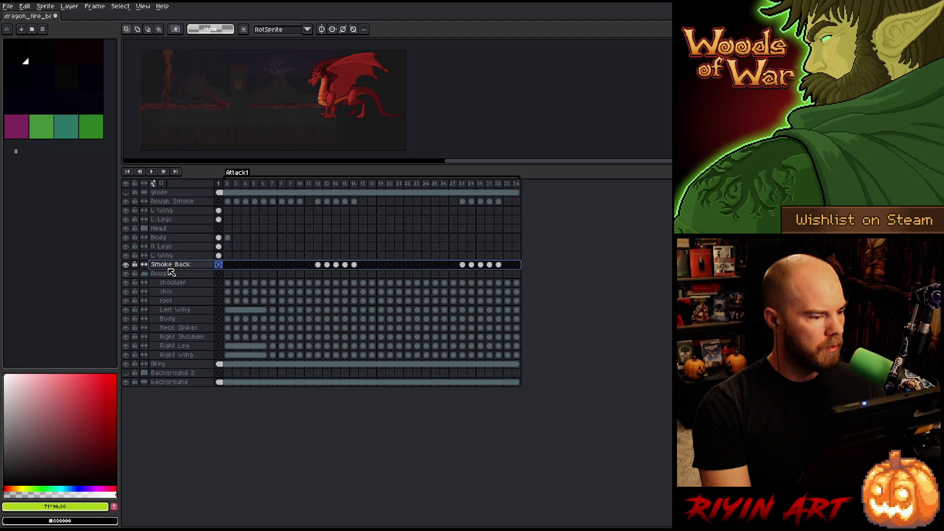
double_click(166, 202)
text(Smoke)
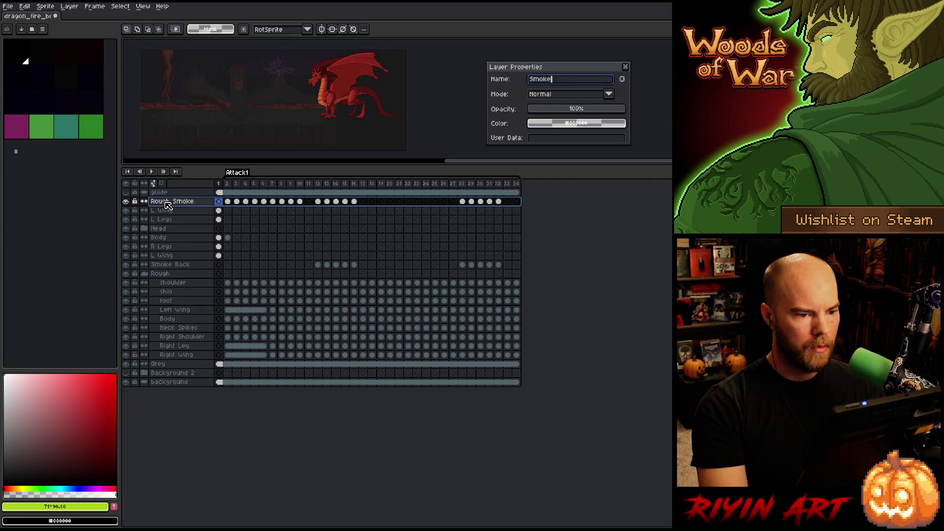
key(Return)
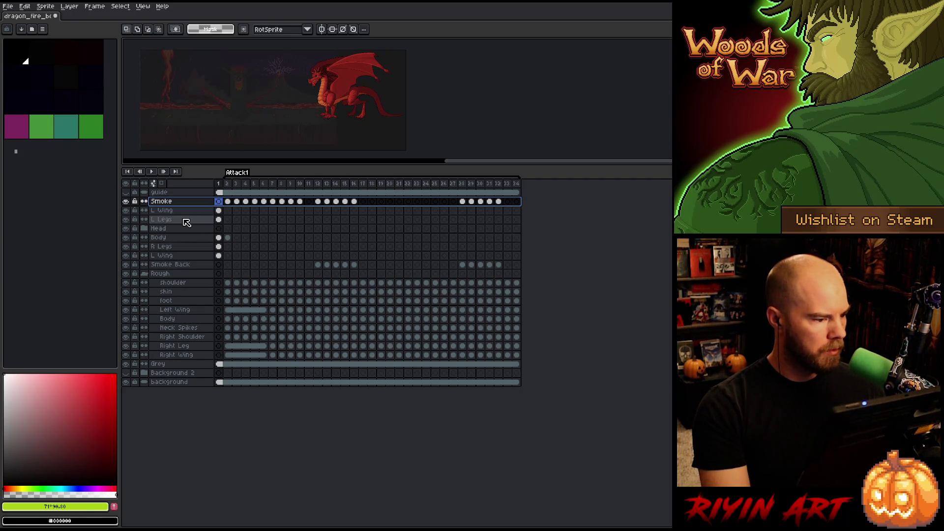
key(ctrl+s)
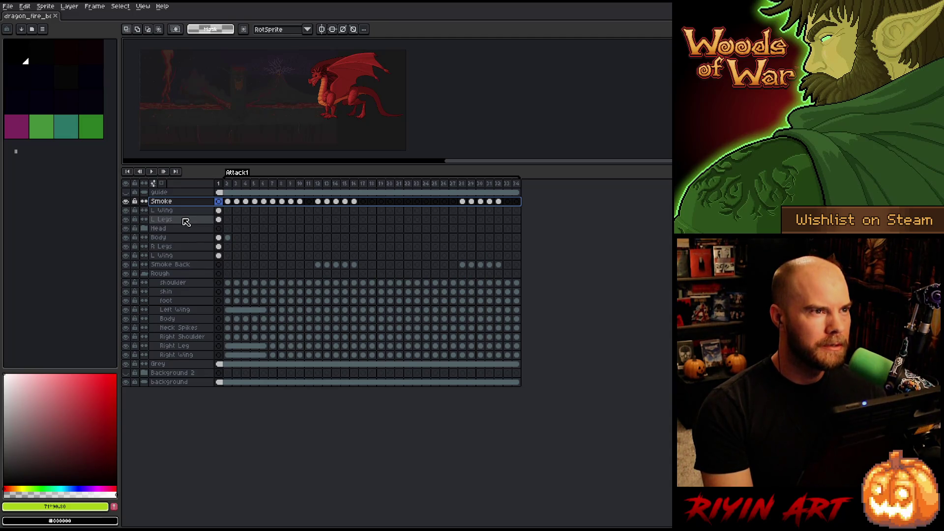
- Rename the guide layer to Guide with a capital G
click(164, 193)
double_click(157, 195)
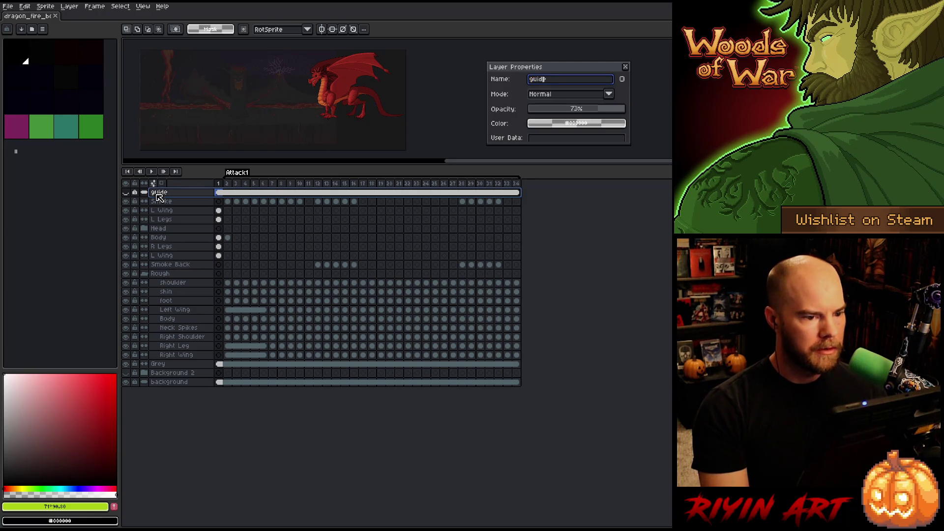
key(Home)
key(Delete)
text(G)
key(Return)
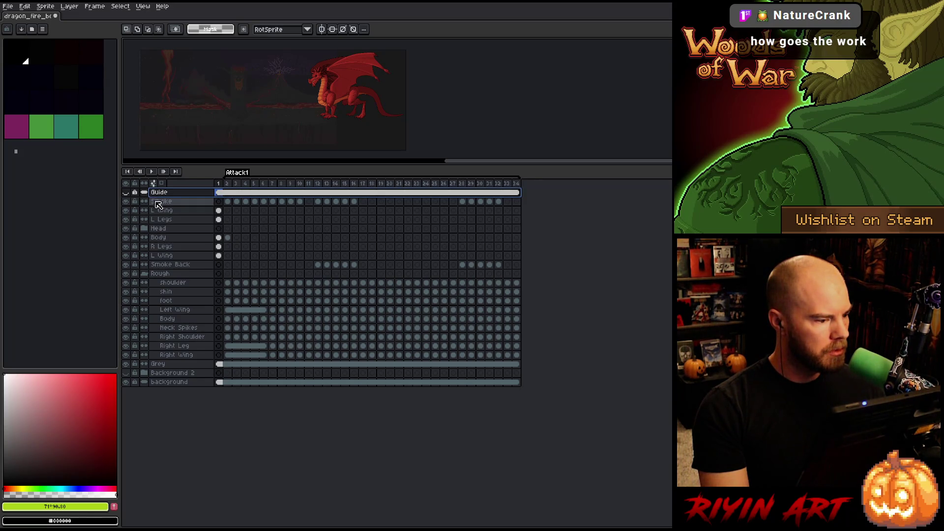
- Check the Background 2 group and Rough group layers, ending on the shoulder layer
click(143, 374)
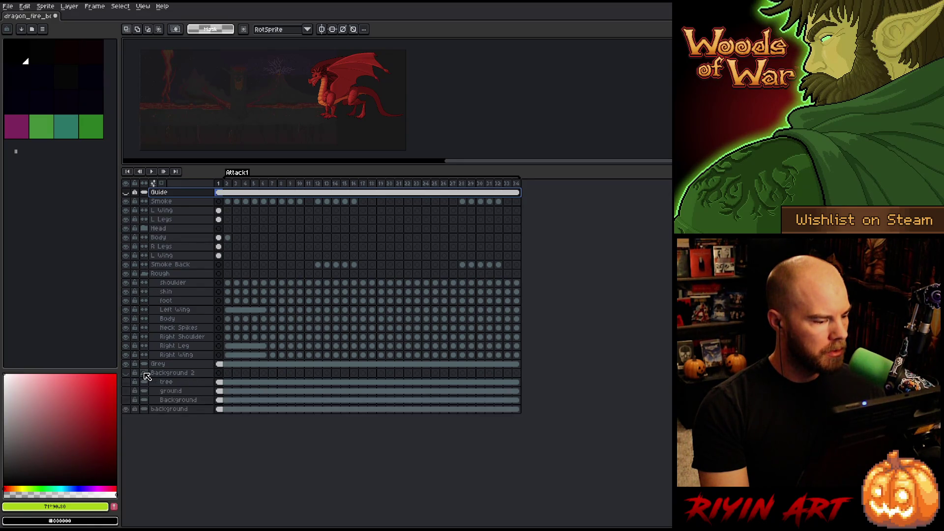
click(145, 373)
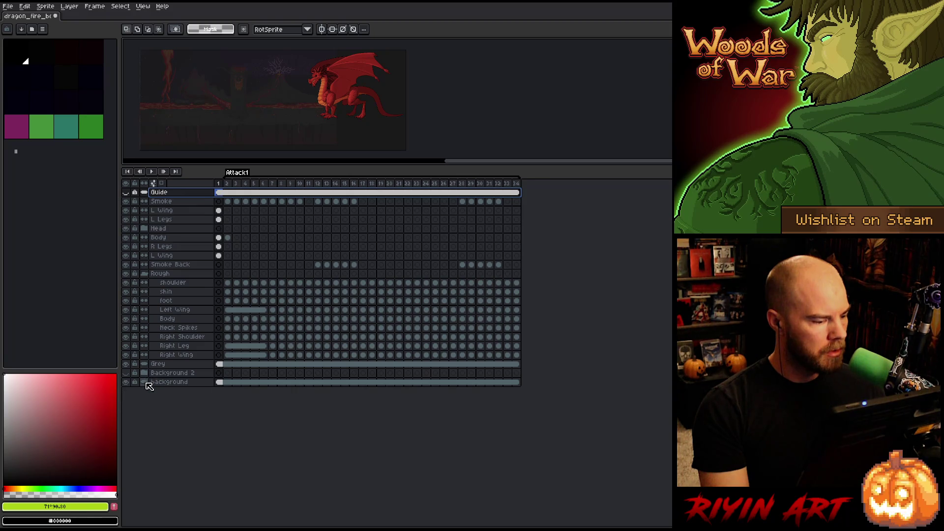
click(170, 357)
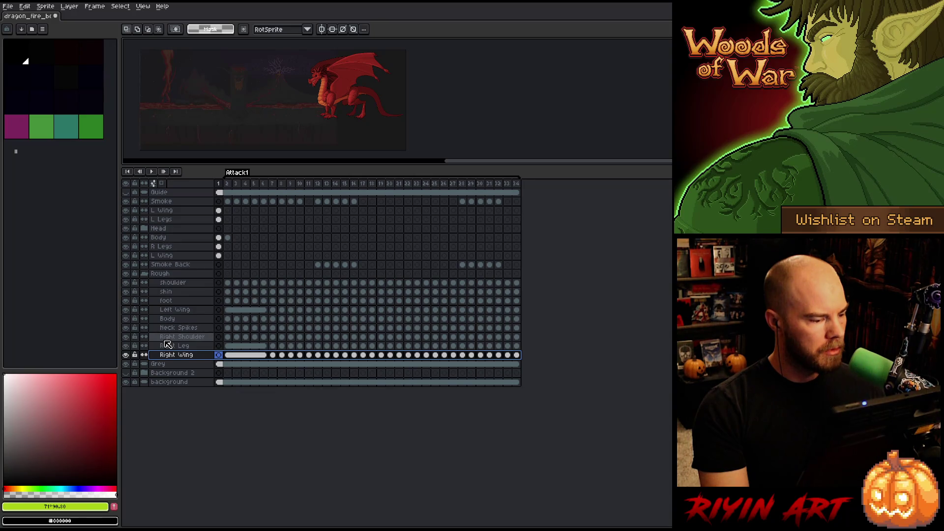
click(172, 282)
click(169, 275)
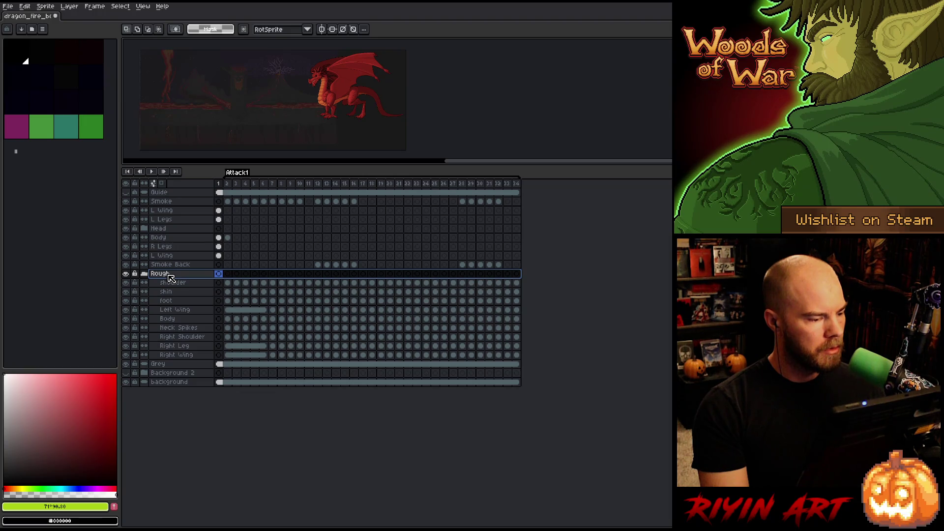
click(168, 284)
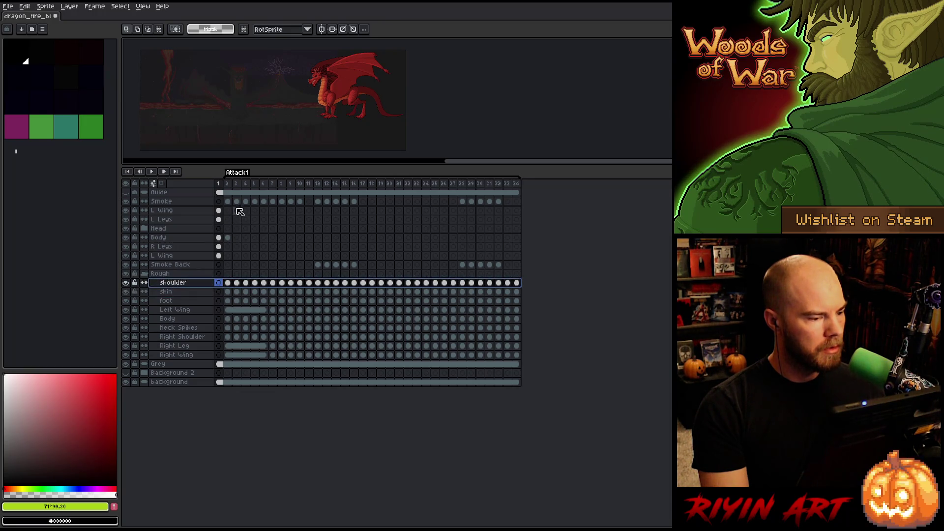
- On frame 4, rename shoulder, Shin and foot to Left Shoulder, Left Shin and Left Foot
click(245, 184)
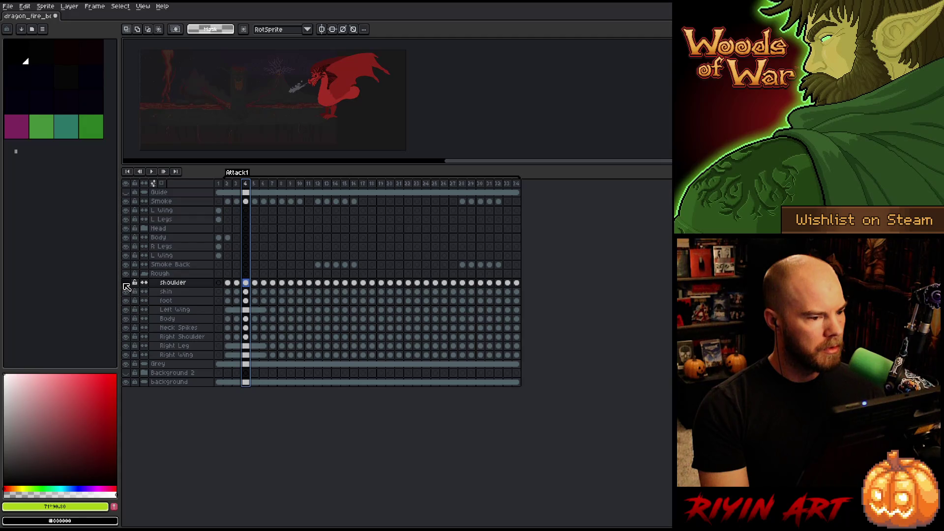
double_click(173, 283)
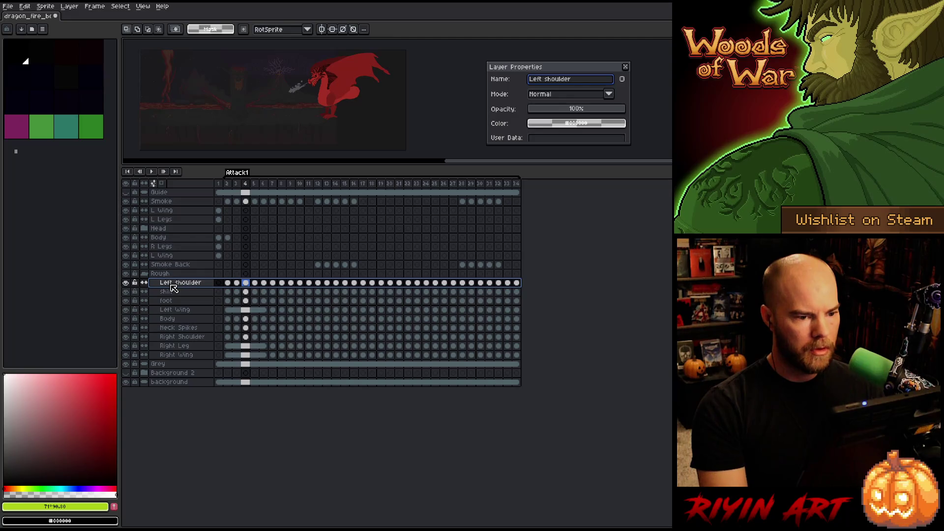
key(Return)
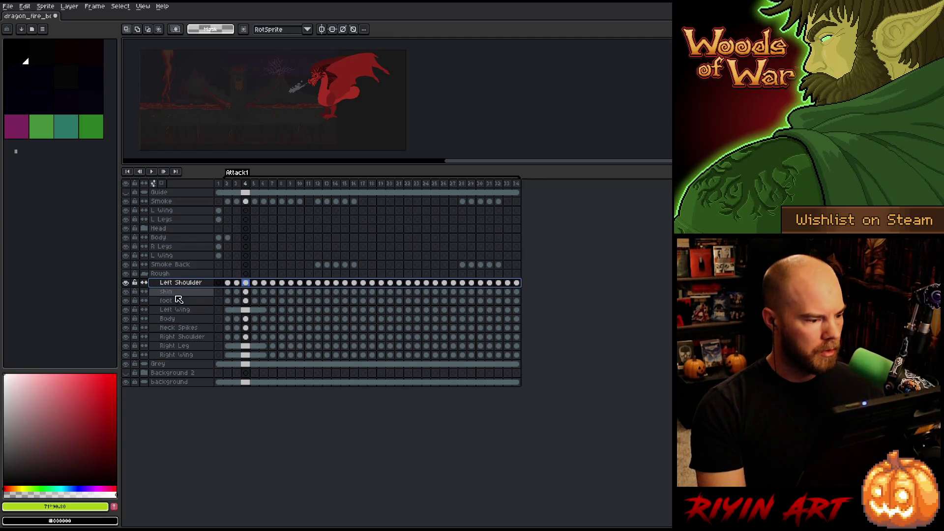
double_click(168, 292)
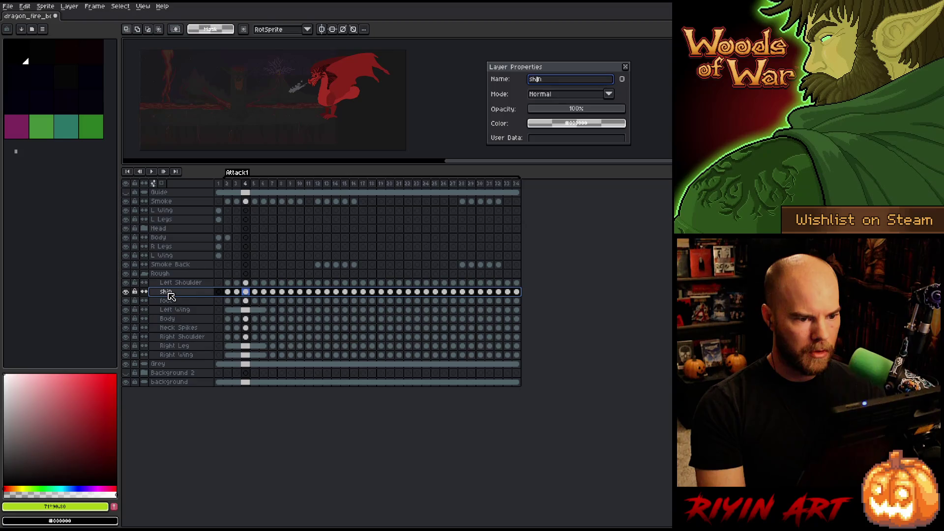
text(Left S)
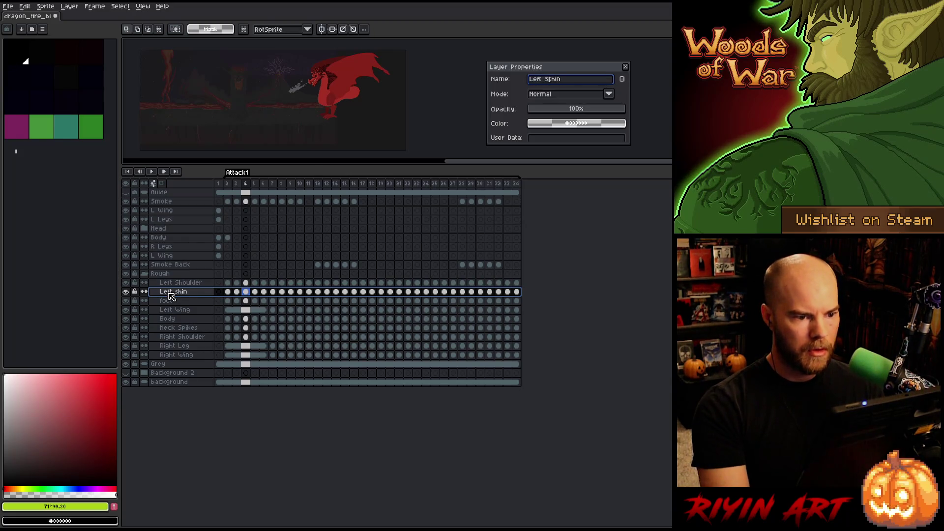
key(Return)
double_click(172, 303)
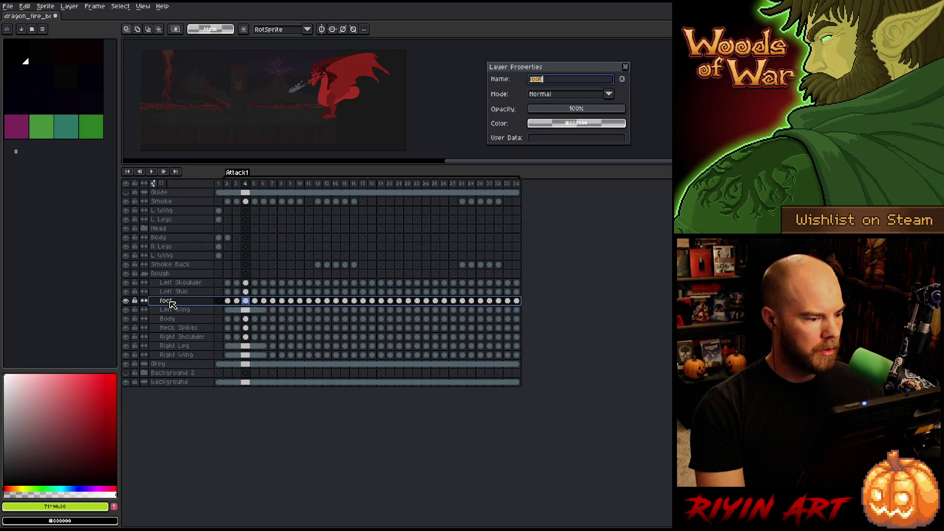
text(Left F)
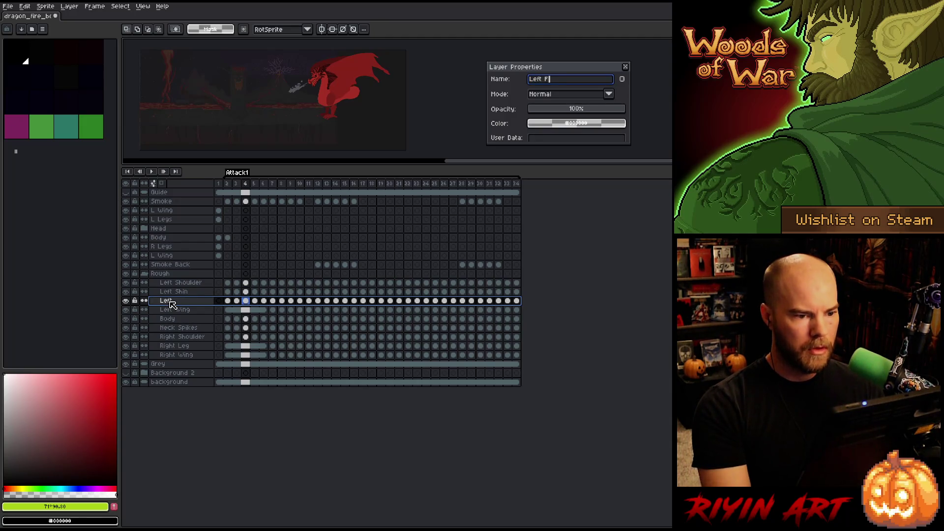
key(Return)
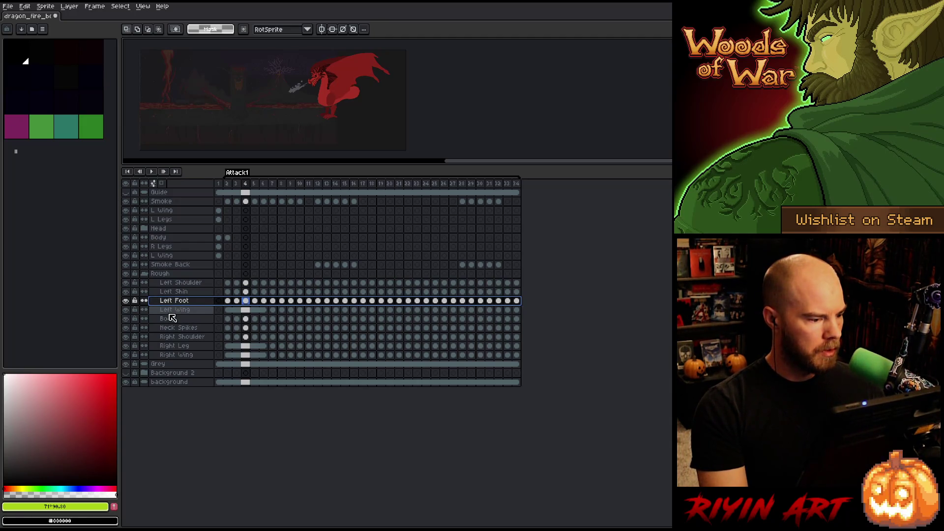
- Review the Body, Neck Spikes, Right Shoulder, Right Leg and Right Wing layers, then save
click(176, 321)
click(177, 329)
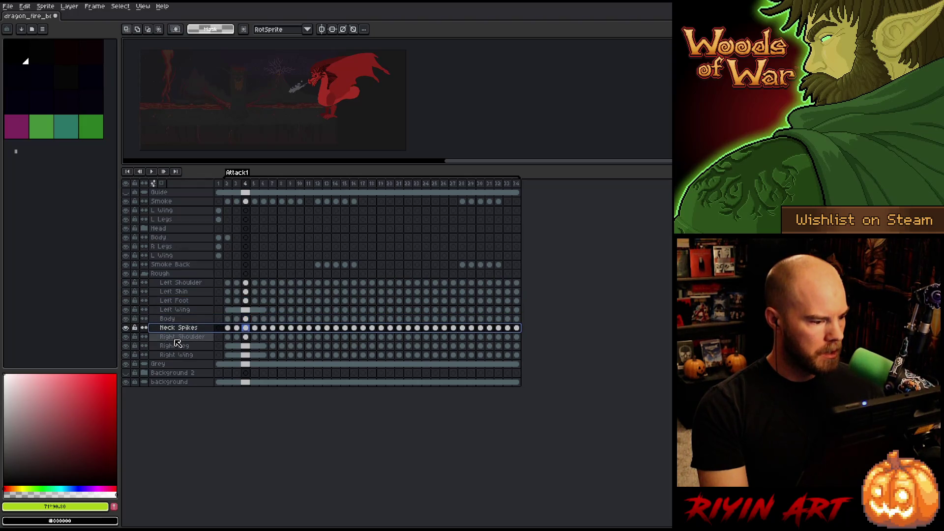
click(177, 338)
click(176, 346)
click(178, 360)
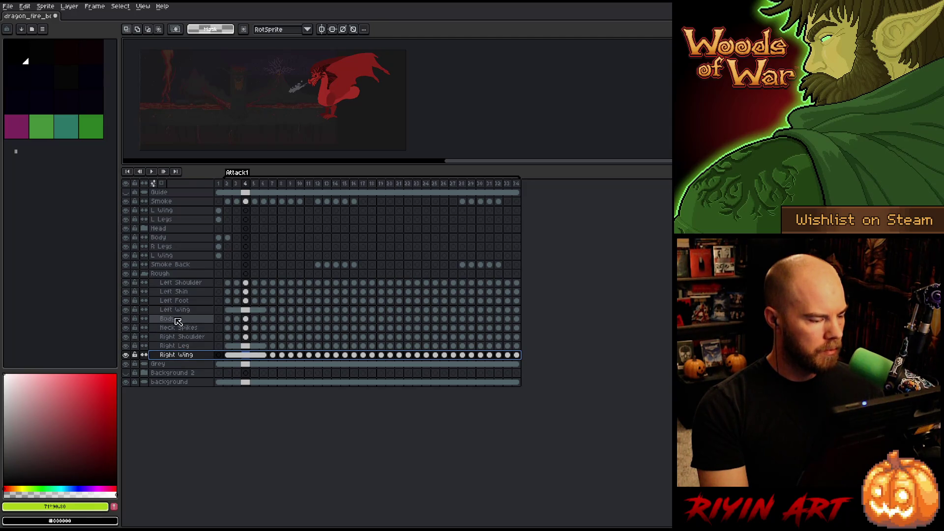
key(ctrl+s)
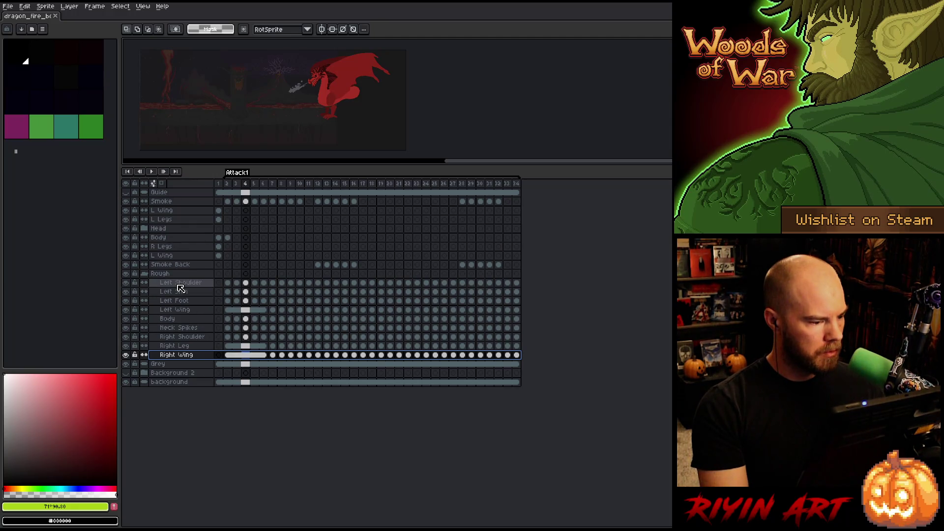
- Select the Rough group's nine layers and toggle the group's visibility to check the dragon
drag(180, 287, 188, 364)
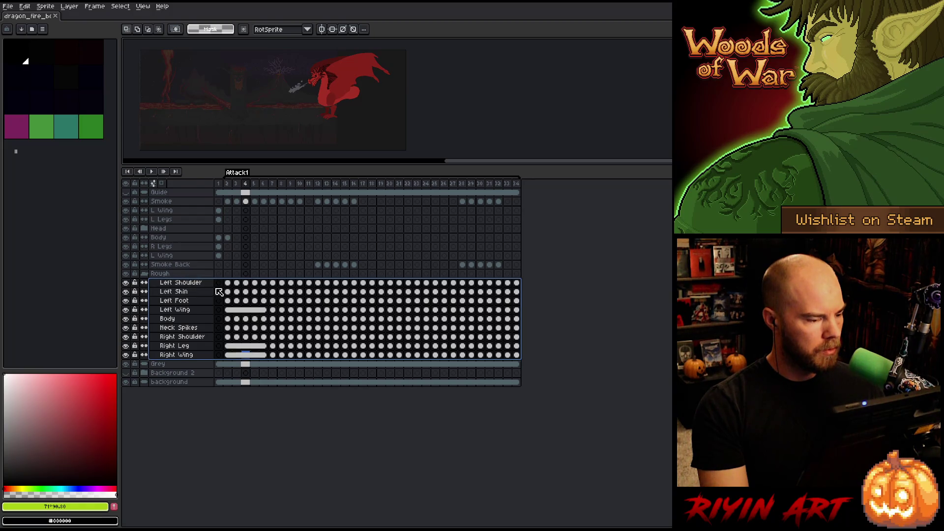
click(155, 276)
click(126, 274)
click(126, 274)
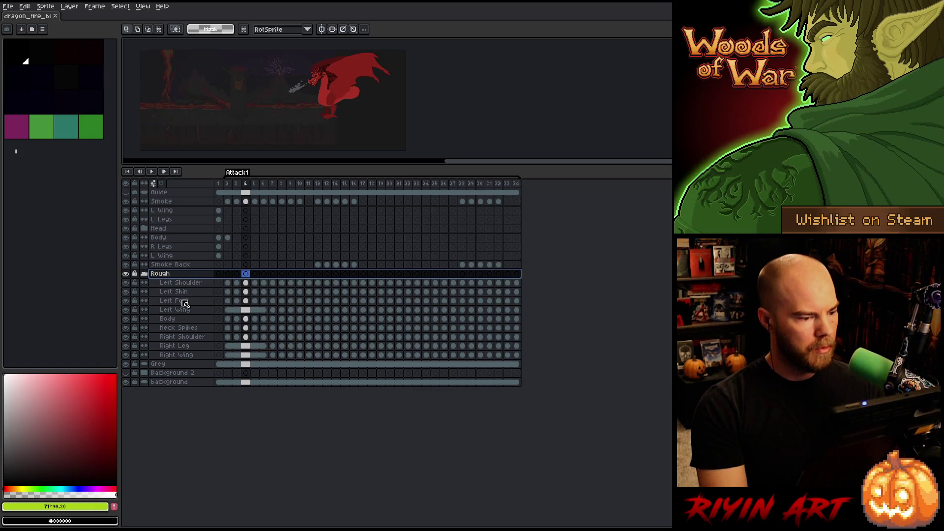
- Hide the Body layer on frame 2 and play the fire-breathing animation
click(227, 238)
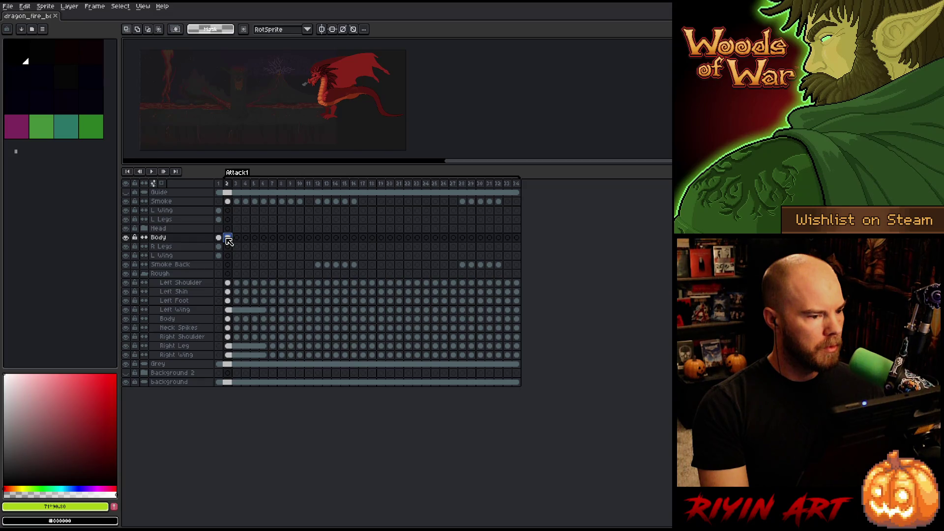
click(126, 238)
key(Return)
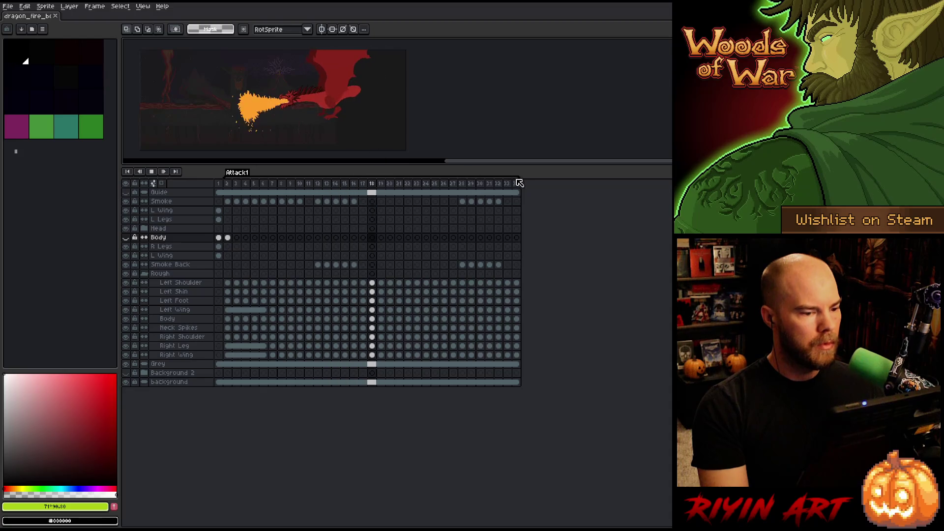
- Enlarge the canvas area, centre the sprite, and delete the dark swatches at the palette start
drag(556, 165, 553, 308)
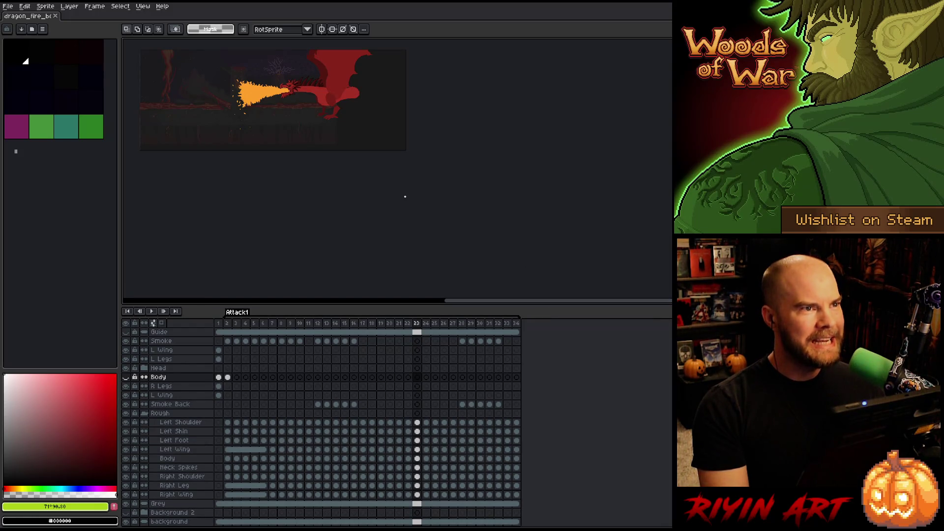
mouse_move(242, 123)
mouse_down()
mouse_move(388, 190)
mouse_move(349, 187)
mouse_up()
click(12, 48)
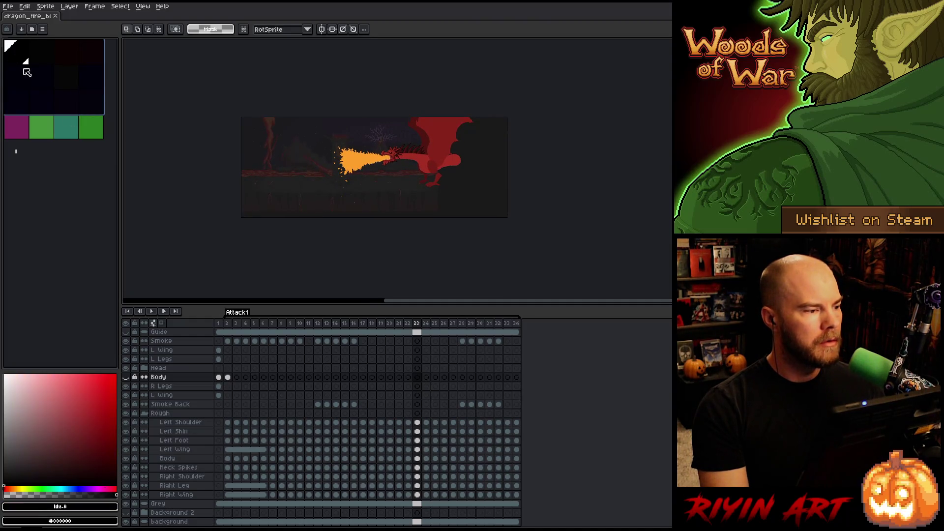
key(Delete)
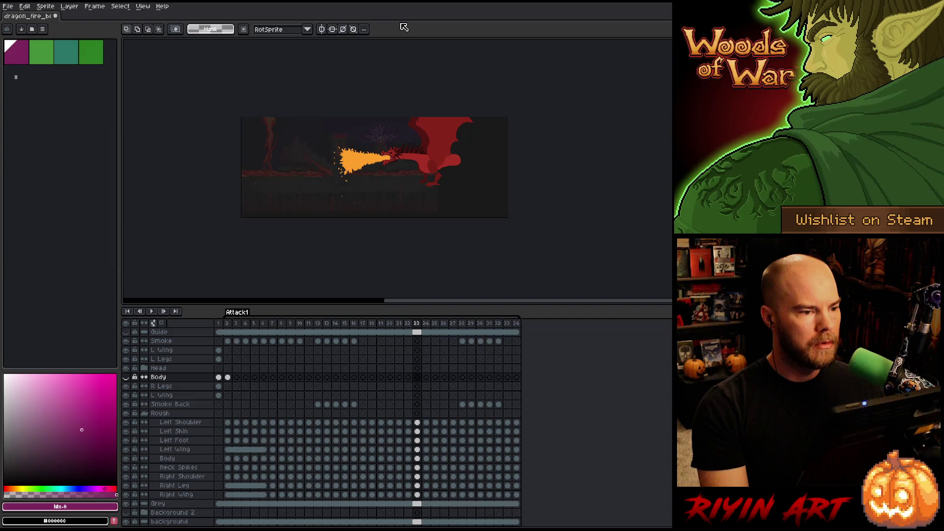
scroll(298, 135, up, 2)
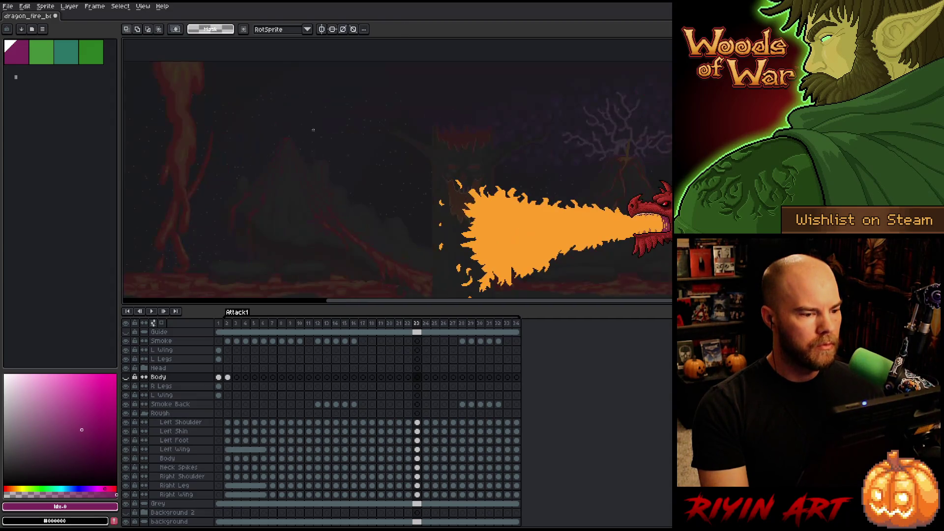
scroll(322, 126, down, 1)
drag(344, 205, 301, 192)
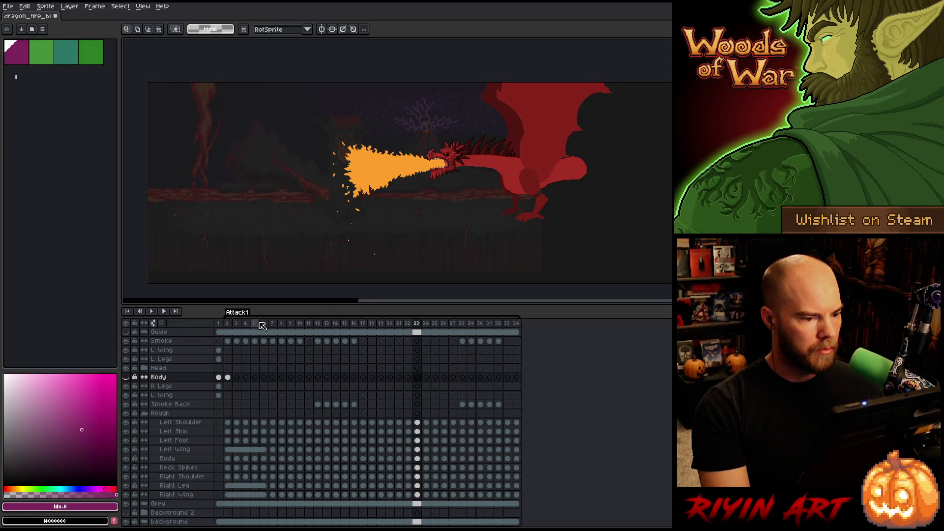
- Show the detailed Body layer, compare frames 1 and 2, then play the attack animation
click(220, 326)
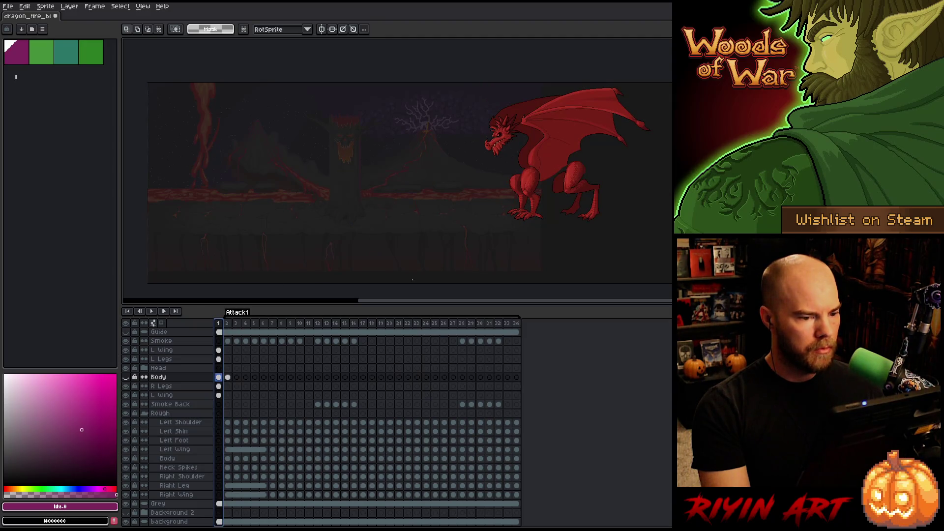
click(127, 378)
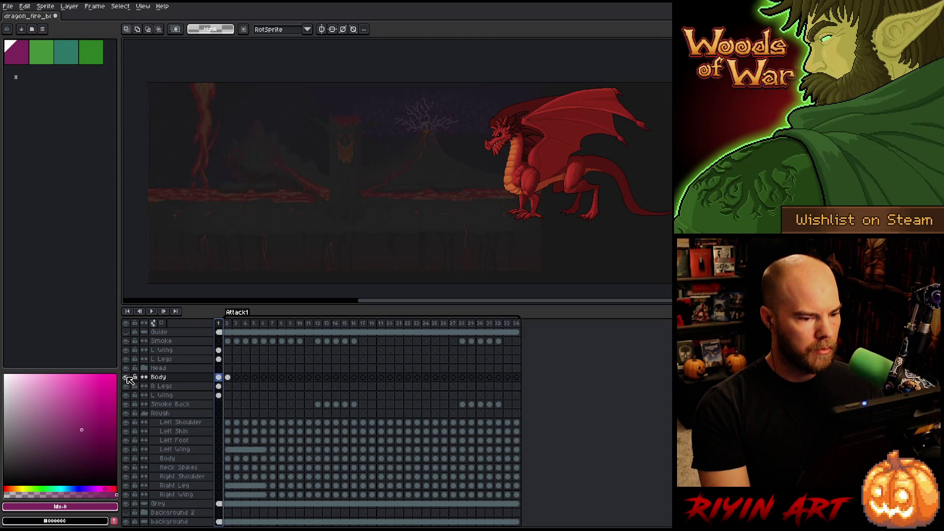
click(228, 378)
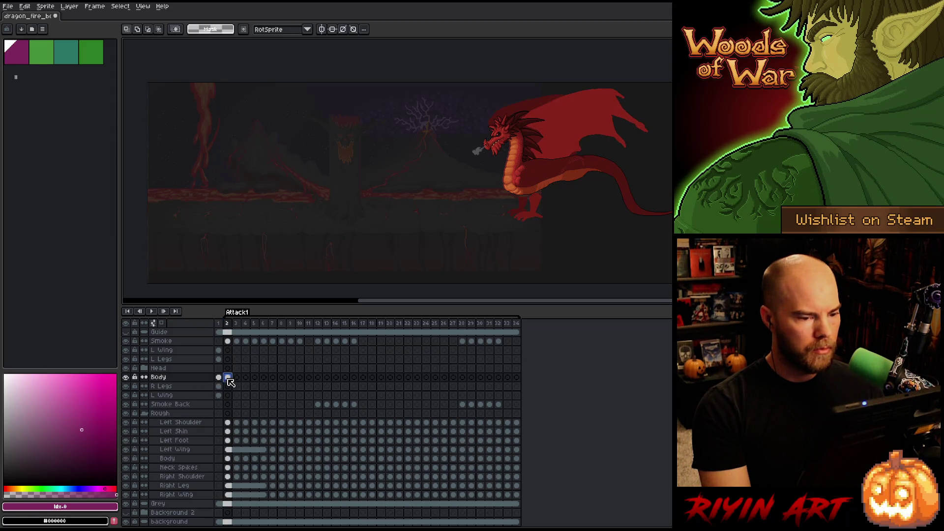
click(219, 378)
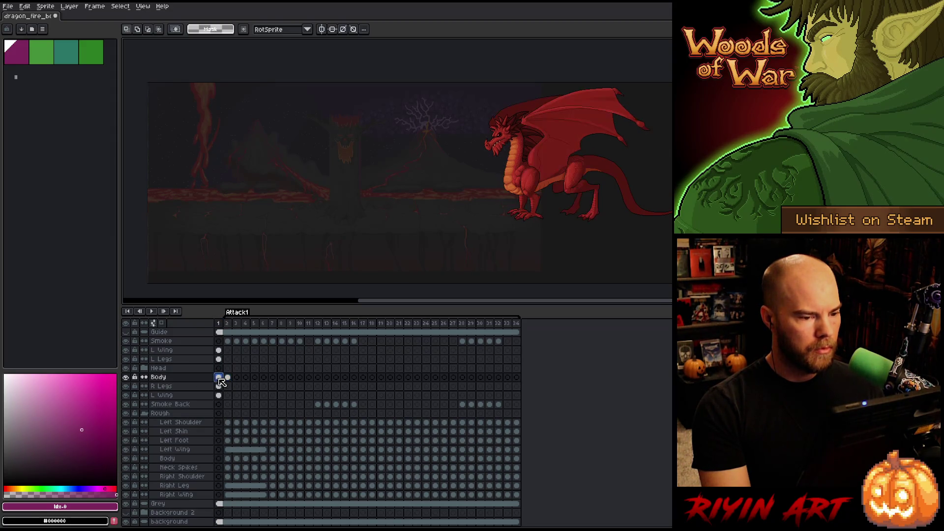
scroll(347, 172, up, 1)
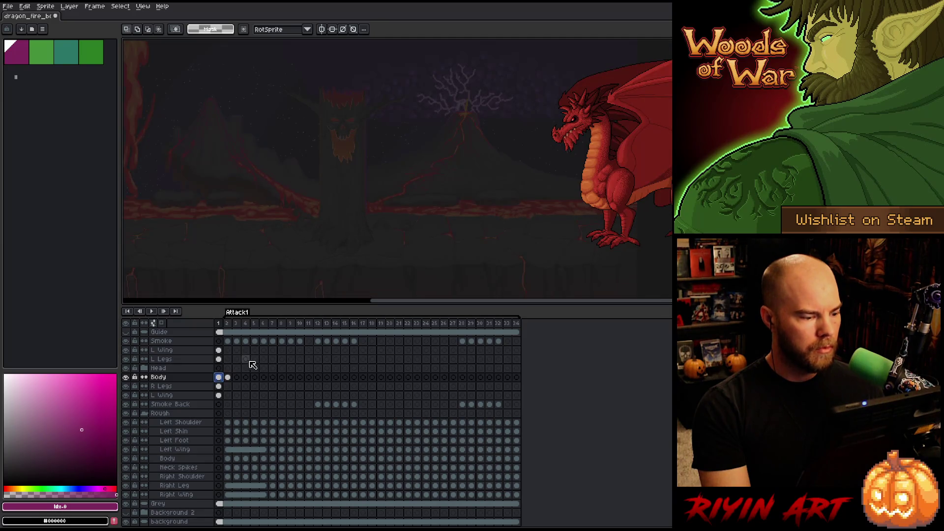
key(Right)
key(Delete)
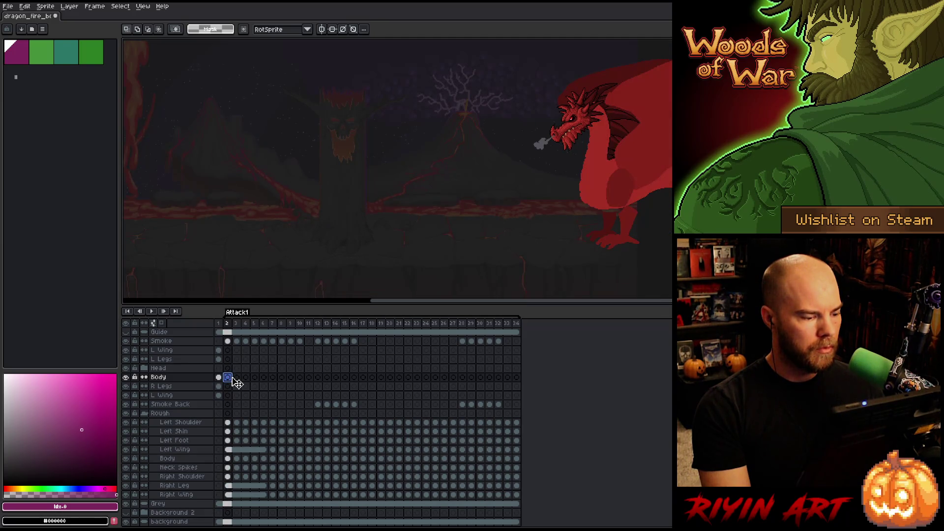
scroll(447, 160, up, 3)
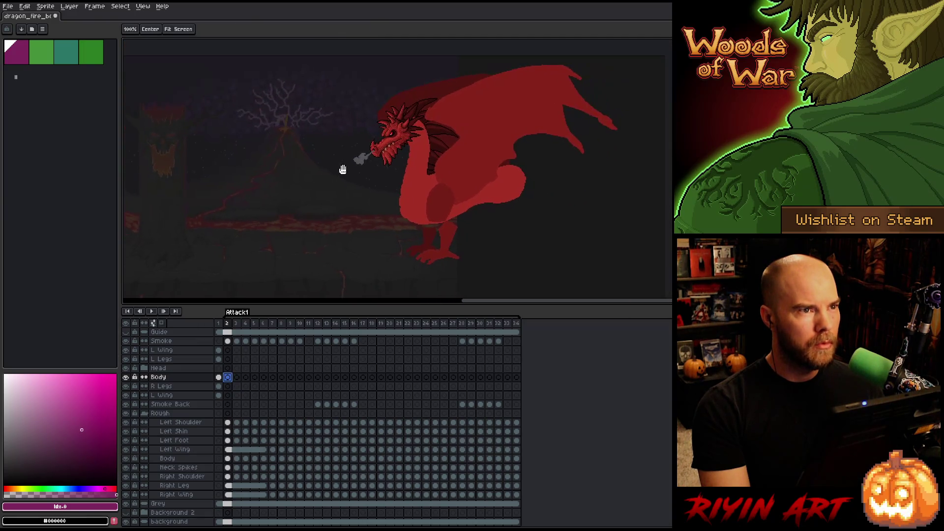
key(Return)
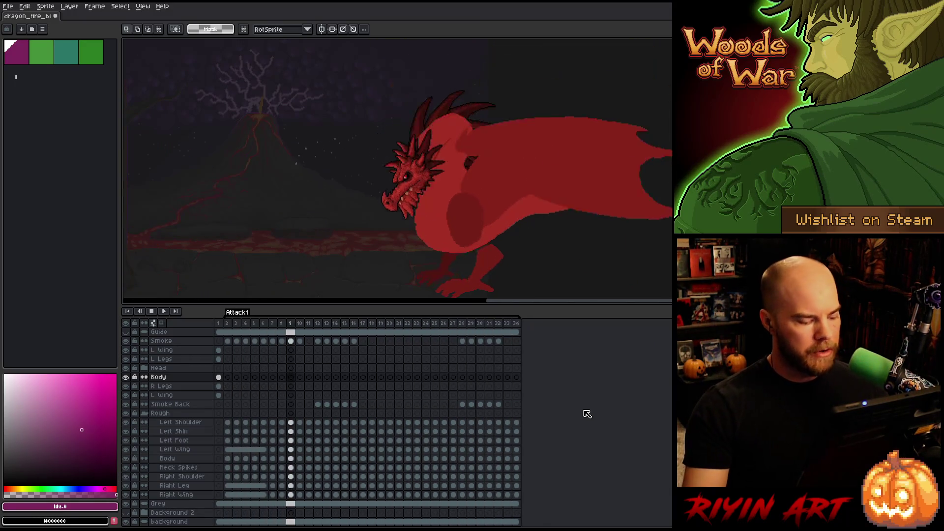
- Stop the attack animation playback and return to frame 1 with the standing dragon
key(Return)
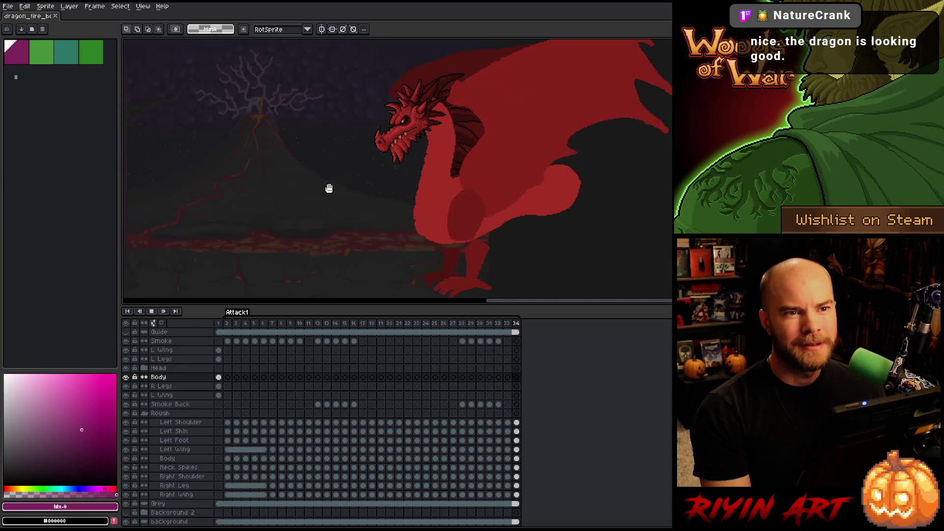
key(Return)
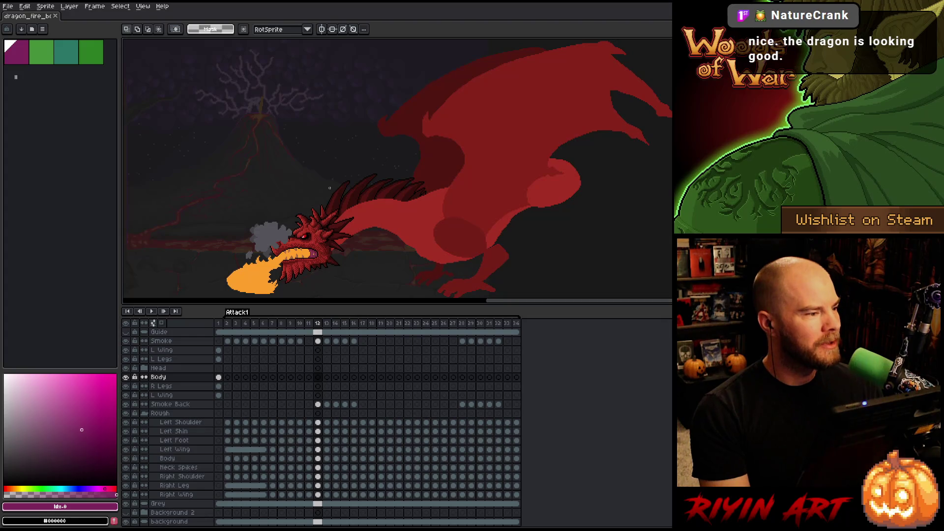
click(218, 324)
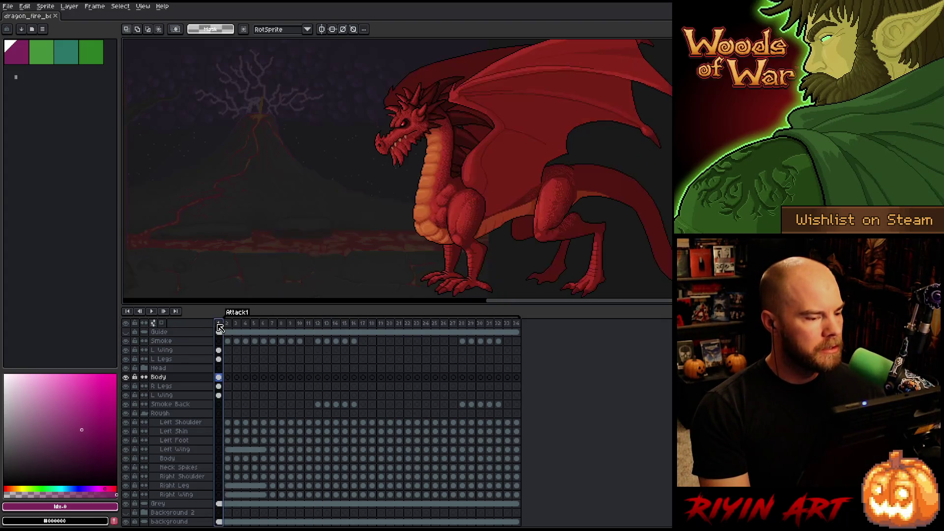
scroll(474, 177, up, 3)
mouse_move(401, 158)
mouse_down()
mouse_move(384, 150)
mouse_move(393, 182)
mouse_up()
scroll(386, 159, down, 1)
scroll(385, 158, up, 1)
alt+click(126, 378)
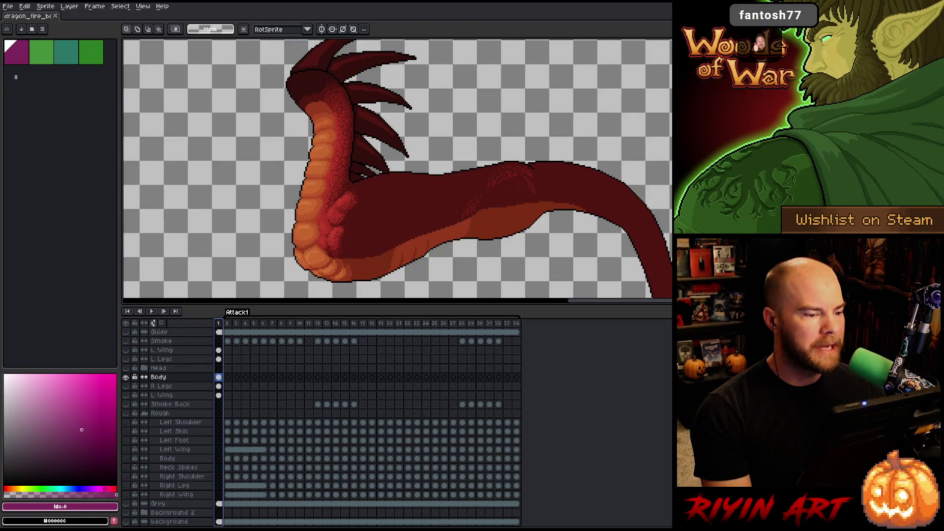
scroll(369, 183, down, 1)
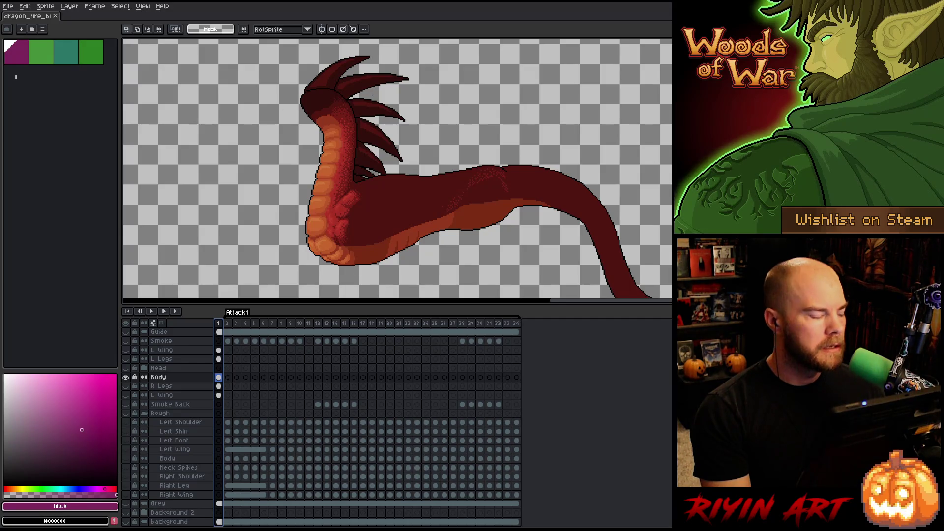
alt+click(127, 377)
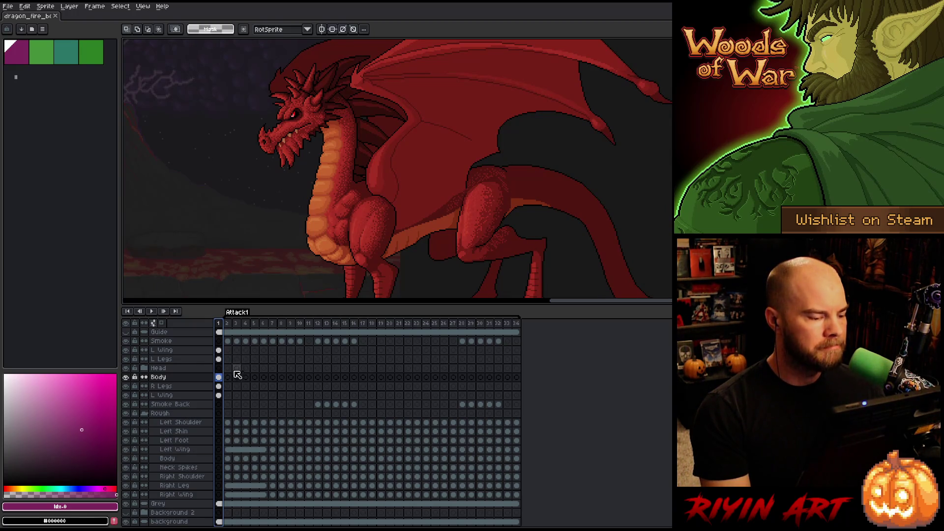
click(218, 378)
drag(305, 236, 407, 216)
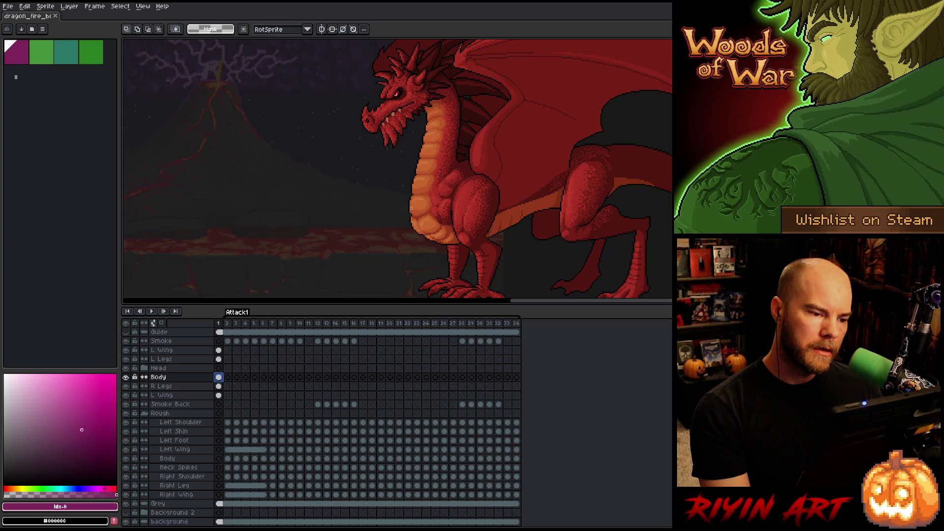
- Select the dragon body's pixels on frame 2, nudge them left twice, then hide Body to compare
mouse_move(492, 164)
mouse_down()
mouse_move(414, 197)
mouse_move(418, 184)
mouse_up()
scroll(364, 171, up, 1)
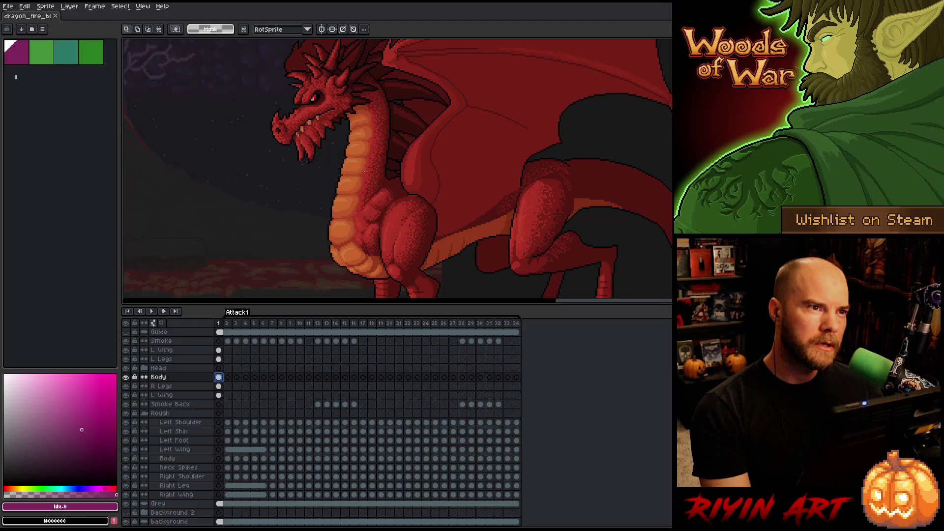
scroll(366, 170, down, 1)
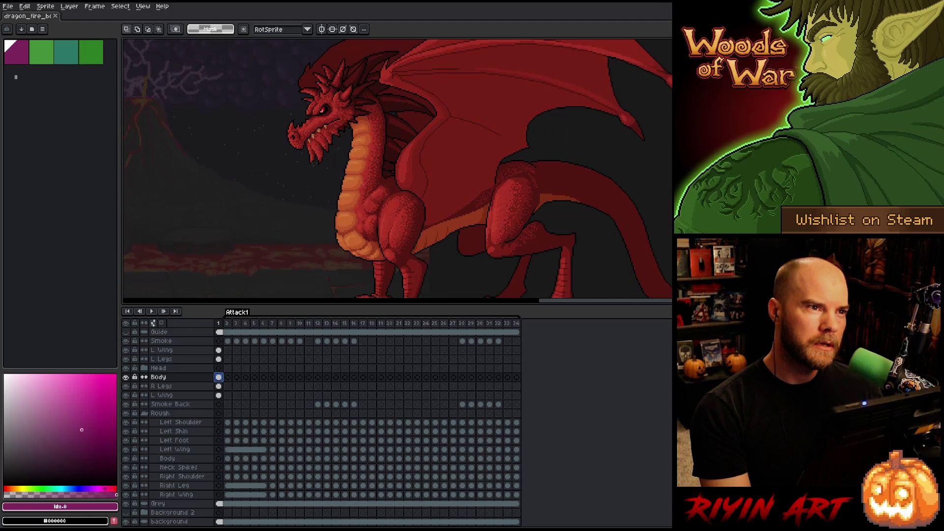
click(228, 378)
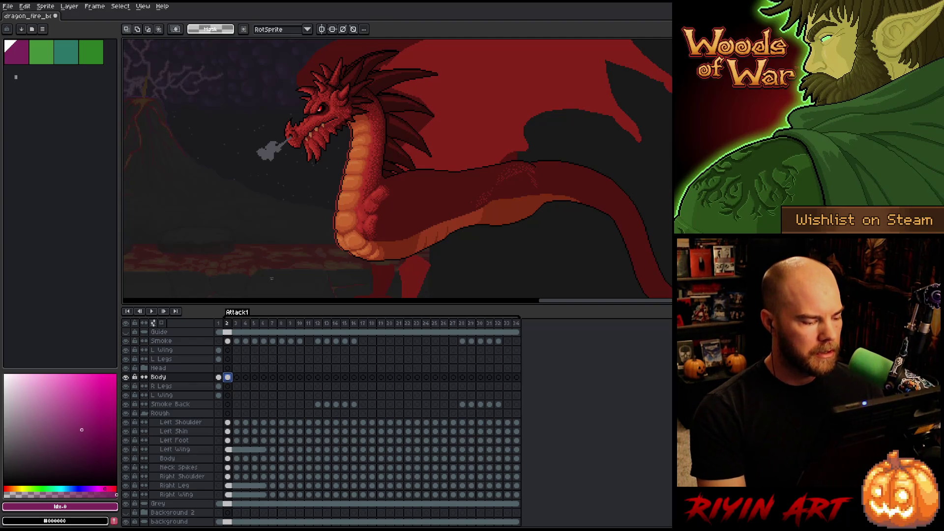
ctrl+click(231, 462)
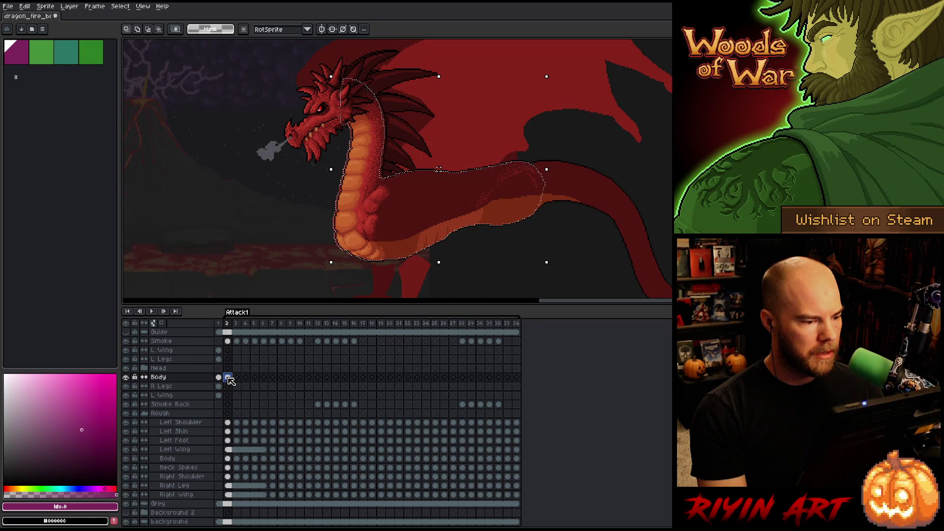
click(229, 378)
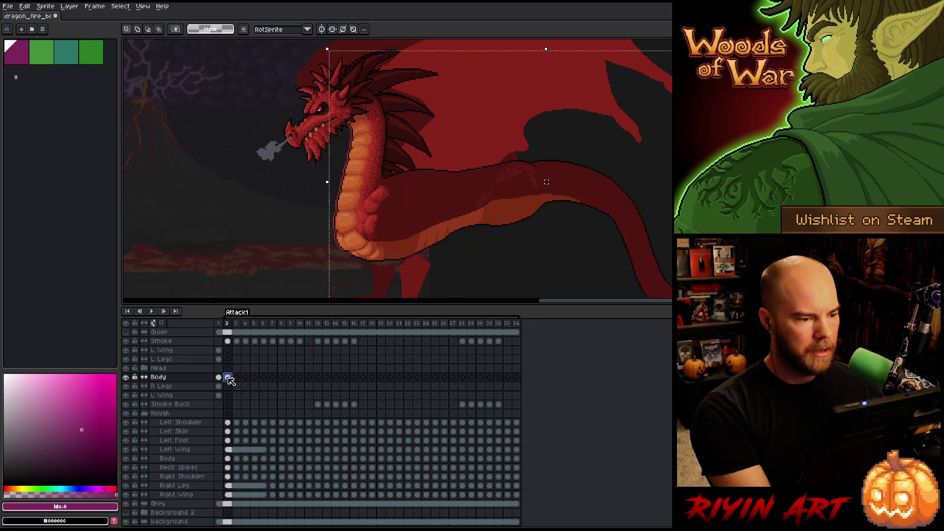
key(Left)
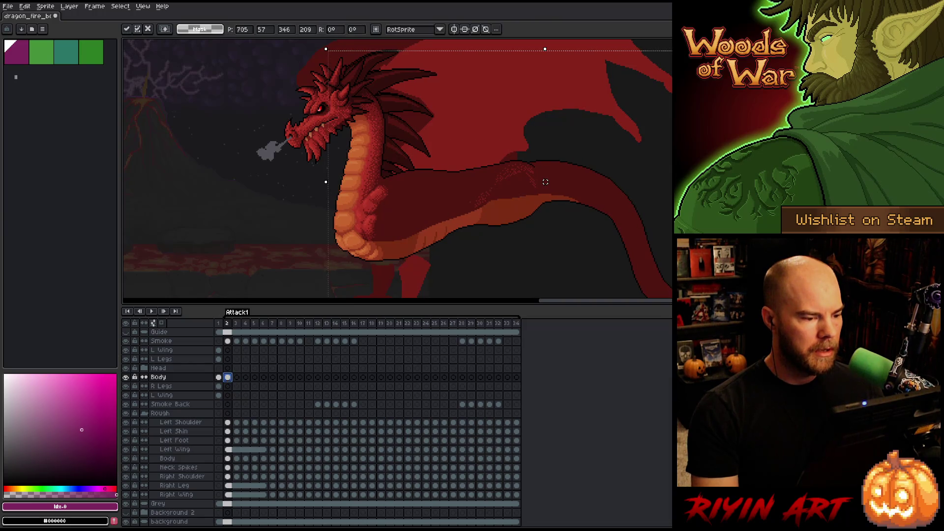
key(Left)
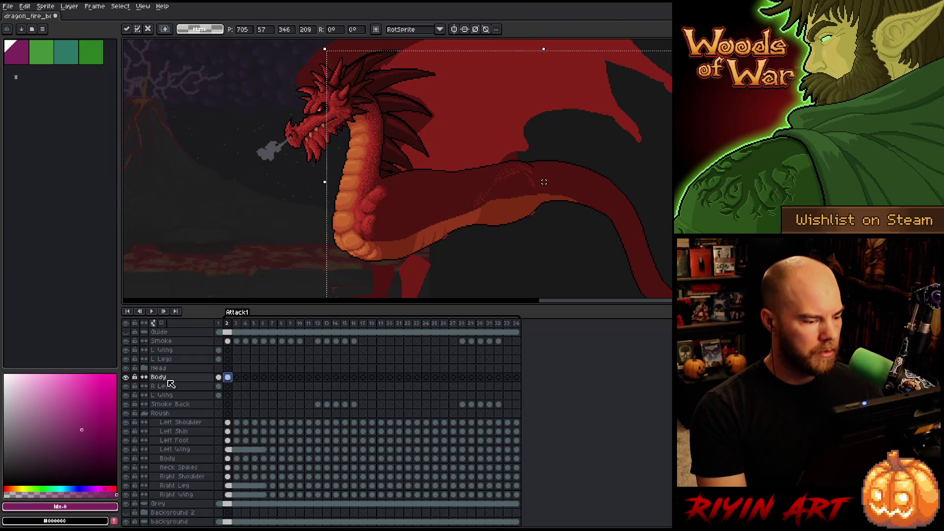
click(126, 377)
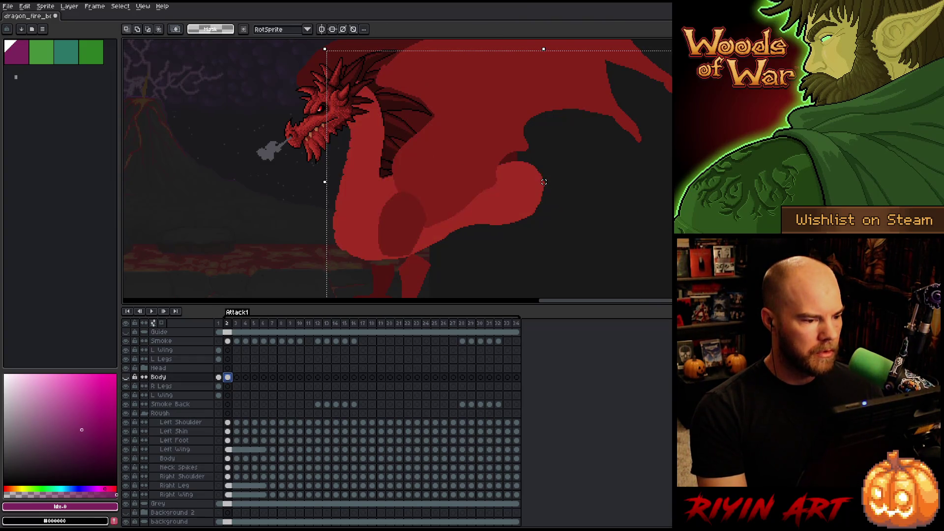
- Flip the Body layer on and off to compare, isolate it from other layers, and deselect
click(126, 377)
click(126, 378)
click(126, 377)
click(126, 378)
click(126, 378)
click(126, 377)
click(126, 377)
alt+click(126, 377)
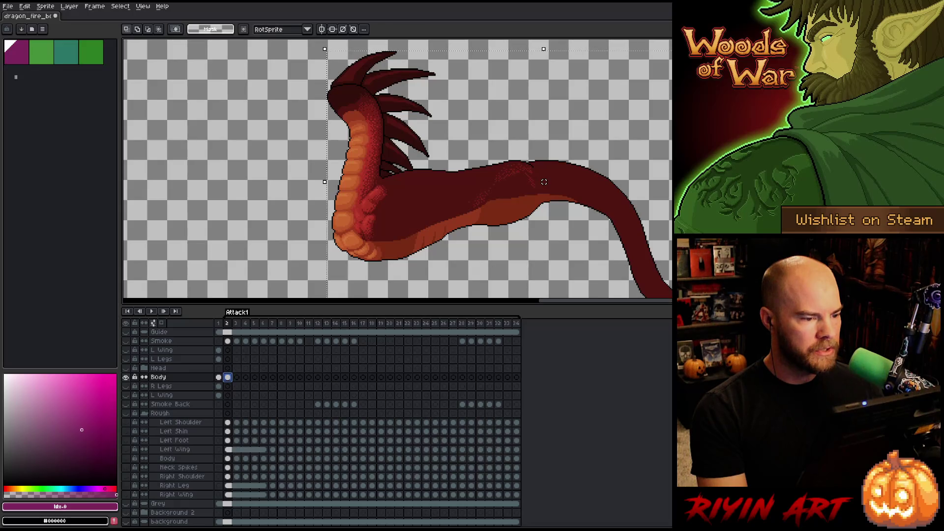
key(ctrl+d)
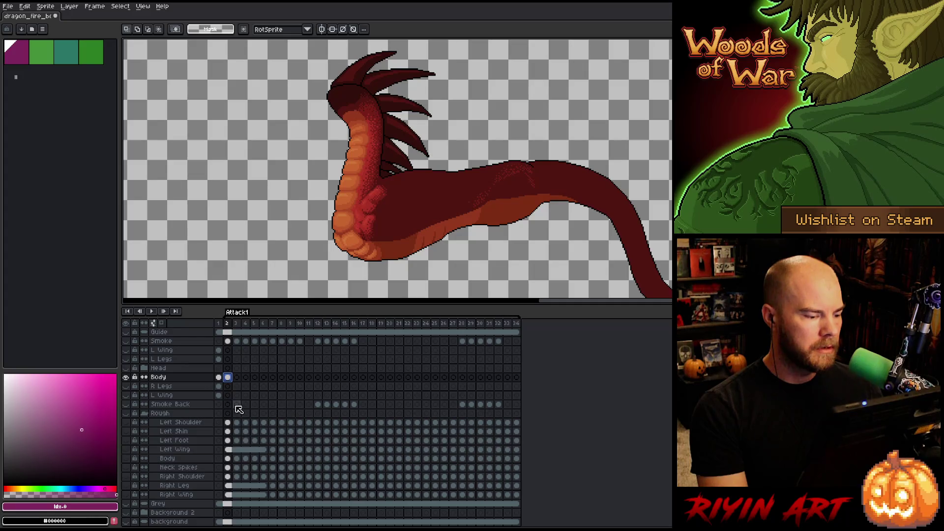
- Zoom in and out onto the dragon's neck spikes on frame 2
scroll(385, 108, up, 2)
scroll(385, 108, down, 3)
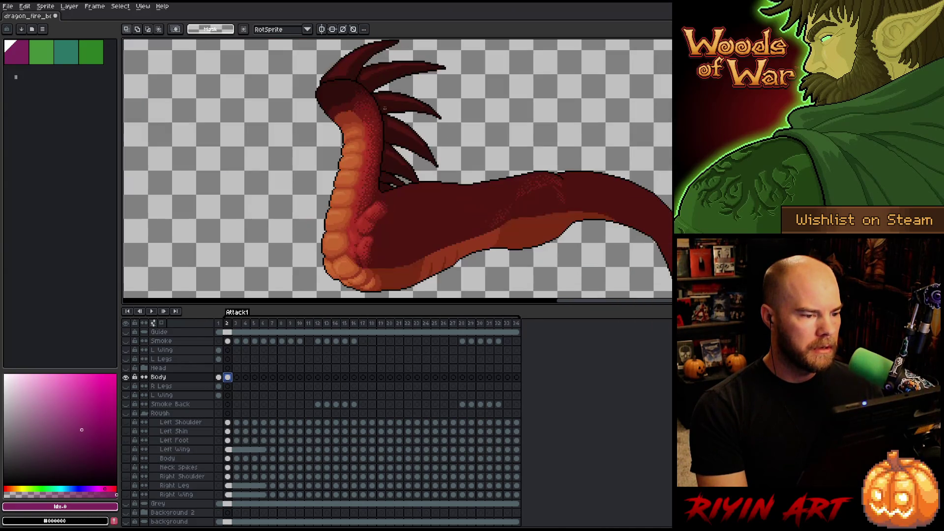
scroll(389, 154, down, 1)
scroll(369, 148, up, 1)
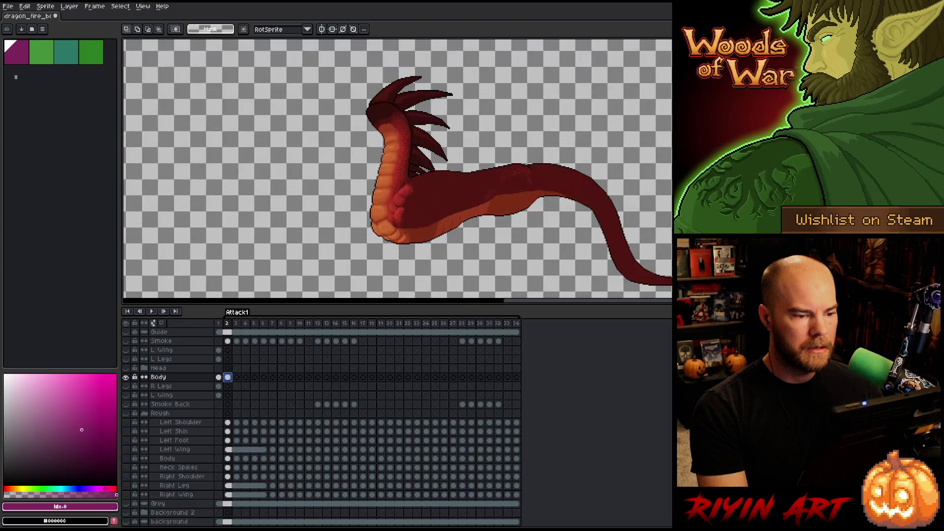
scroll(406, 142, up, 1)
scroll(483, 199, up, 1)
scroll(484, 199, down, 1)
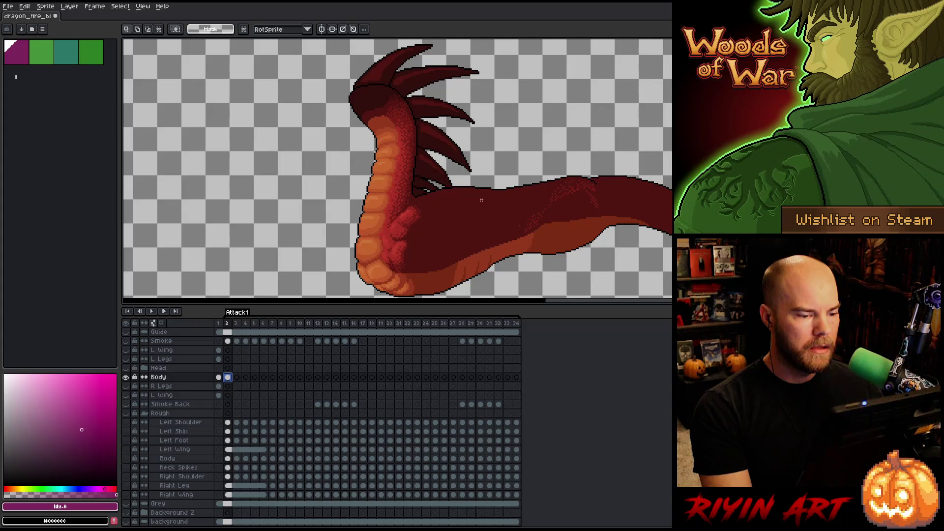
scroll(485, 179, up, 2)
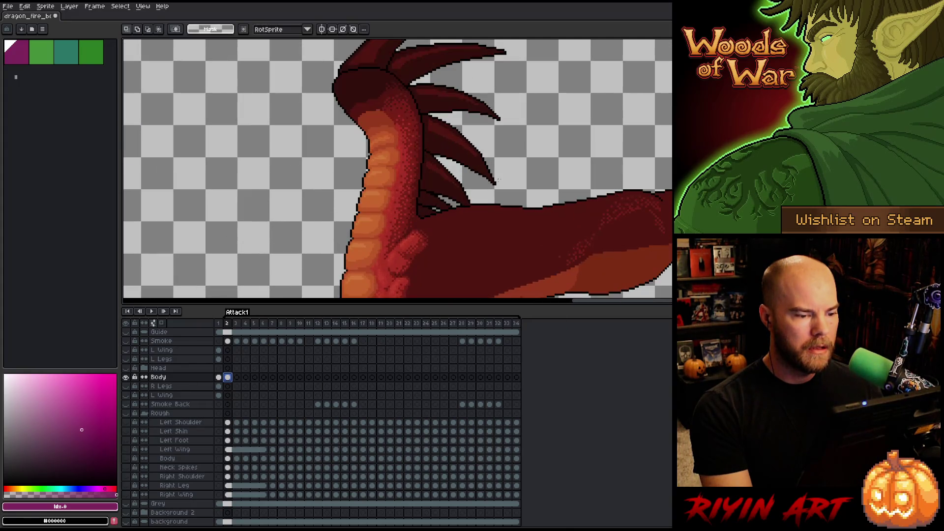
scroll(498, 180, down, 1)
scroll(497, 180, up, 2)
- Select and erase the upper neck spikes, then drop the selection
mouse_move(475, 170)
mouse_down()
mouse_move(522, 212)
mouse_move(529, 199)
mouse_up()
mouse_move(565, 228)
mouse_down()
mouse_move(610, 197)
mouse_move(506, 243)
mouse_move(544, 81)
mouse_move(609, 197)
mouse_up()
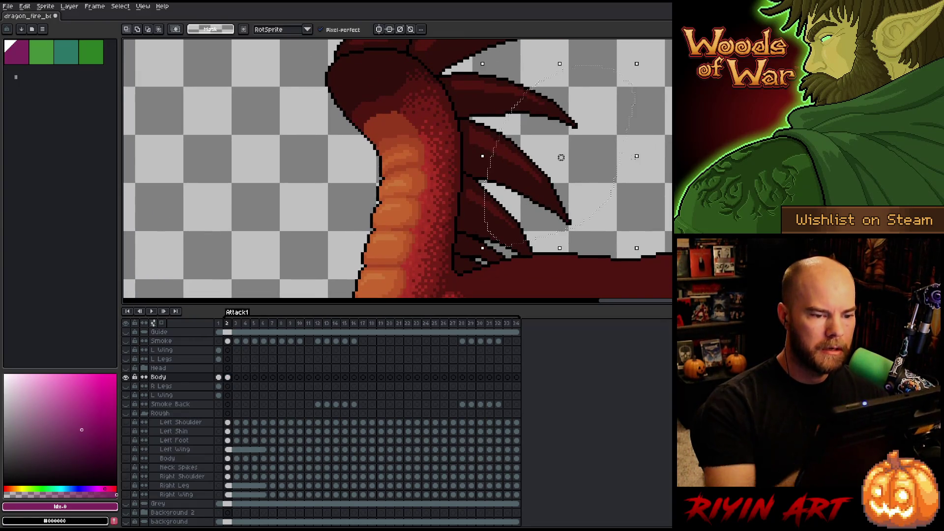
key(Delete)
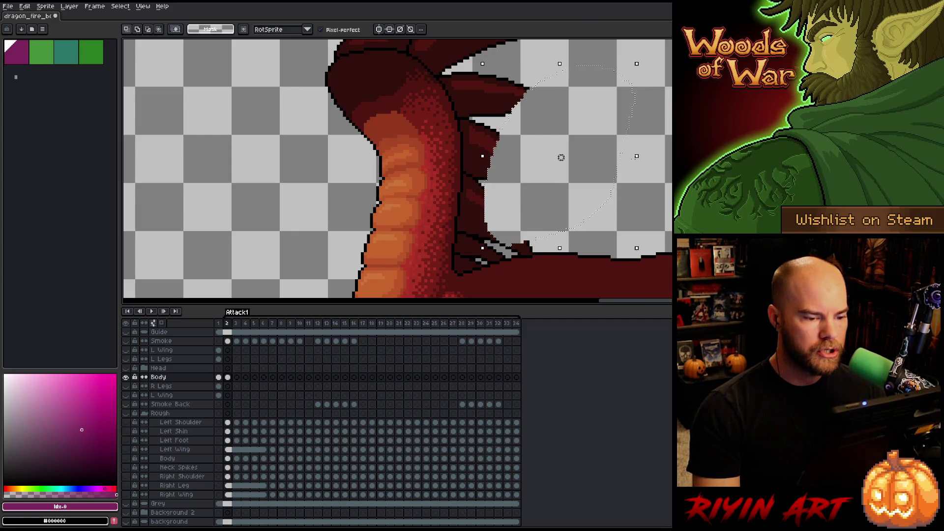
key(ctrl+d)
- Paint light pencil strokes into the gaps along the lower neck spikes, then start a lasso beside them
key(b)
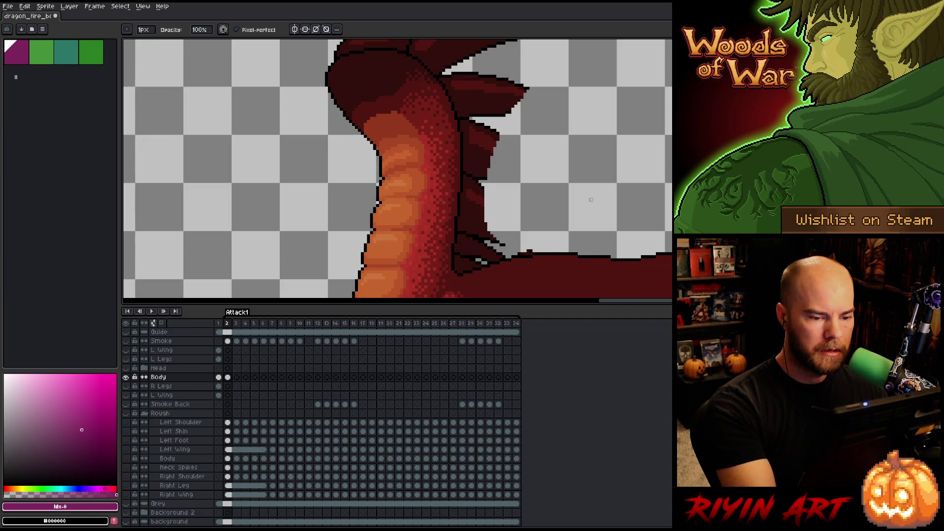
mouse_move(537, 238)
mouse_down()
mouse_move(512, 225)
mouse_move(498, 176)
mouse_up()
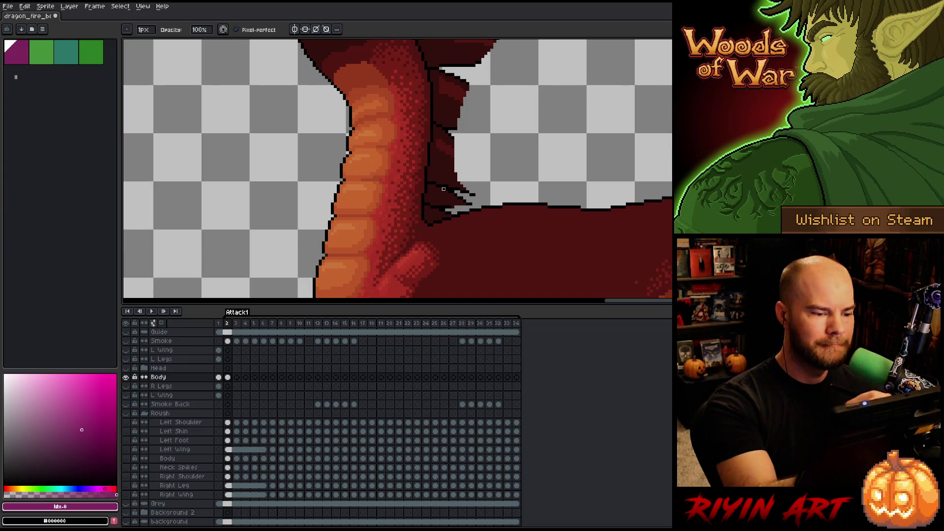
mouse_move(449, 215)
mouse_down()
mouse_move(455, 168)
mouse_move(446, 217)
mouse_up()
mouse_move(446, 178)
mouse_down()
mouse_move(443, 215)
mouse_move(444, 182)
mouse_up()
drag(438, 220, 442, 173)
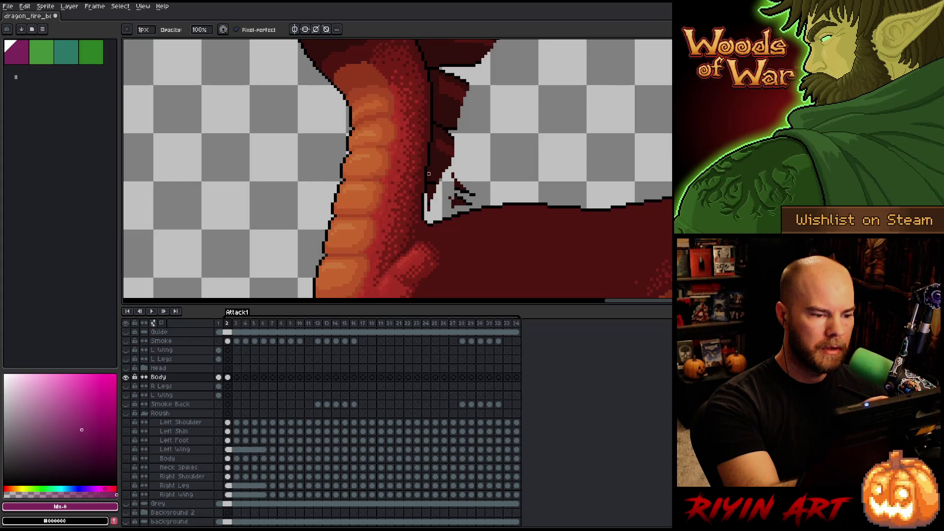
drag(429, 169, 429, 213)
drag(431, 144, 432, 173)
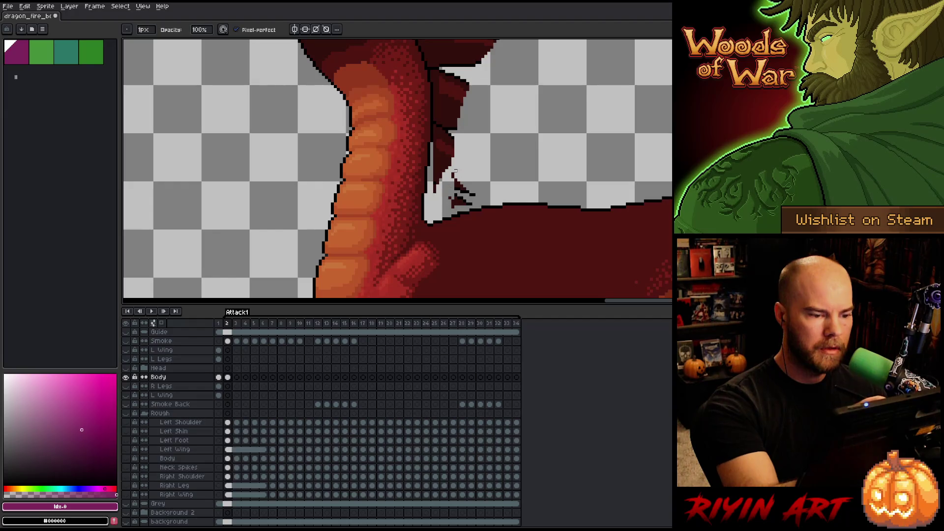
key(q)
mouse_move(473, 158)
mouse_down()
mouse_move(484, 191)
mouse_move(449, 209)
mouse_move(433, 173)
mouse_up()
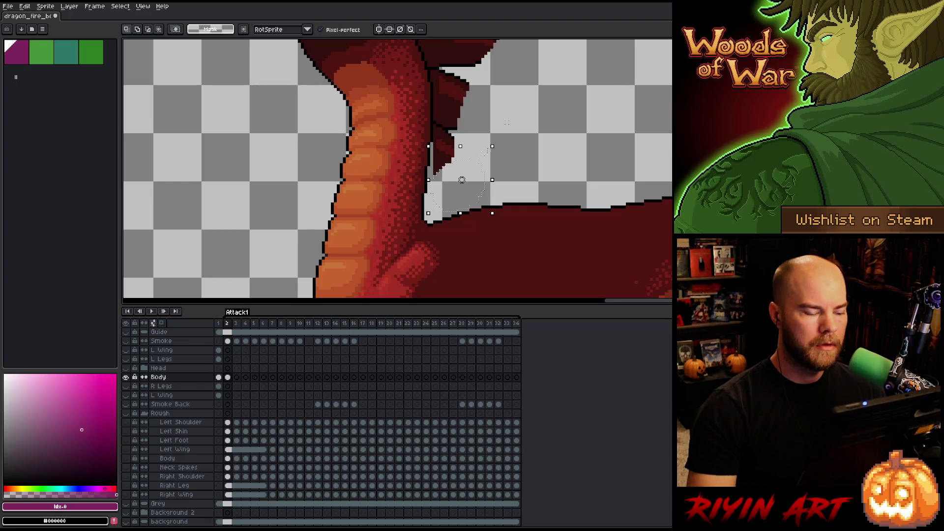
- Magic-wand select the lower and upper neck spikes plus the head top, delete them, and deselect
scroll(506, 120, down, 2)
scroll(444, 259, up, 2)
key(w)
click(423, 216)
shift+click(432, 172)
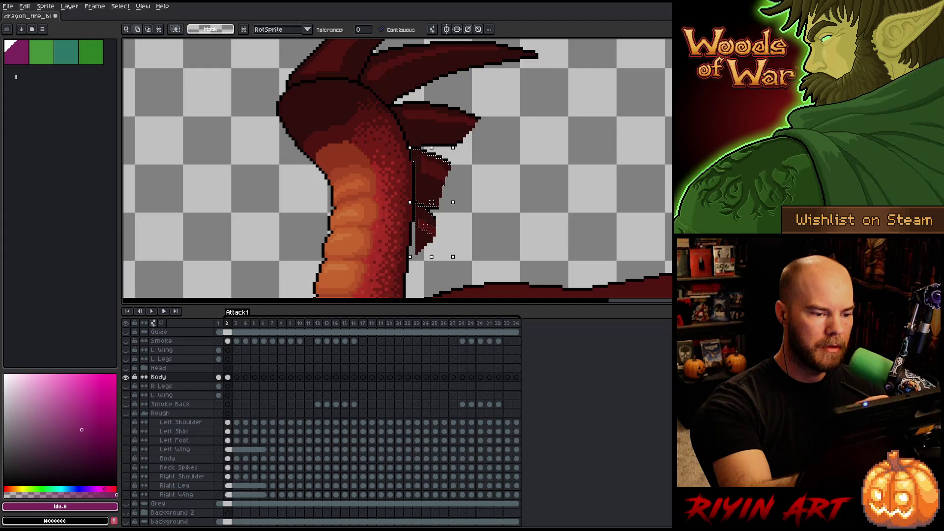
shift+click(433, 123)
shift+click(379, 72)
shift+click(333, 55)
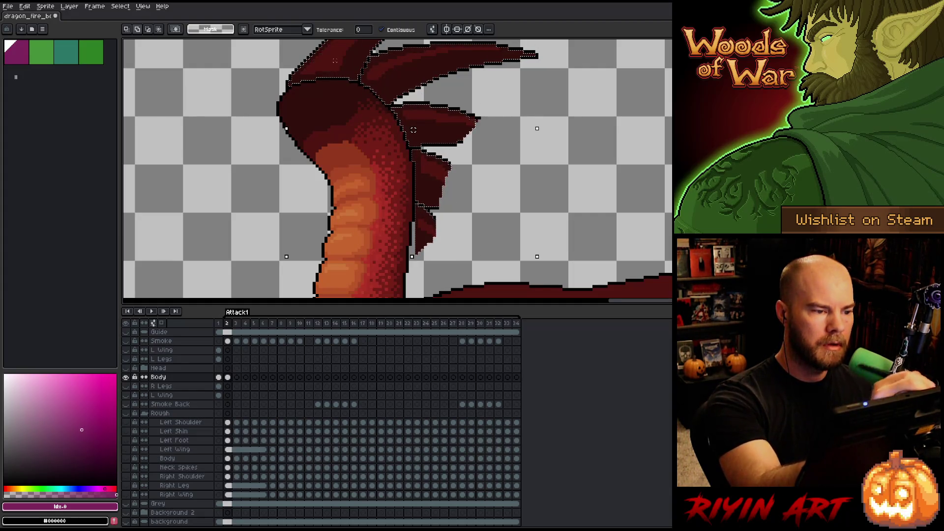
key(Delete)
key(ctrl+d)
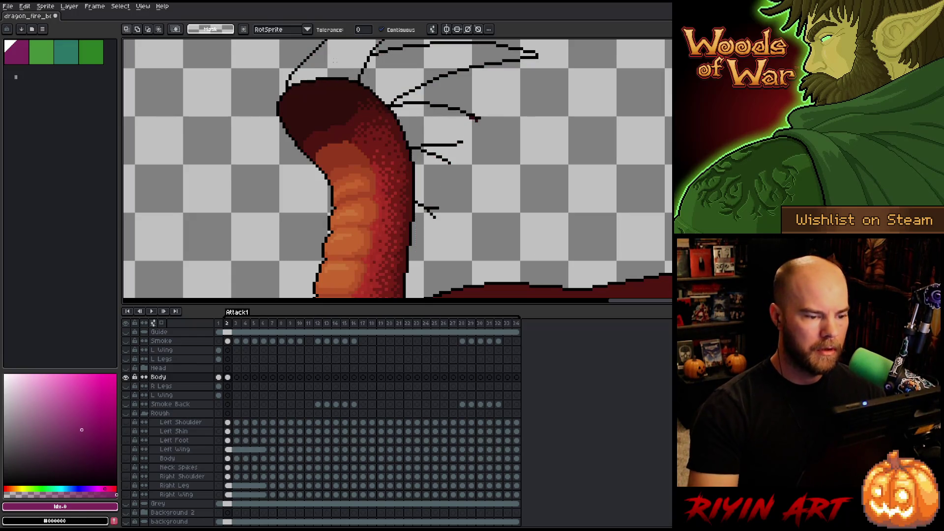
- Erase the leftover spike outlines and the horn's stray lines with a 5px brush
key(b)
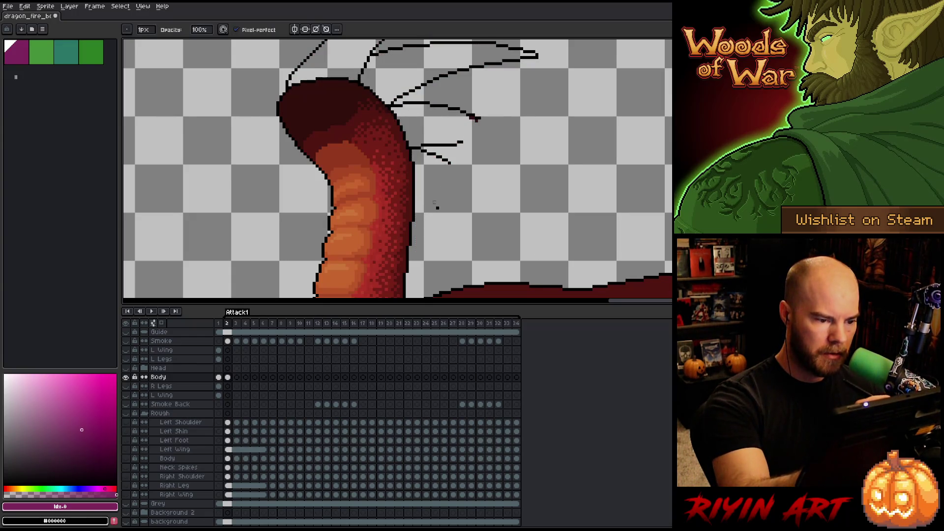
scroll(439, 218, up, 3)
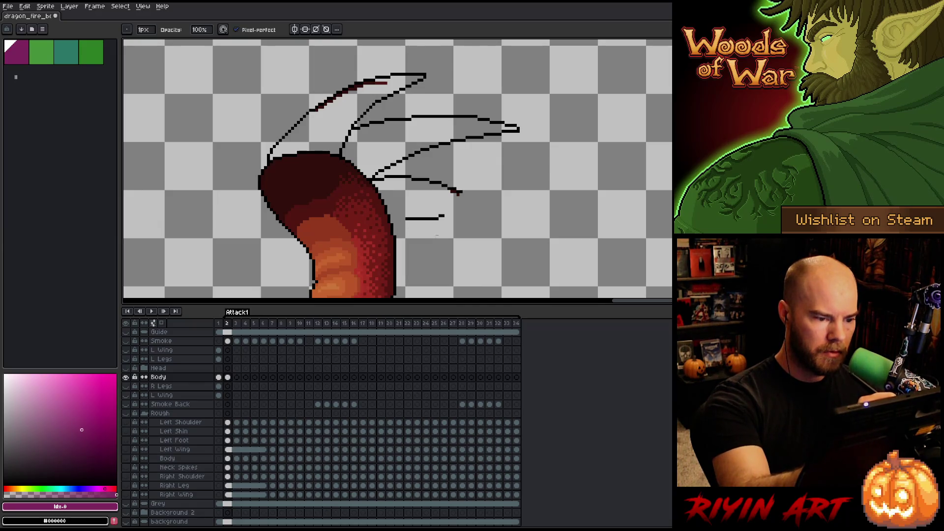
key(plus)
key(plus)
key(plus)
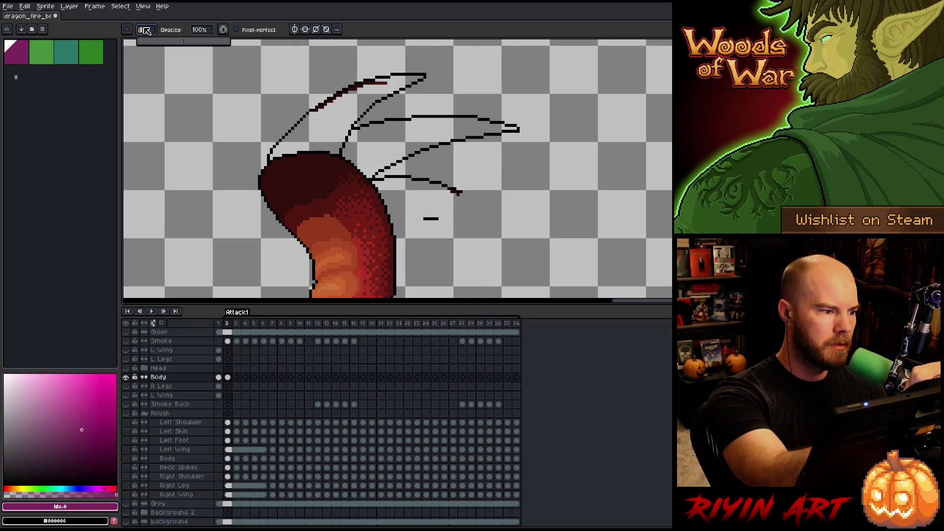
drag(462, 192, 450, 186)
drag(517, 127, 440, 117)
mouse_move(454, 175)
mouse_down()
mouse_move(418, 118)
mouse_move(379, 101)
mouse_move(384, 179)
mouse_up()
drag(423, 138, 471, 197)
mouse_move(470, 137)
mouse_down()
mouse_move(394, 145)
mouse_move(317, 217)
mouse_up()
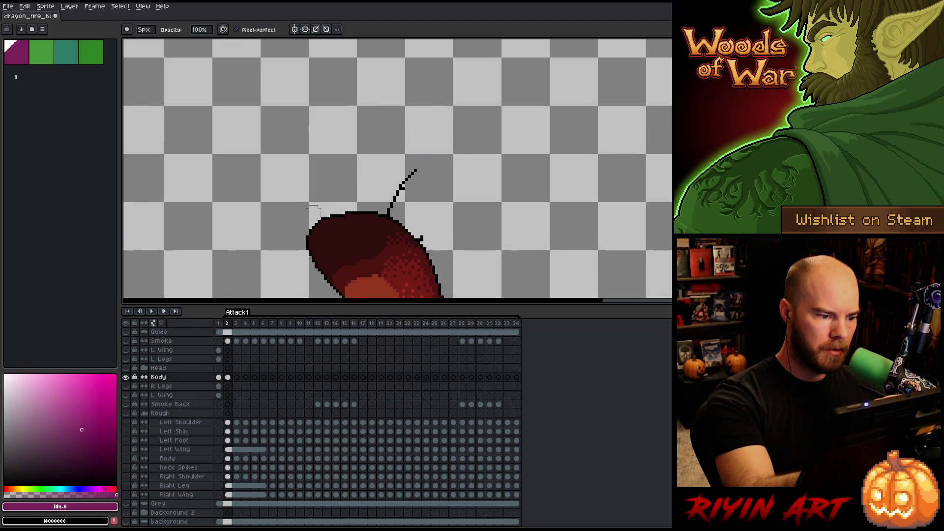
drag(392, 209, 418, 170)
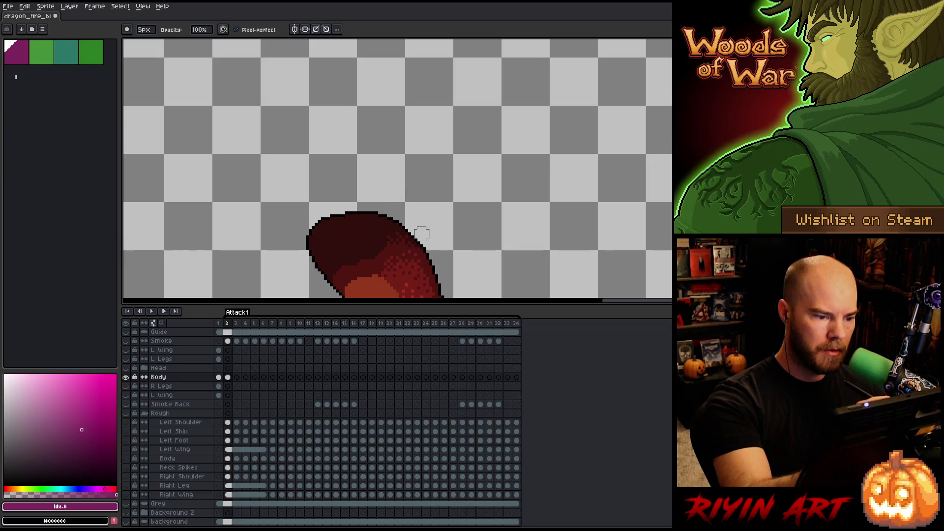
scroll(445, 194, down, 5)
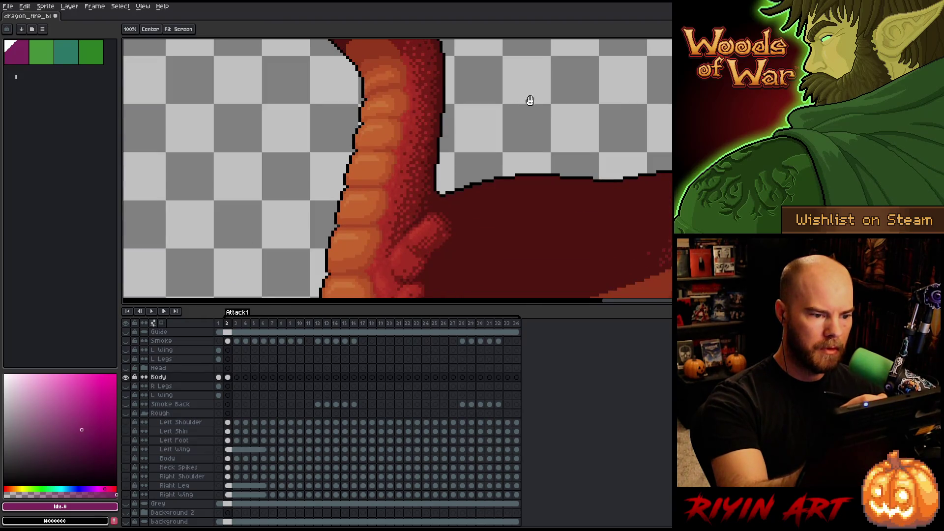
- Add a new layer above Body and name it Tail
scroll(529, 97, right, 1)
scroll(476, 147, down, 3)
drag(490, 155, 421, 168)
drag(393, 219, 379, 189)
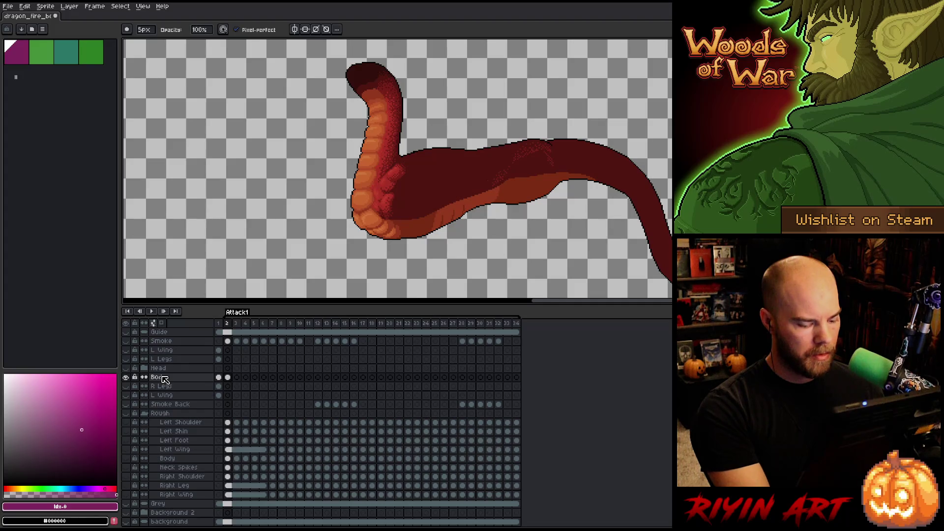
key(shift+n)
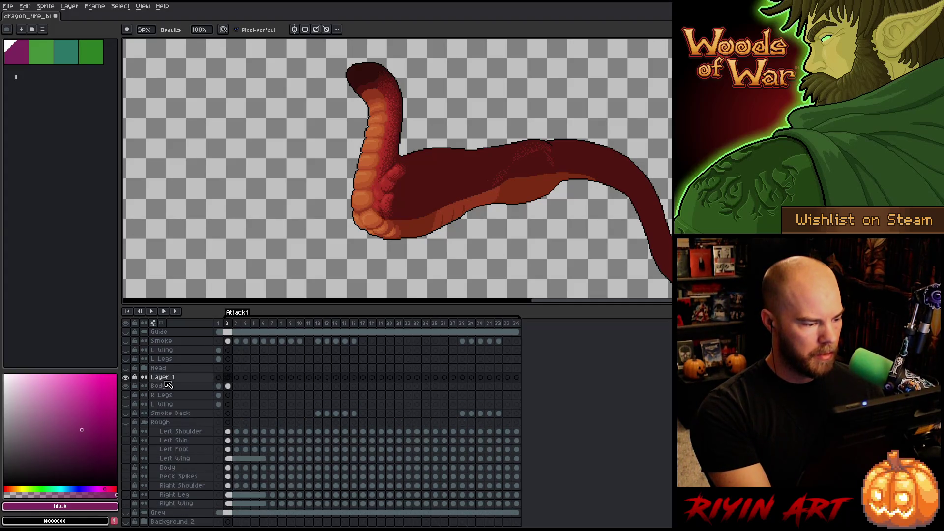
double_click(166, 380)
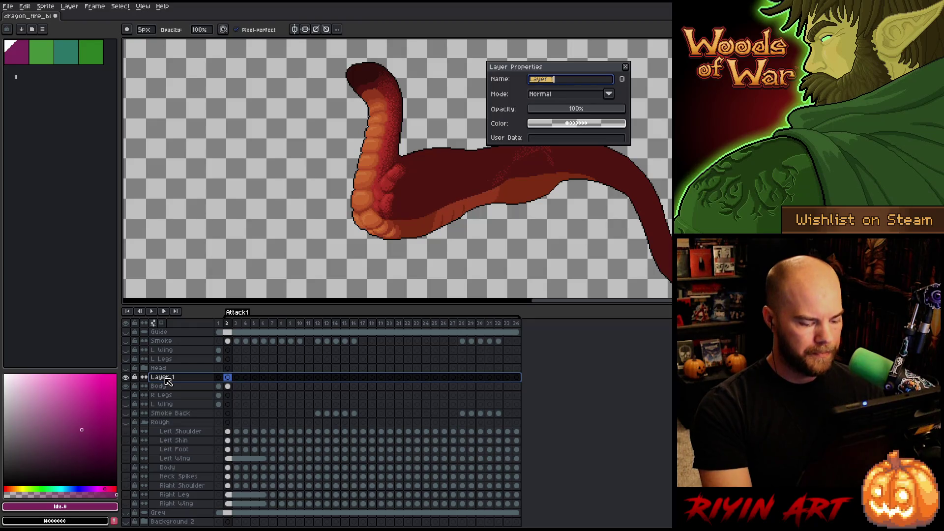
key(BackSpace)
text(Tail)
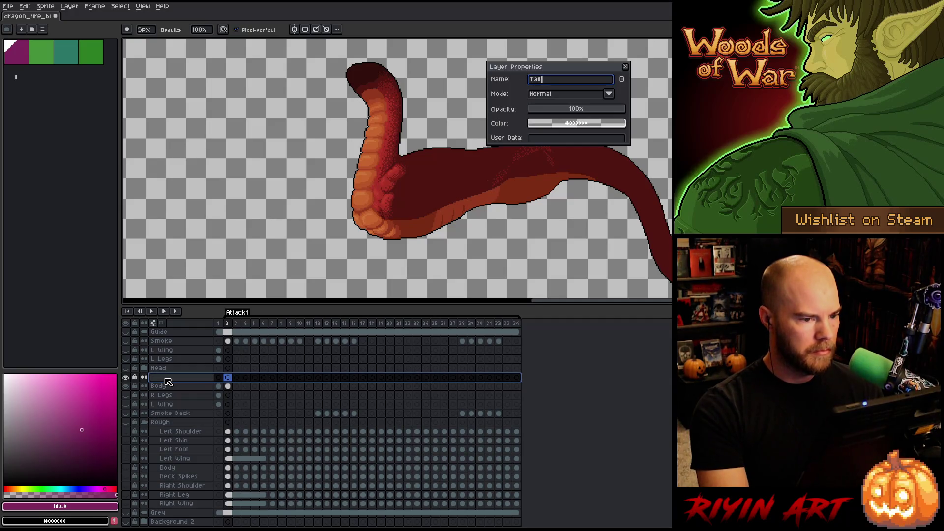
key(Return)
- Return to frame 2 of Body and begin marking out the body and tail section
click(237, 387)
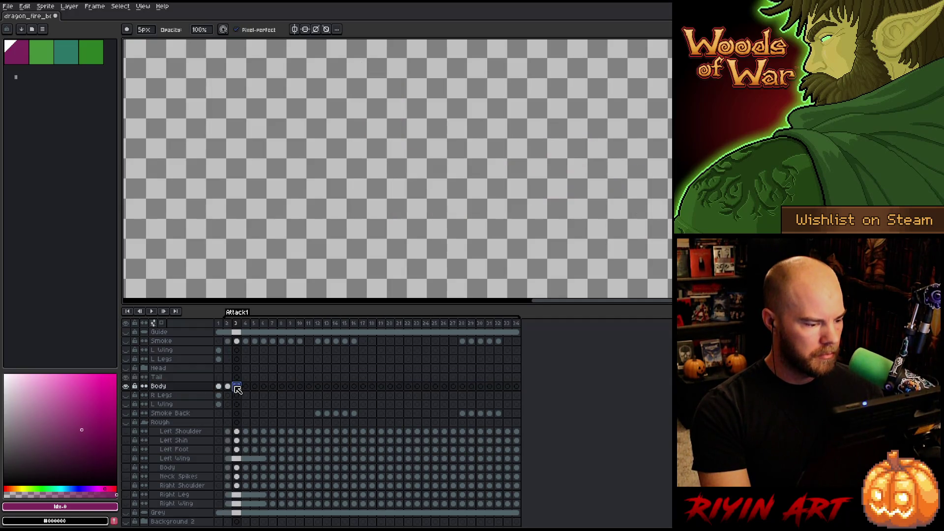
click(228, 387)
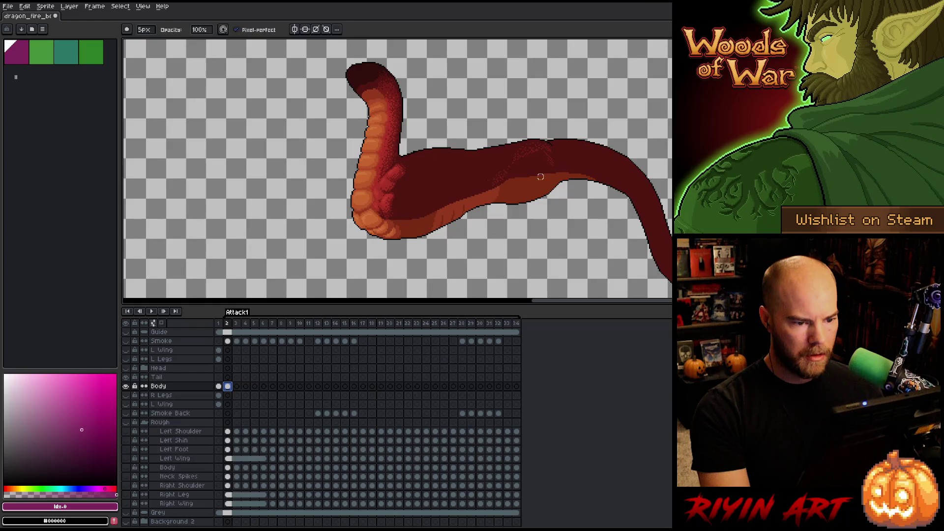
key(v)
scroll(539, 179, down, 1)
mouse_move(672, 115)
mouse_down()
mouse_move(517, 279)
mouse_move(450, 290)
mouse_up()
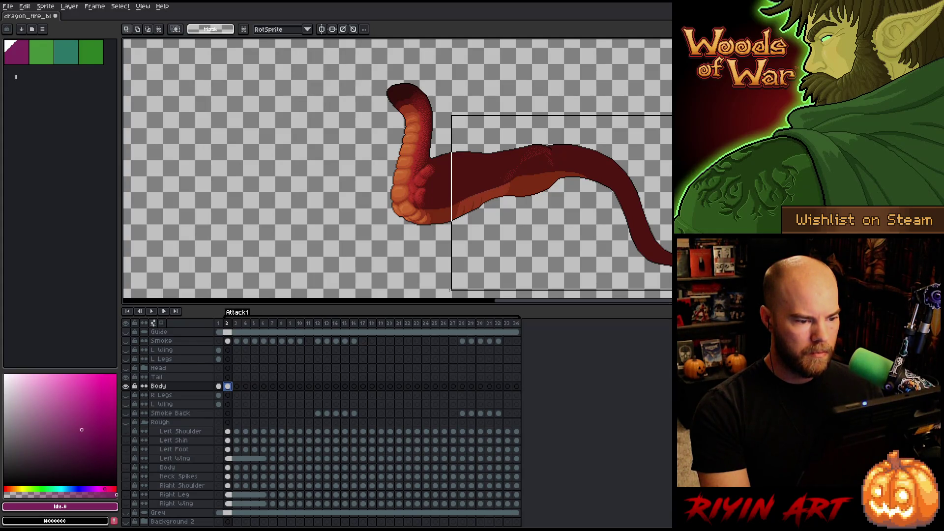
- Cut the body and tail section from Body's frame 2 and paste it into Tail's frame 2
drag(452, 293, 451, 294)
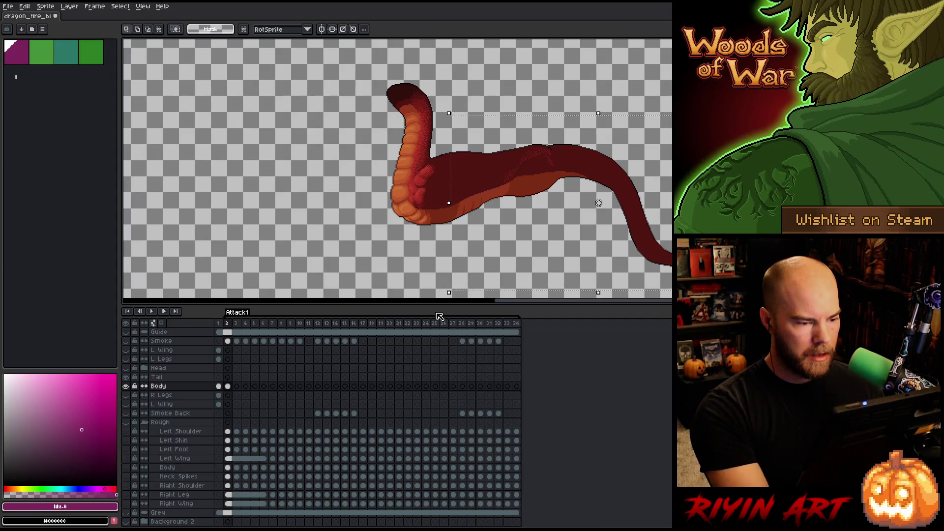
key(Delete)
click(229, 377)
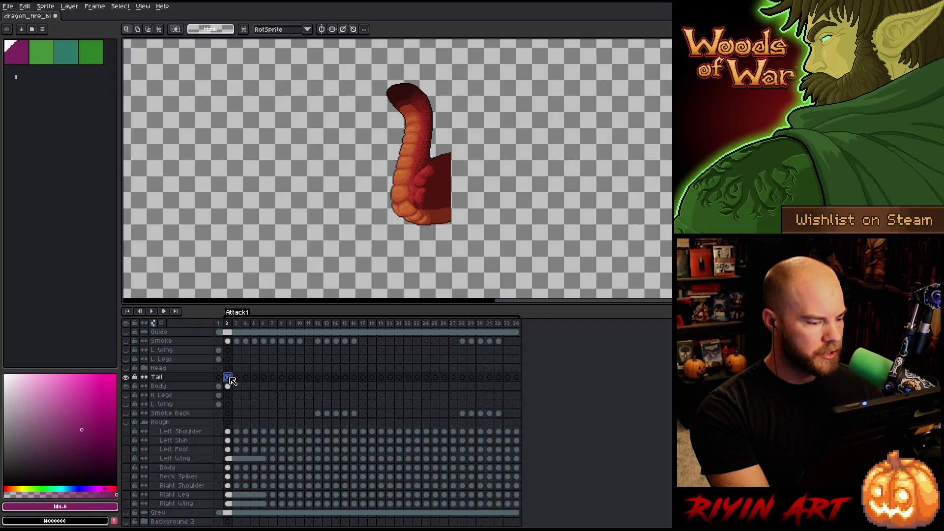
key(ctrl+v)
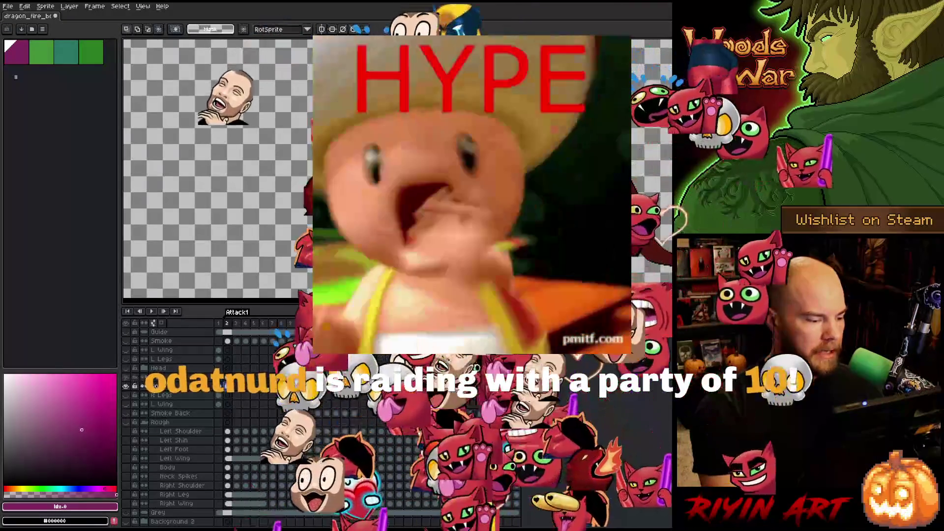
- Commit the pasted tail in place and make the dark background scene layers visible again
key(Return)
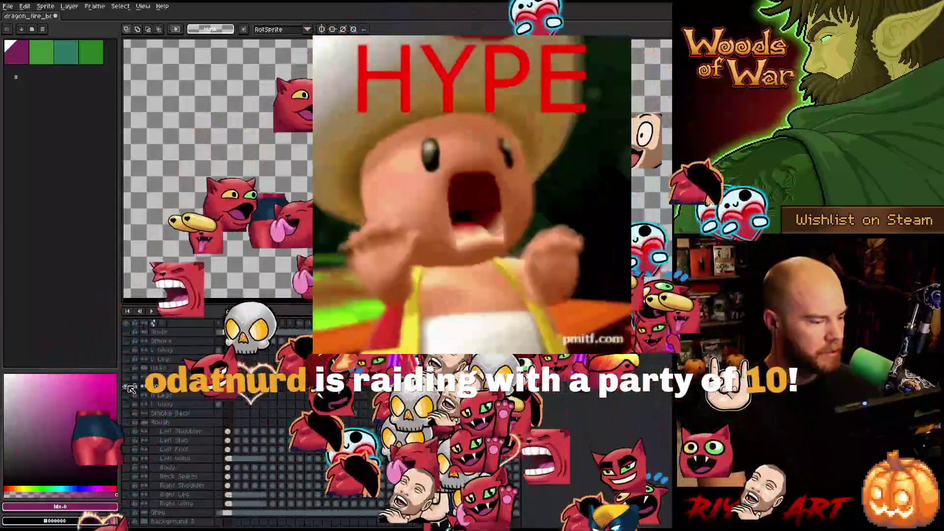
click(129, 386)
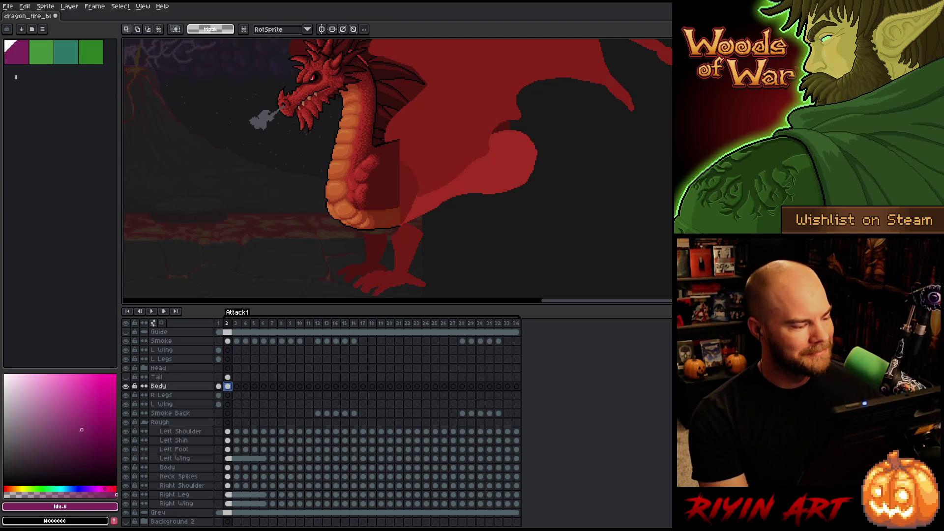
- Select the Rough group's layers from Left Shoulder down to Right Wing
scroll(166, 390, down, 1)
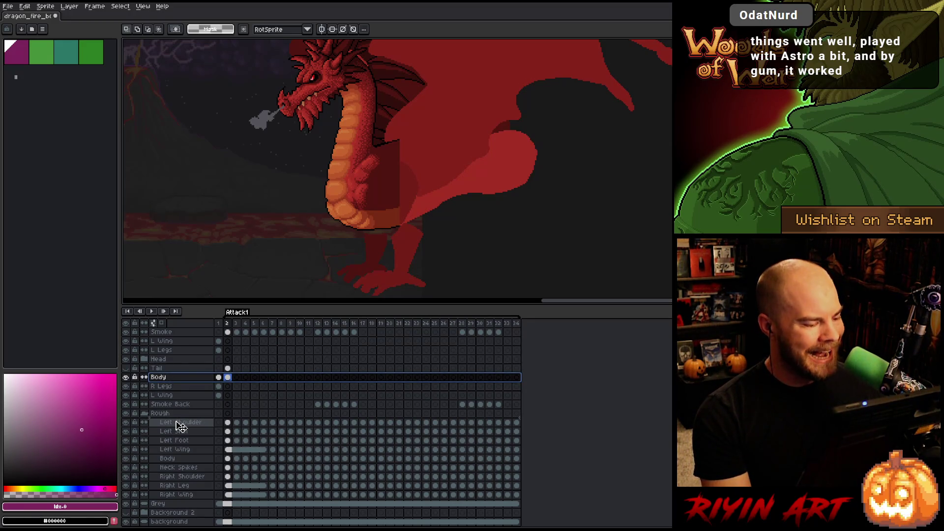
click(180, 459)
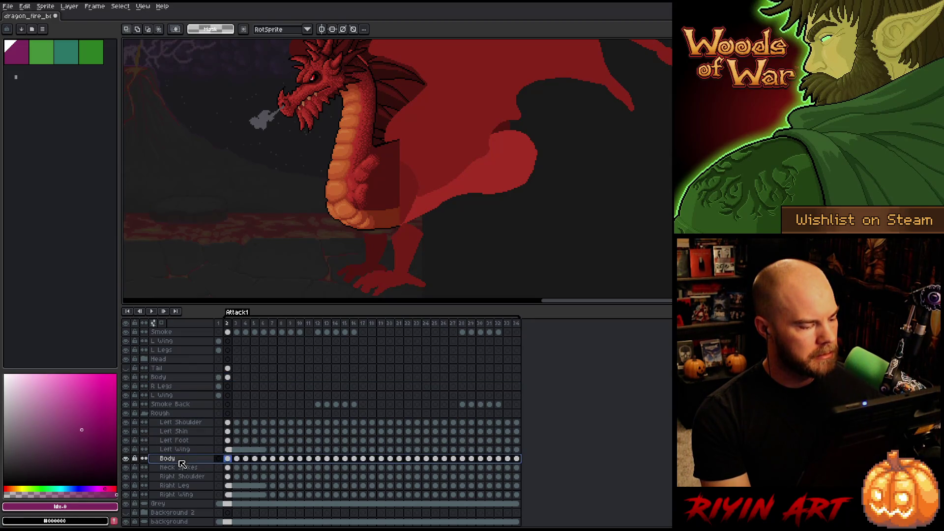
scroll(182, 464, up, 1)
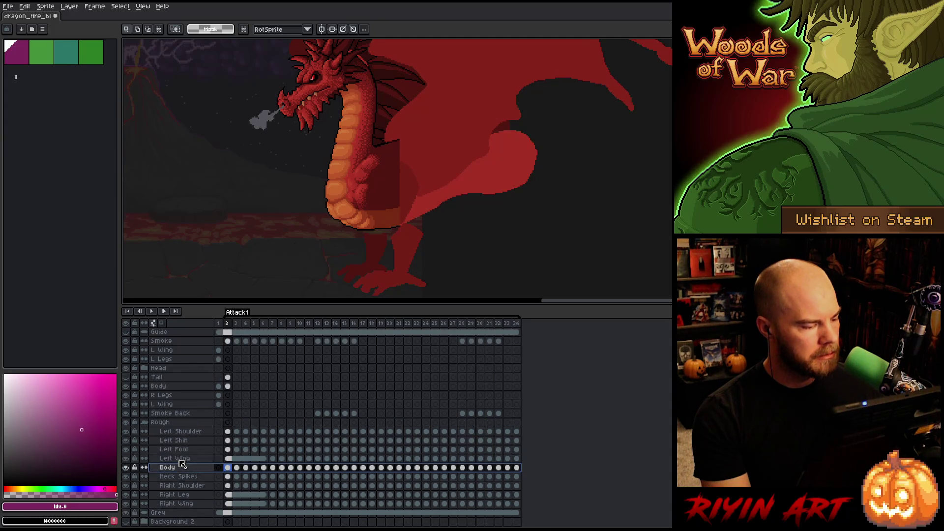
click(185, 432)
shift+click(192, 460)
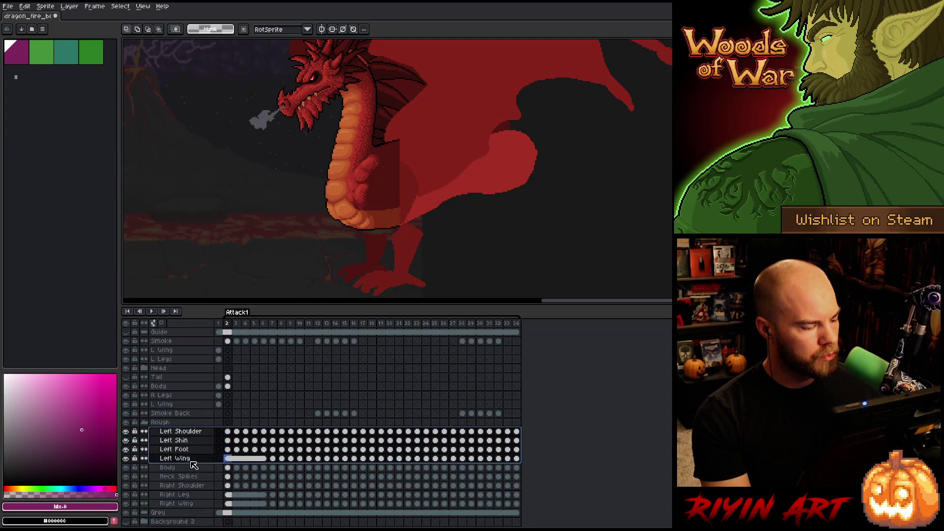
shift+click(187, 504)
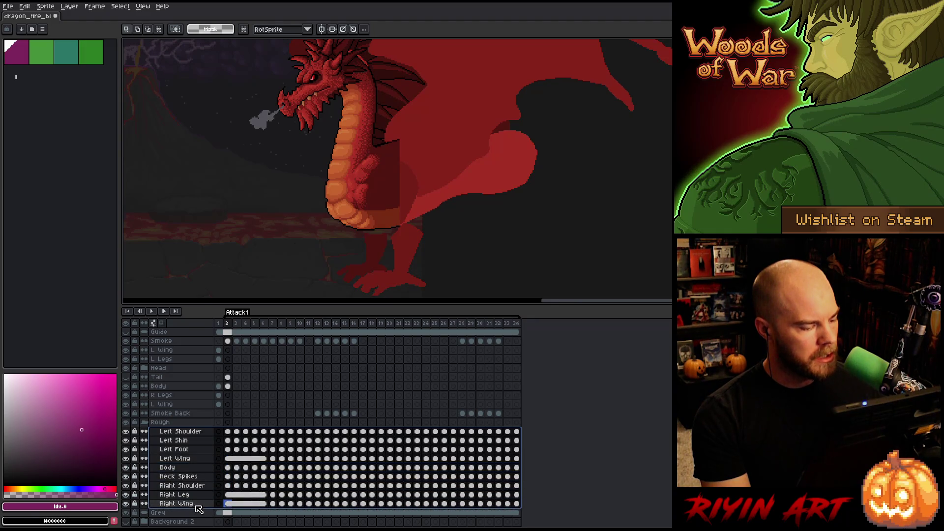
- Open Layer Properties for the selected layers and try gray, blue and green tags, settling on blue
right_click(197, 503)
click(214, 468)
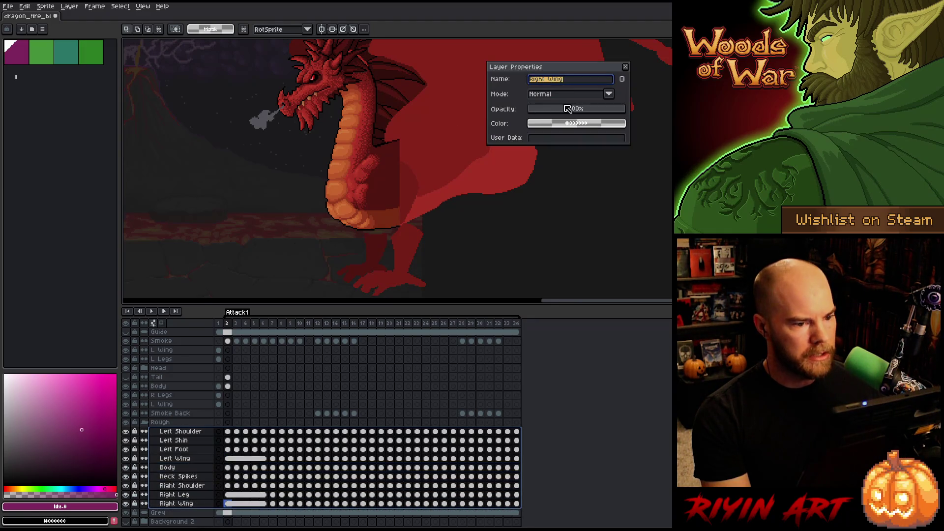
click(547, 123)
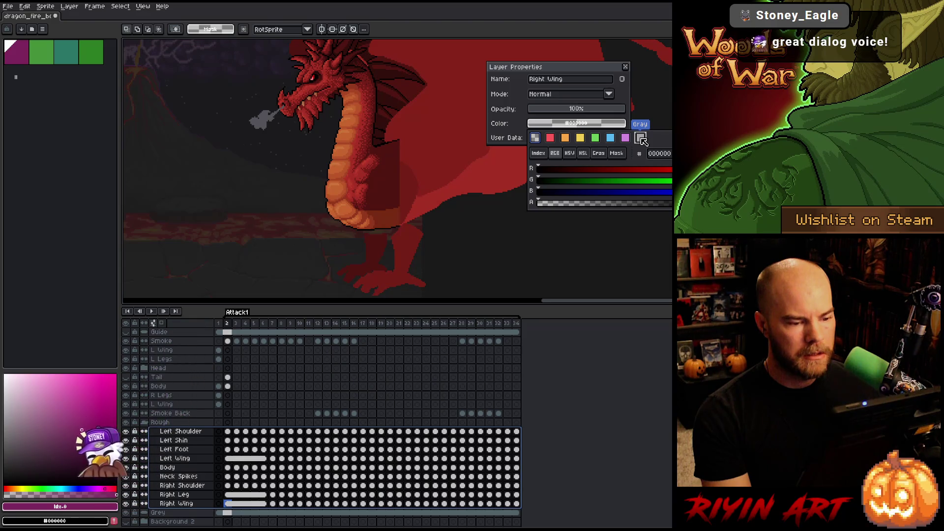
click(642, 138)
click(612, 138)
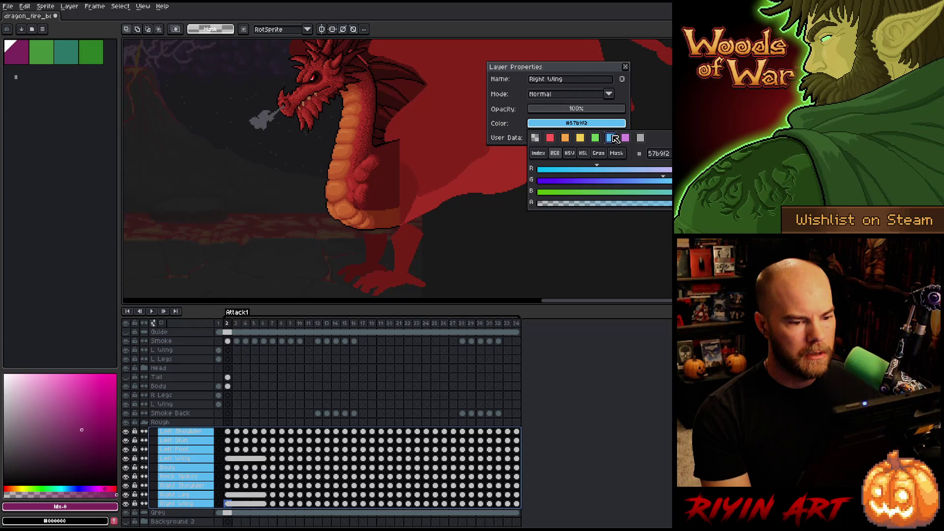
click(596, 138)
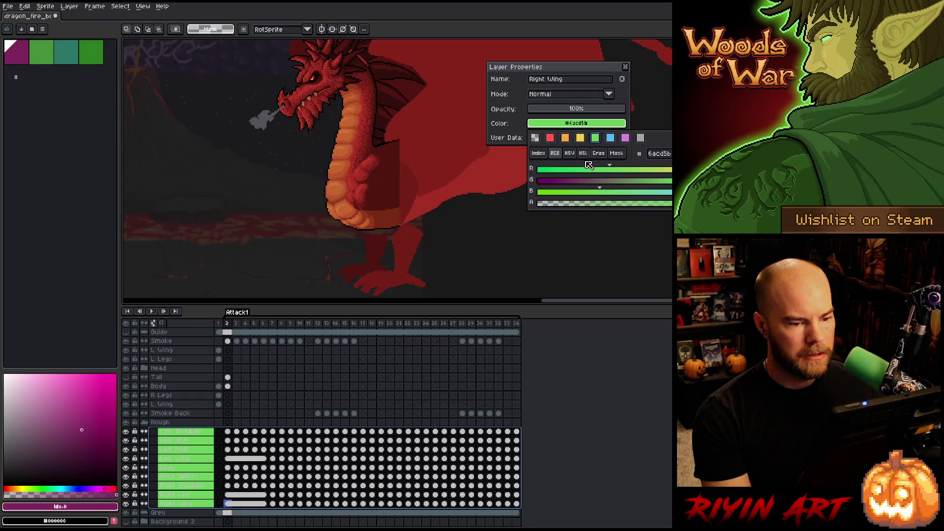
click(610, 138)
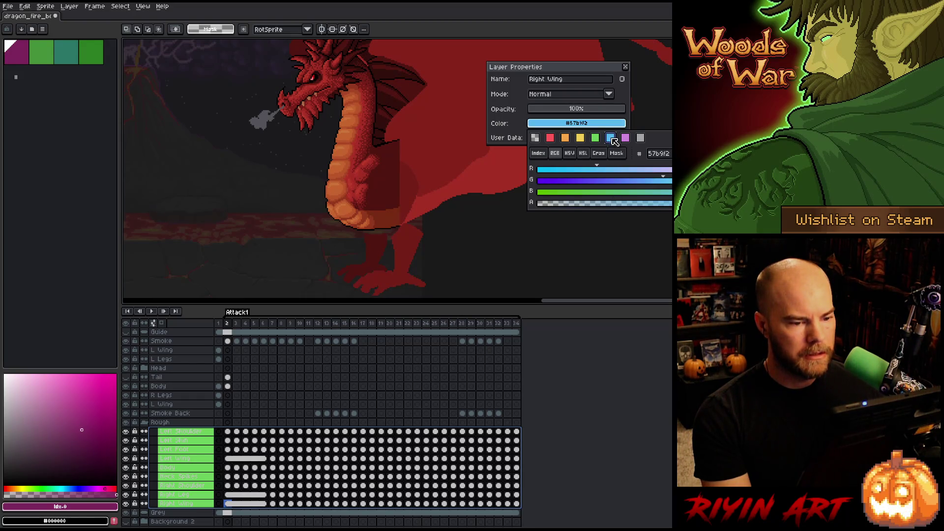
- Darken the layer colour in HSL, shift its hue to green, then reselect only Left Shoulder
click(583, 153)
click(591, 193)
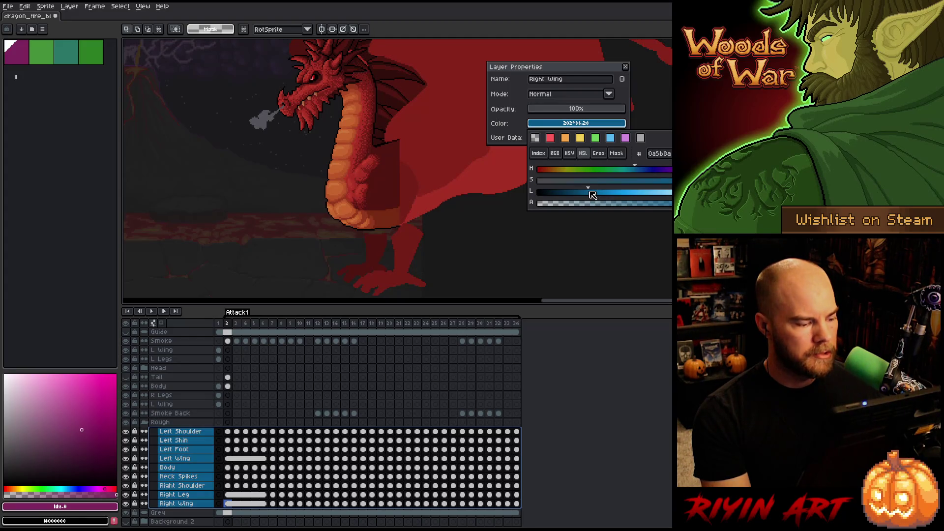
click(573, 197)
click(587, 194)
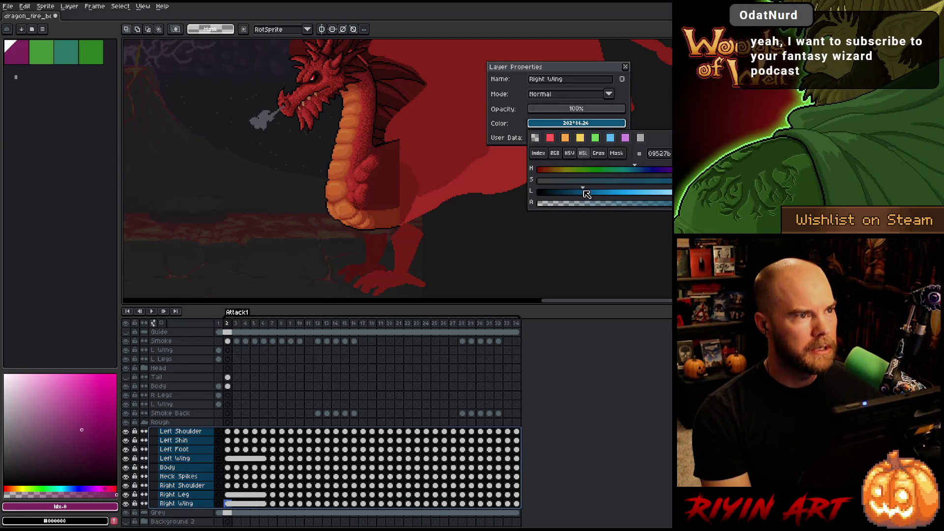
click(579, 192)
click(602, 169)
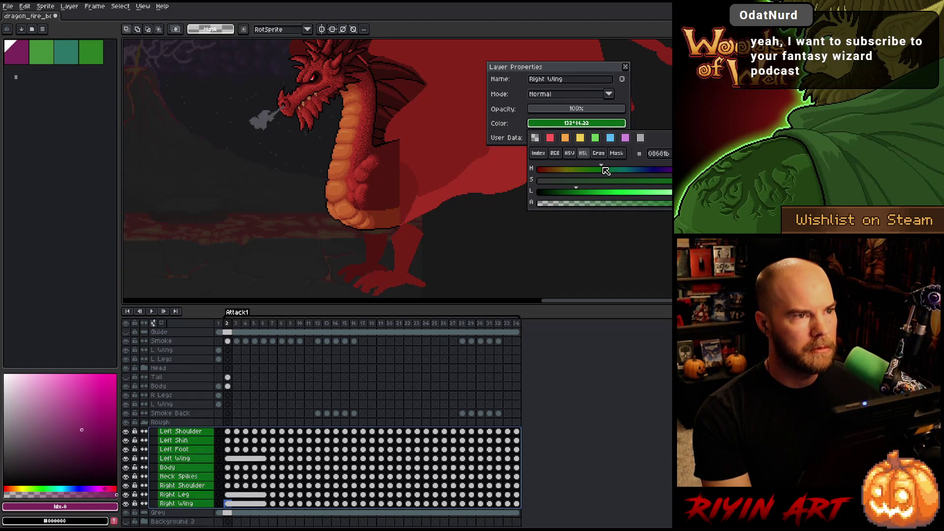
click(624, 80)
click(625, 66)
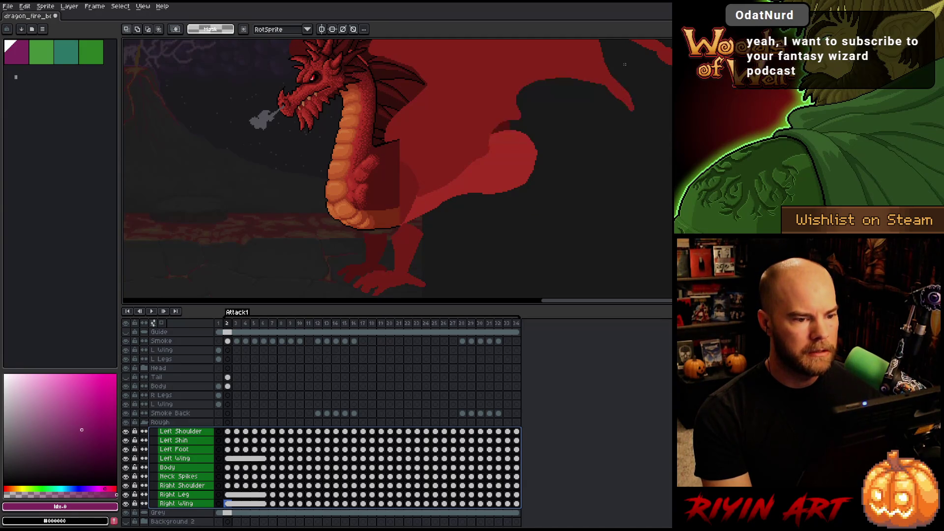
click(187, 434)
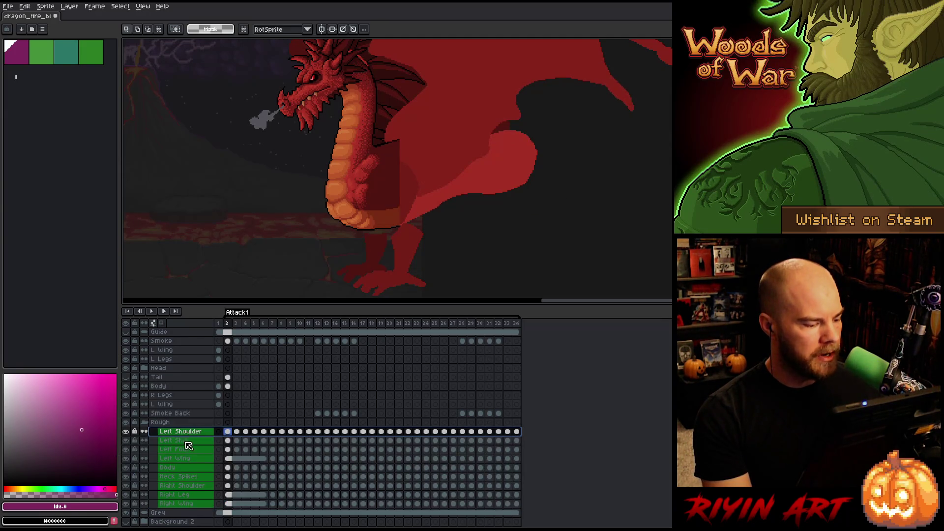
- Move the four Left layers above Head and the green Body below the upper Body layer
drag(189, 444, 191, 462)
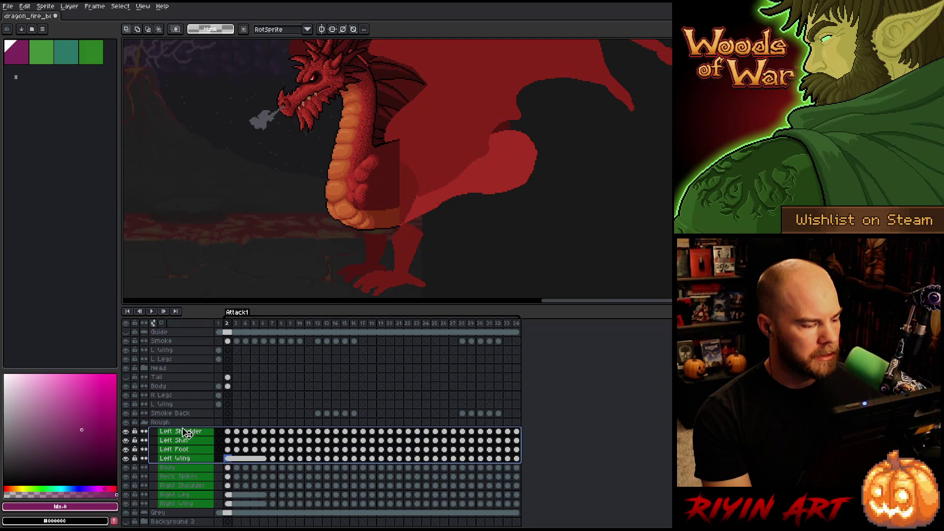
drag(187, 434, 186, 370)
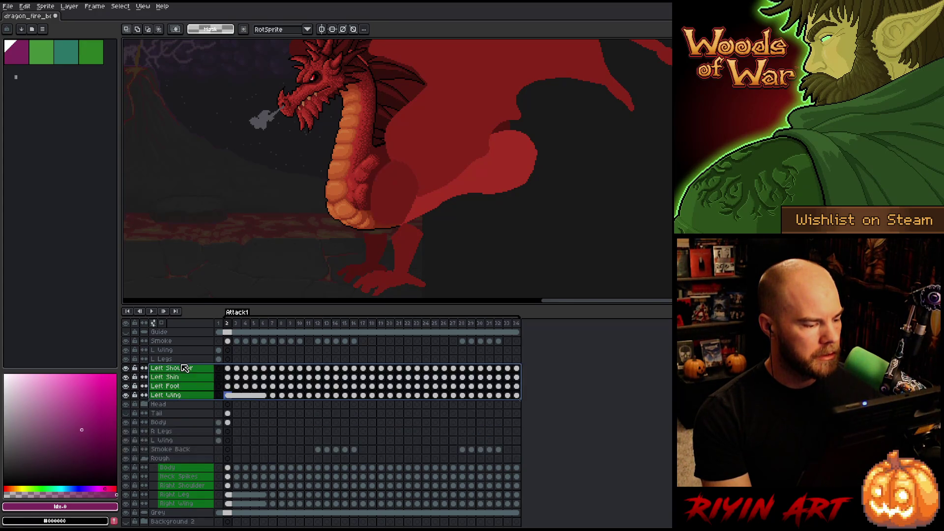
click(182, 470)
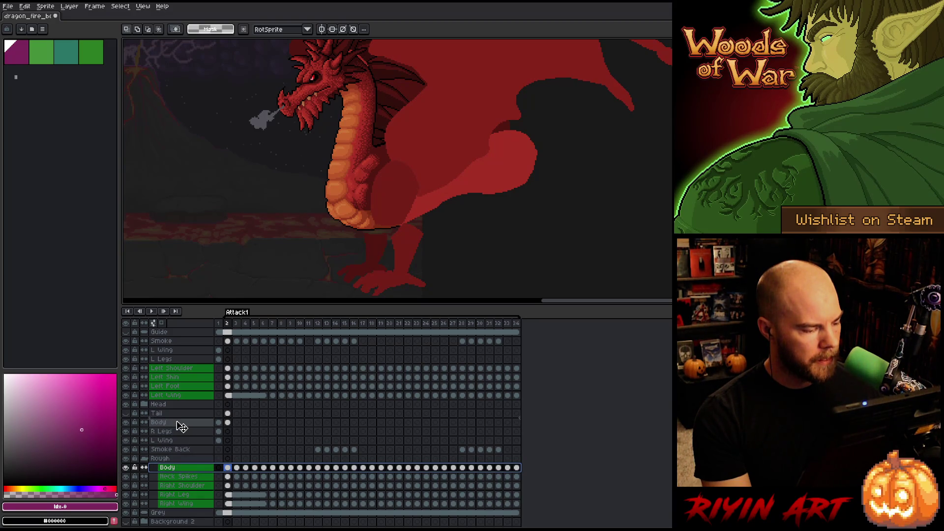
drag(182, 432, 181, 432)
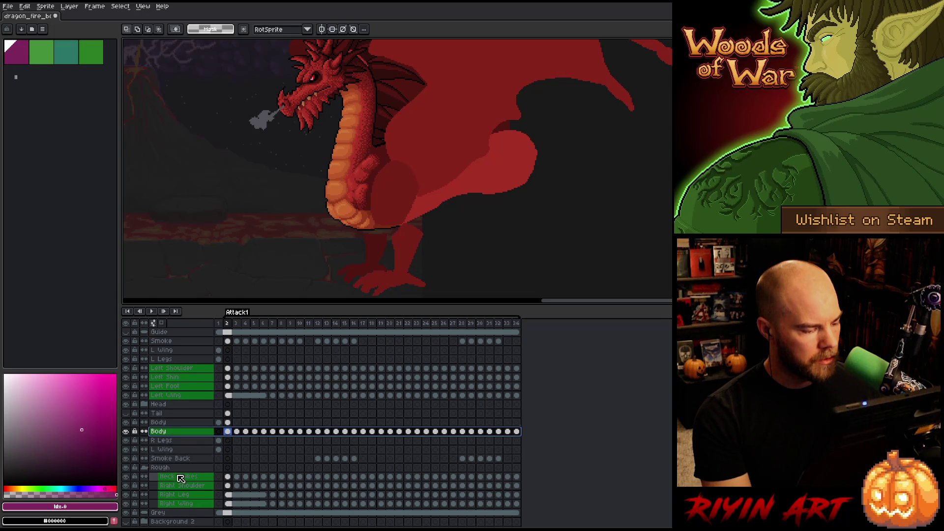
- Move Neck Spikes through Right Wing out of Rough and delete the empty Rough group
mouse_move(181, 479)
mouse_down()
mouse_move(182, 505)
mouse_move(183, 458)
mouse_up()
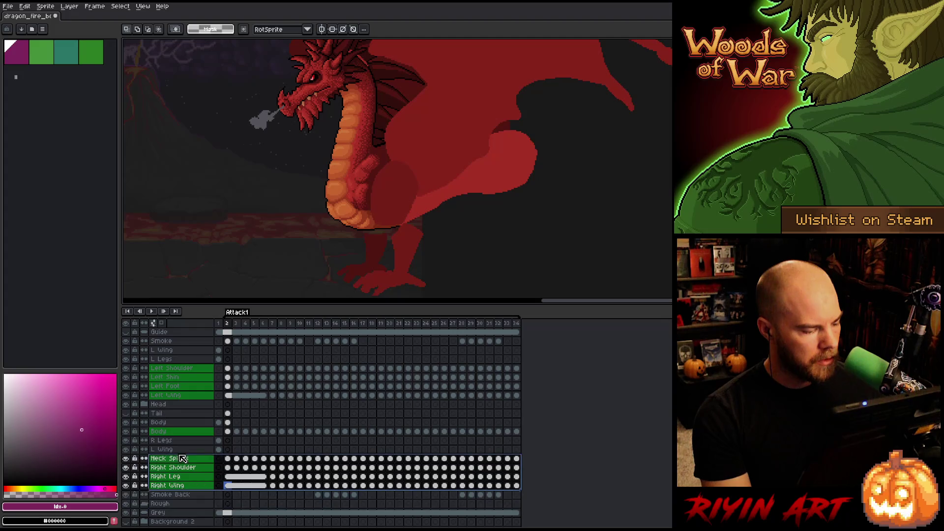
scroll(195, 449, down, 2)
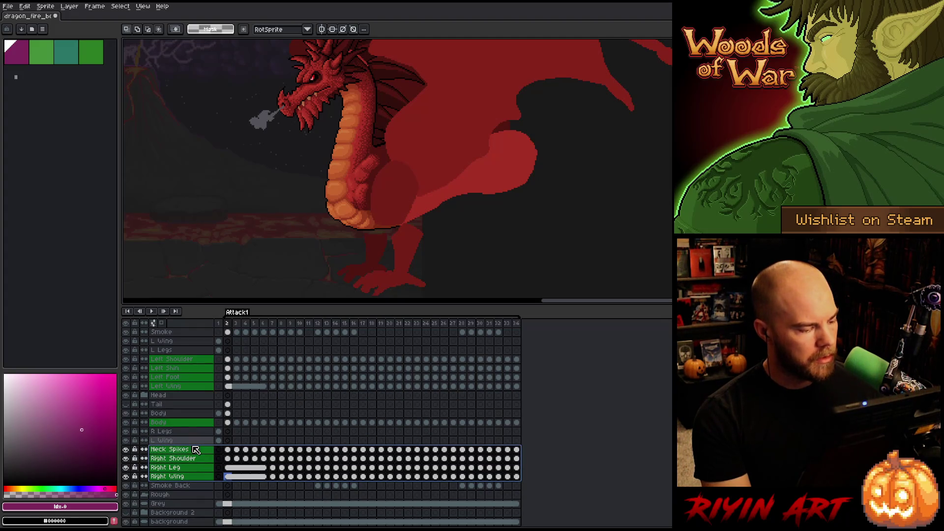
right_click(173, 490)
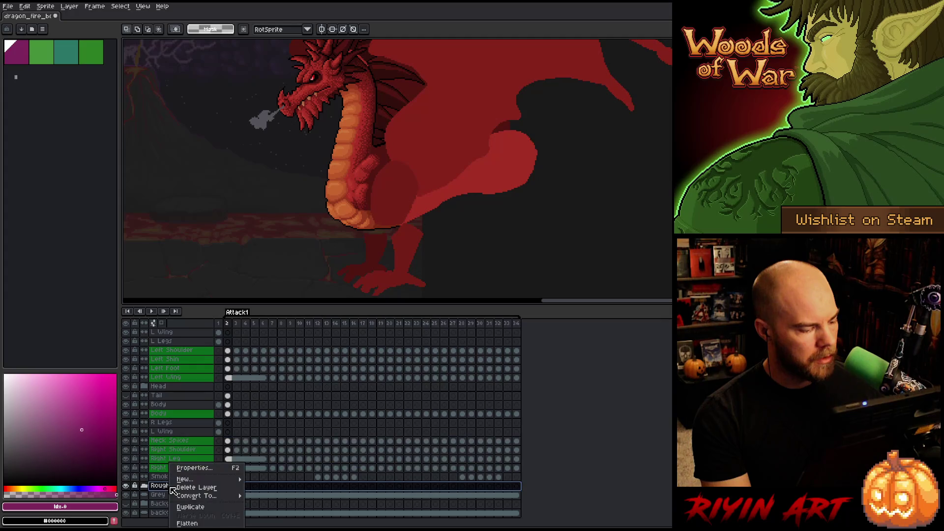
click(188, 488)
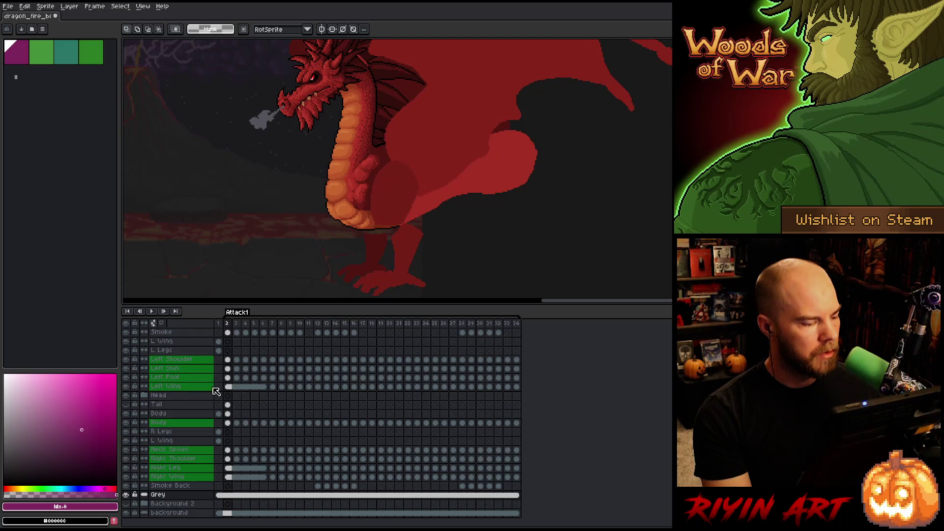
- Save the dragon file, then play the attack animation through and stop it
key(ctrl+s)
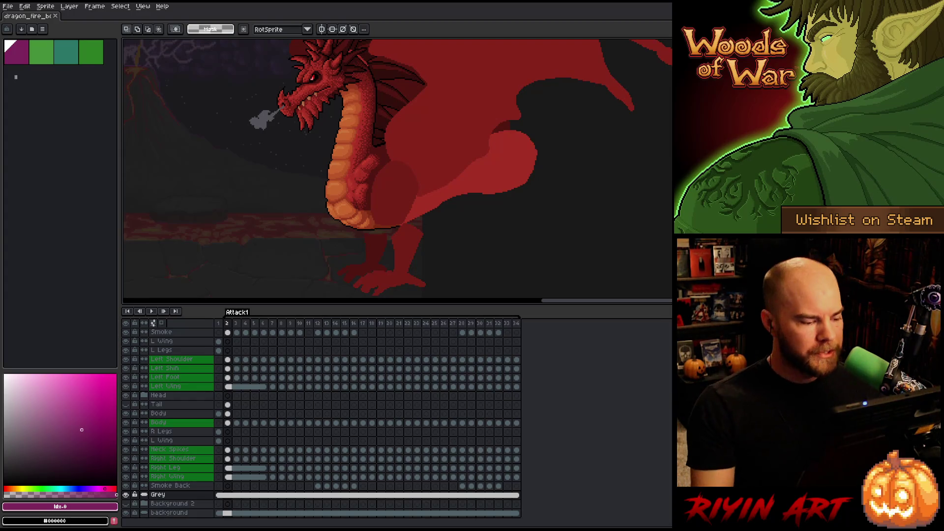
key(Return)
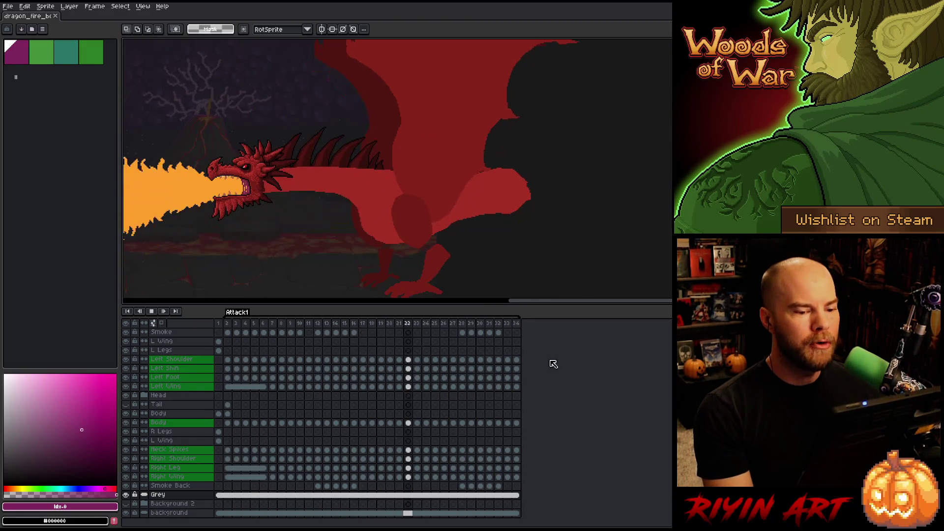
drag(600, 304, 526, 309)
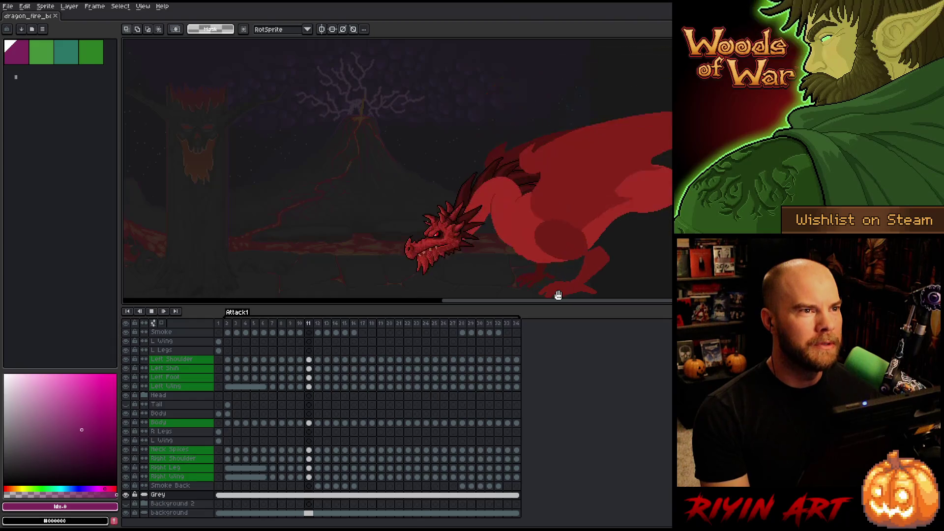
key(Return)
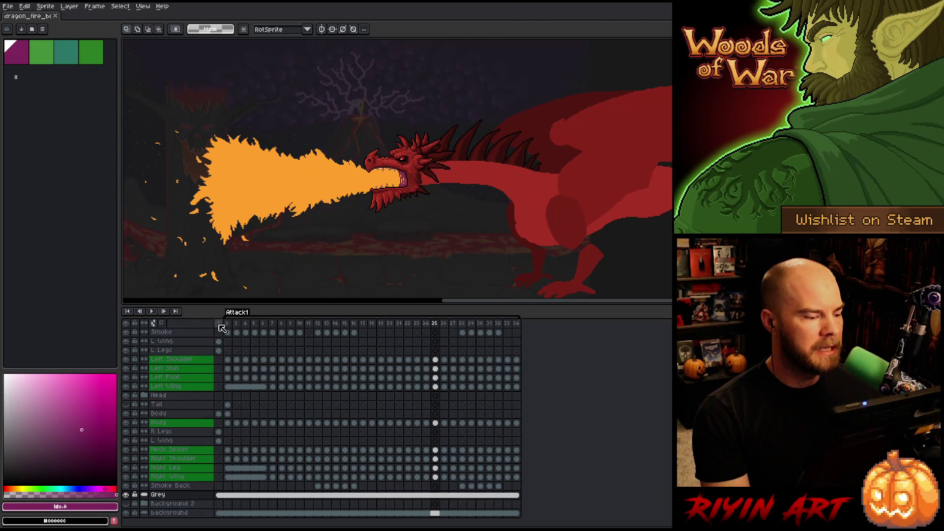
- Return to frame 1 and pan and zoom the view around the dragon
click(219, 324)
key(space)
drag(639, 233, 438, 206)
scroll(382, 158, up, 1)
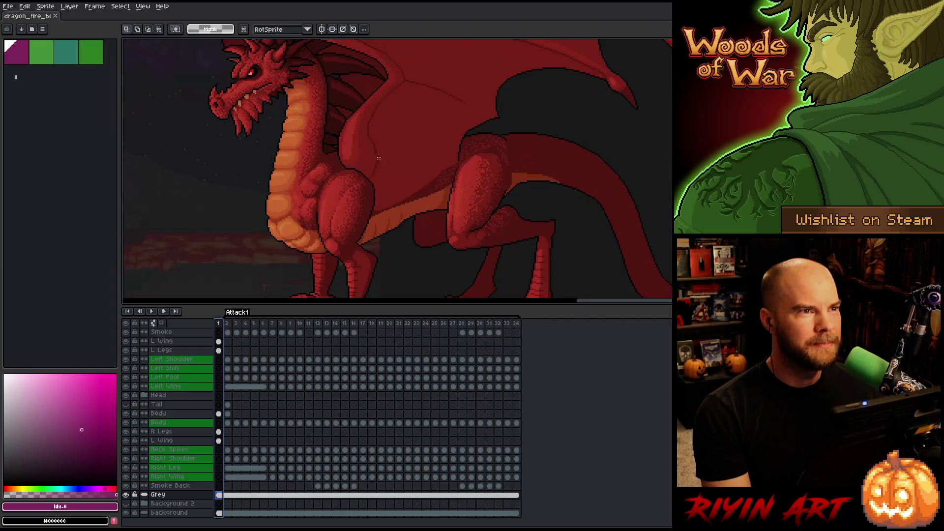
scroll(328, 149, down, 1)
scroll(344, 206, up, 3)
scroll(369, 266, down, 3)
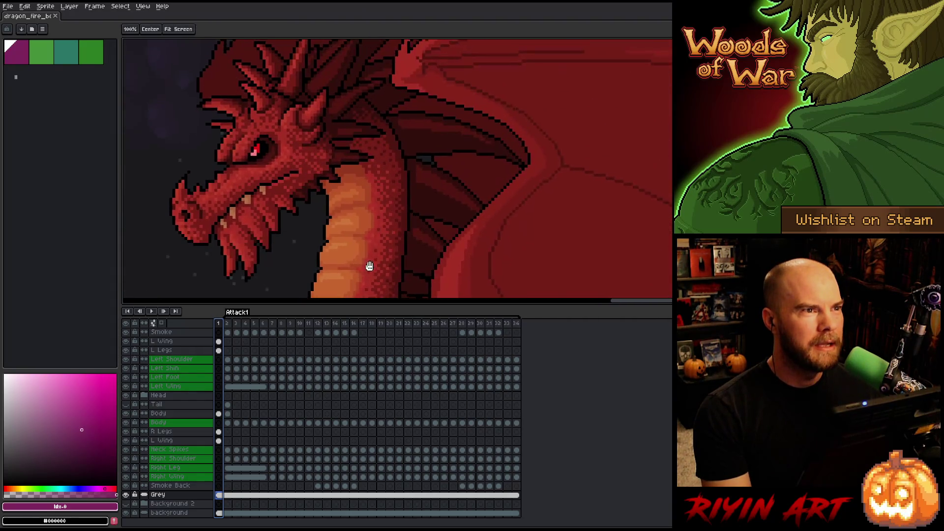
key(space)
mouse_move(353, 210)
mouse_down()
mouse_move(359, 123)
mouse_move(333, 154)
mouse_move(355, 190)
mouse_up()
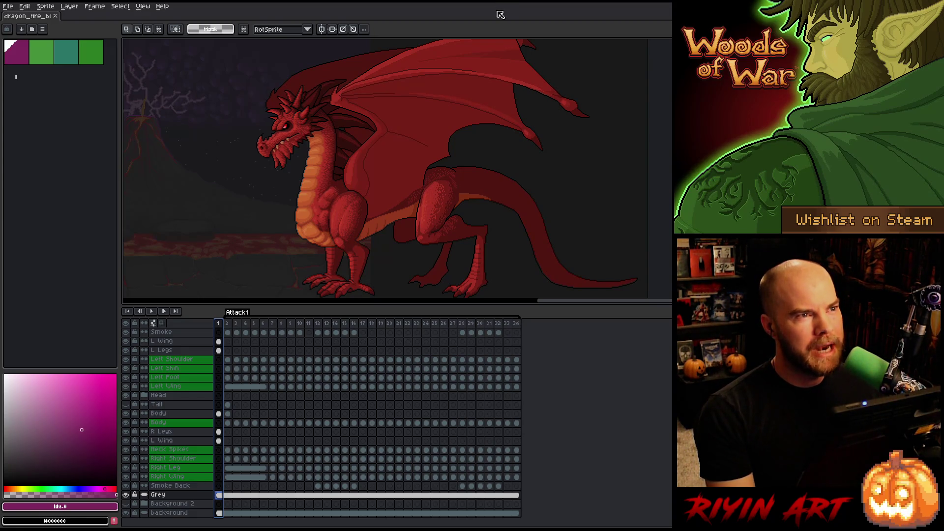
- Play the attack animation from frame 2 and stop it
click(230, 323)
key(Return)
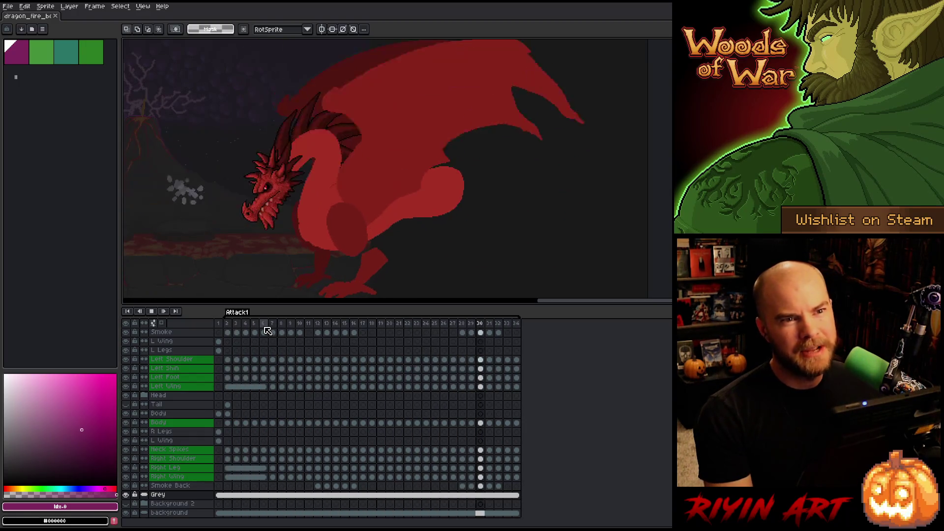
key(Return)
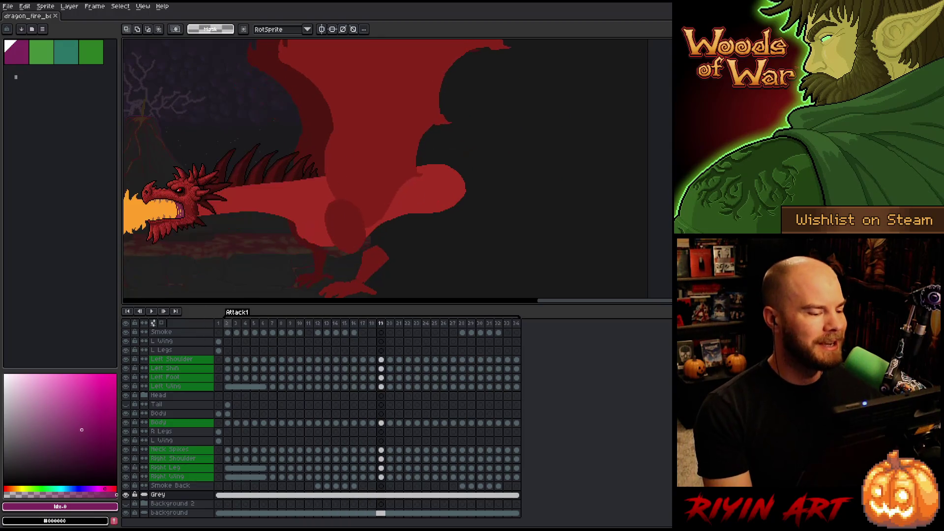
- Select the upper Body layer's frame-2 cel, frame the dragon's body, then step to frame 3
click(229, 324)
scroll(296, 202, up, 2)
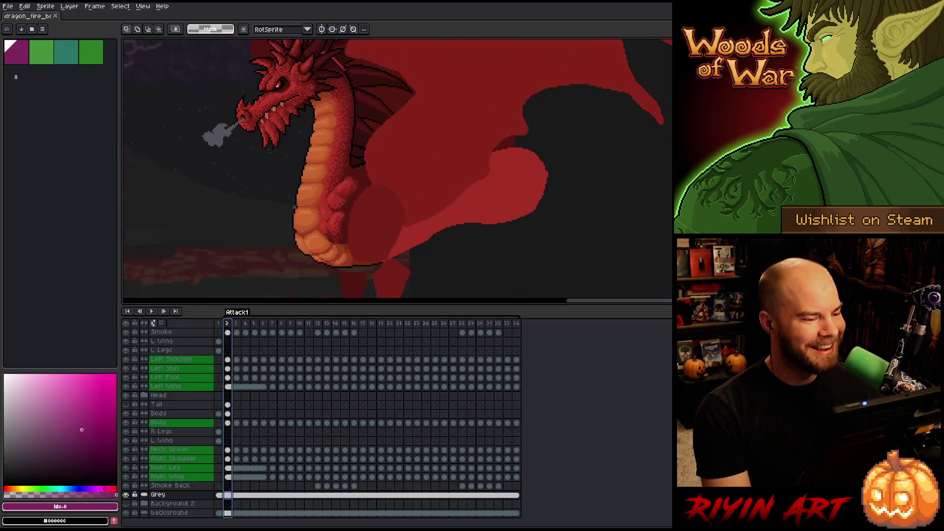
scroll(296, 203, down, 1)
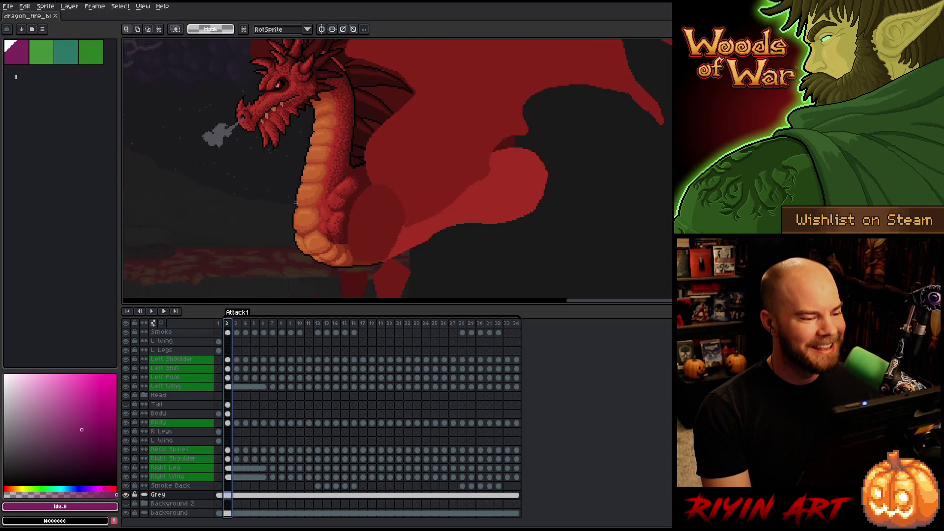
click(227, 414)
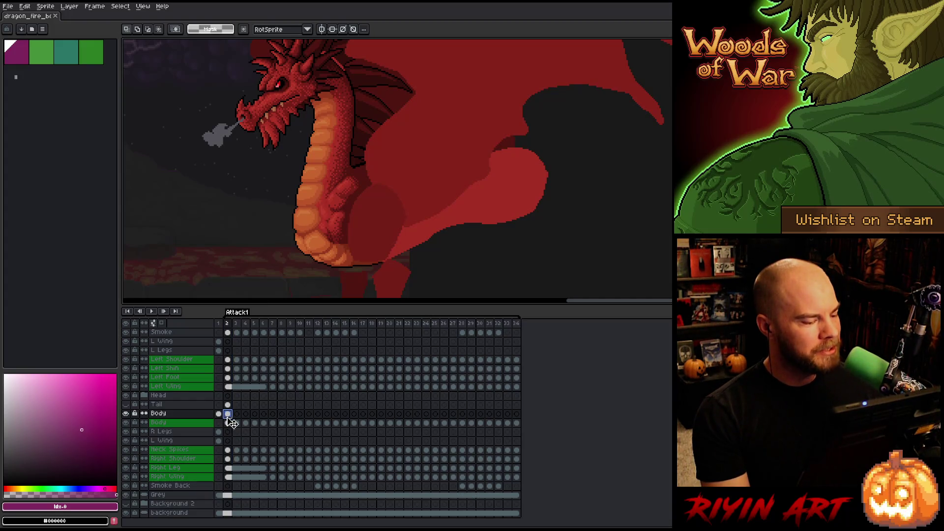
click(229, 423)
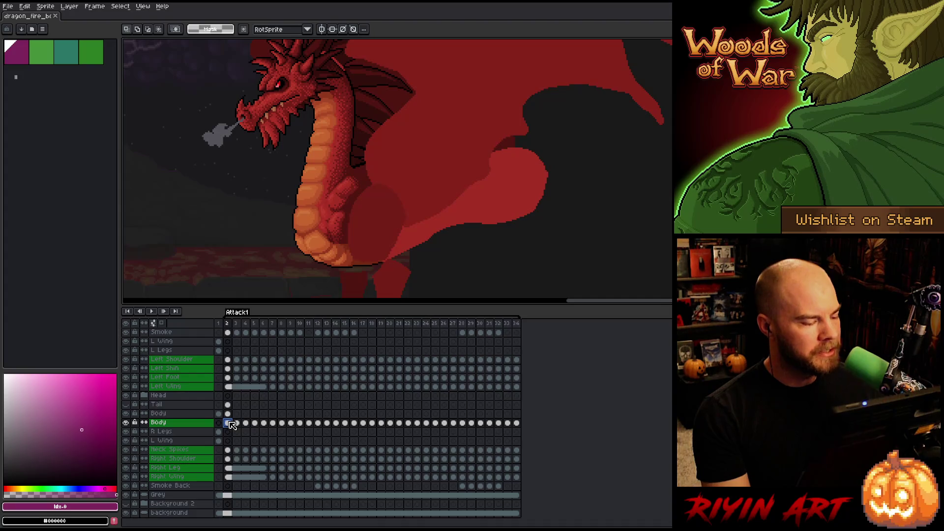
click(228, 415)
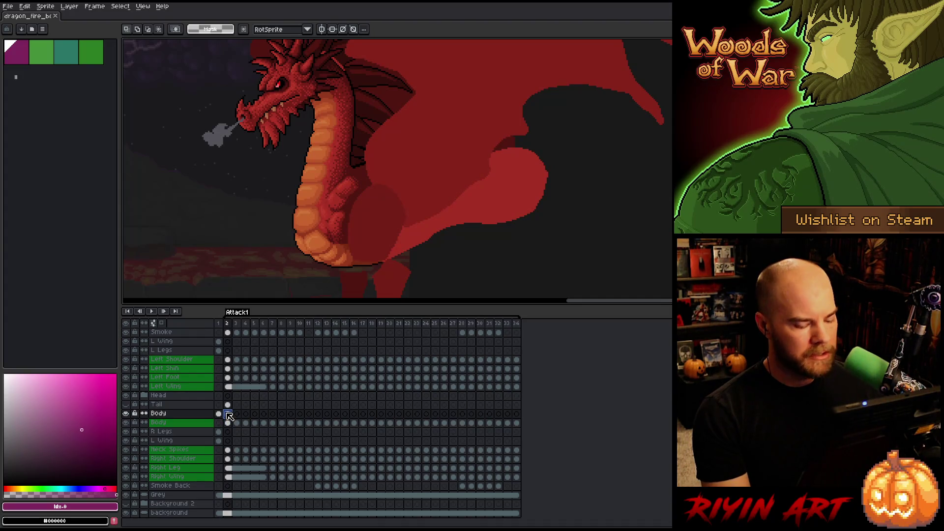
mouse_move(256, 212)
mouse_down()
mouse_move(455, 211)
mouse_move(409, 223)
mouse_up()
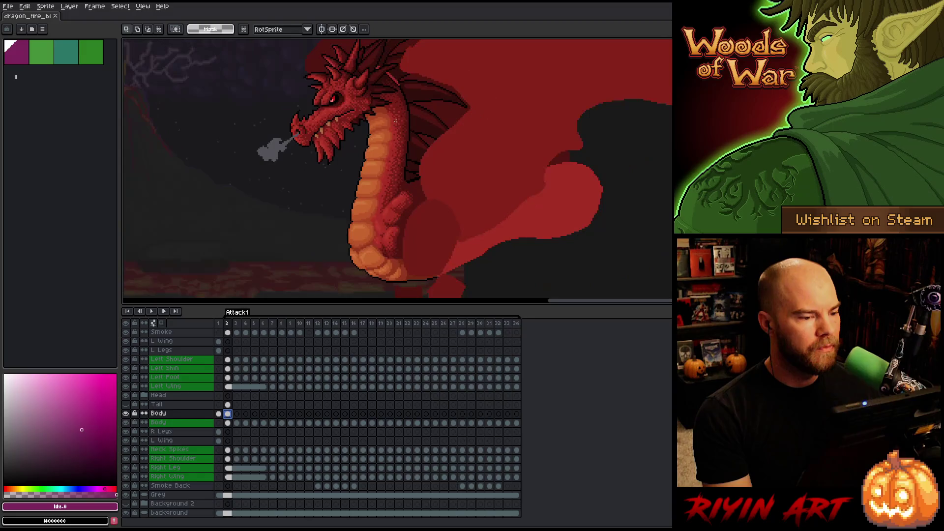
key(period)
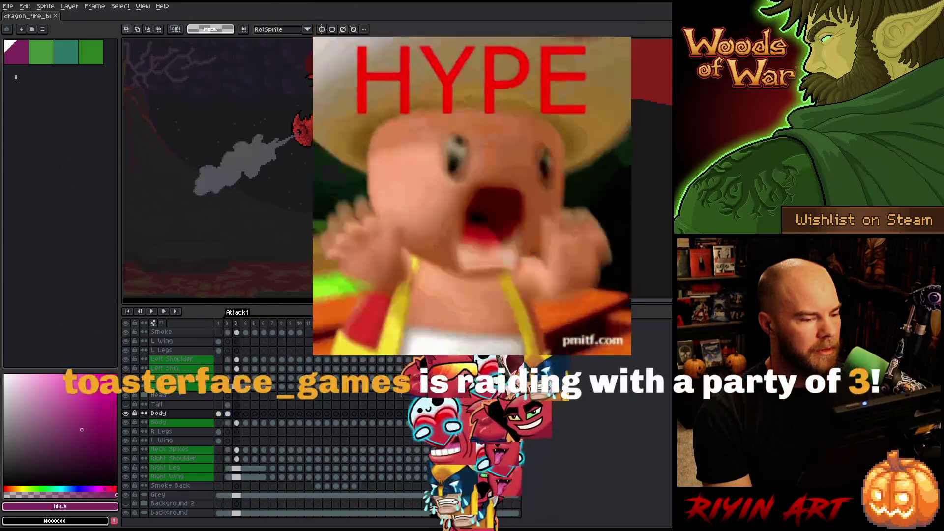
key(comma)
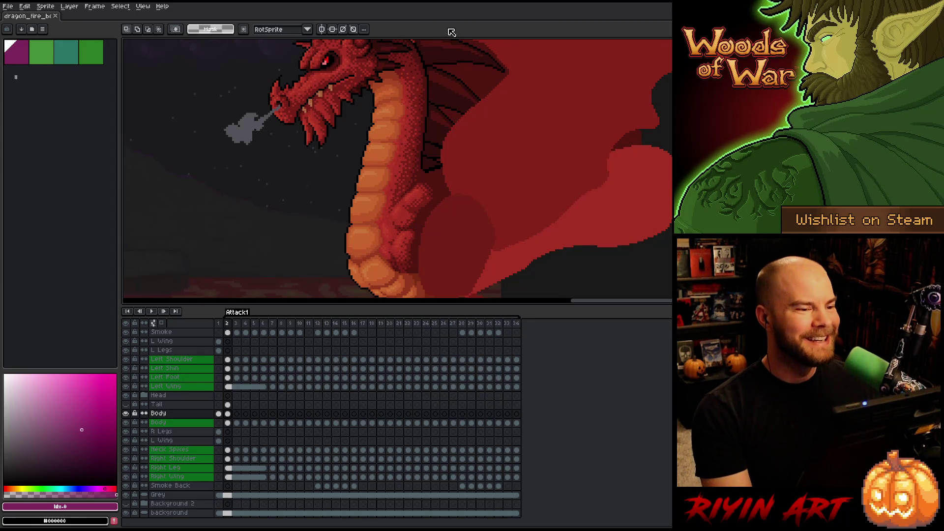
- Select the Neck Spikes cel's pixels, then the Body layer's pixels on frame 2
scroll(255, 283, down, 2)
scroll(338, 111, up, 2)
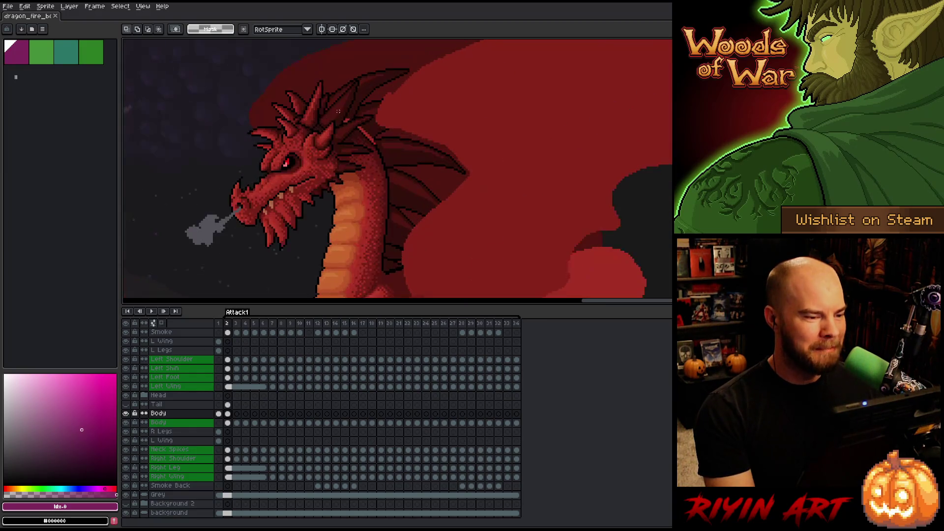
scroll(349, 117, down, 1)
scroll(328, 227, up, 1)
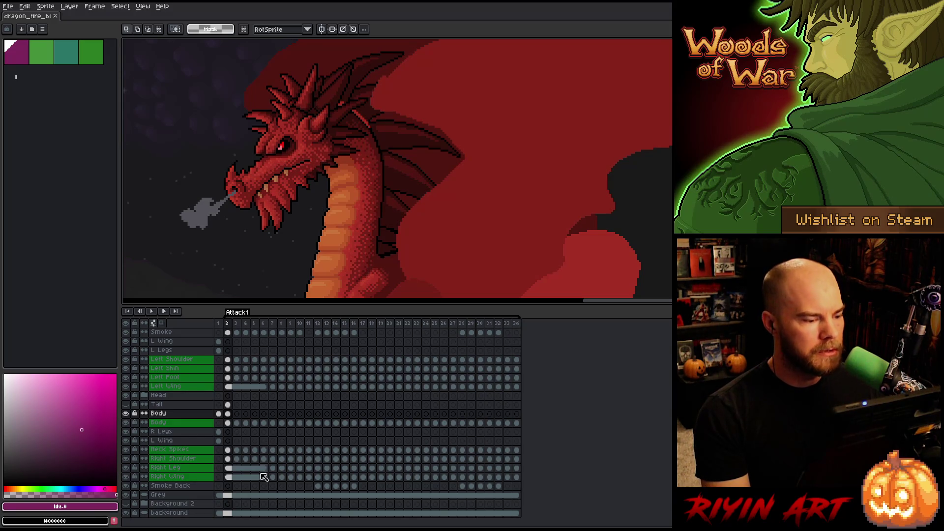
ctrl+click(232, 453)
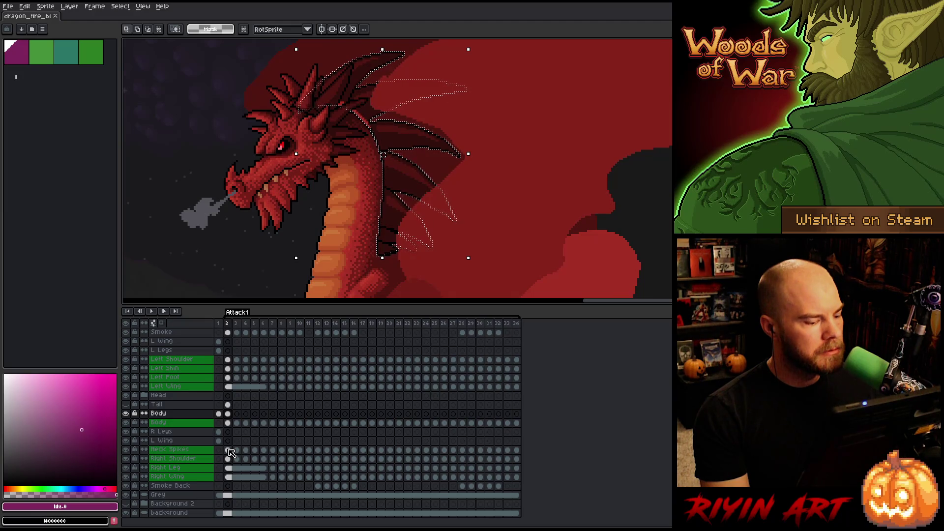
ctrl+click(230, 424)
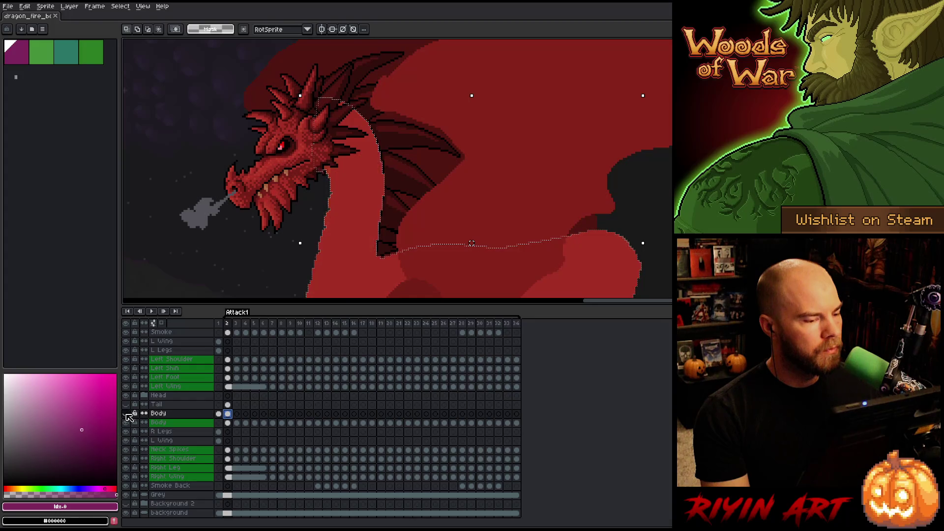
- Reframe the dragon, toggle a layer's visibility off and on to compare, and play the animation
drag(326, 184, 326, 120)
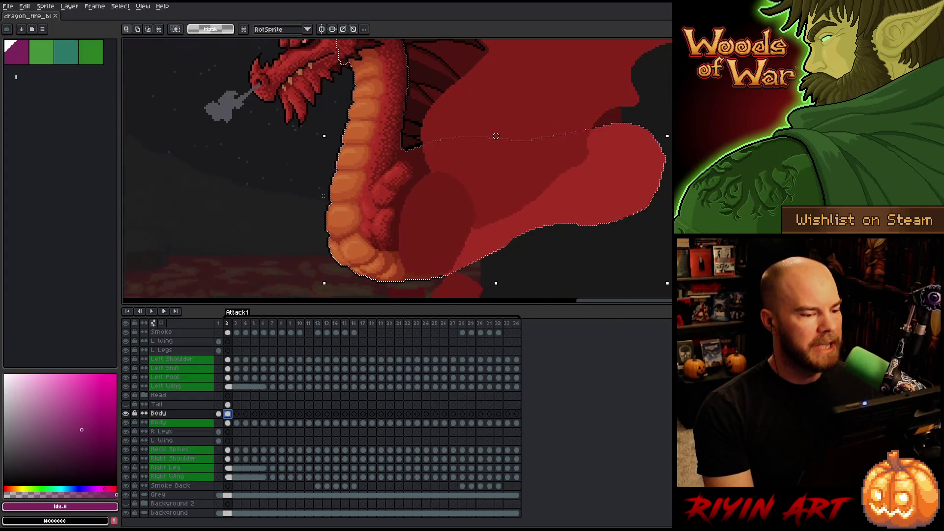
scroll(347, 166, down, 2)
drag(347, 166, 338, 199)
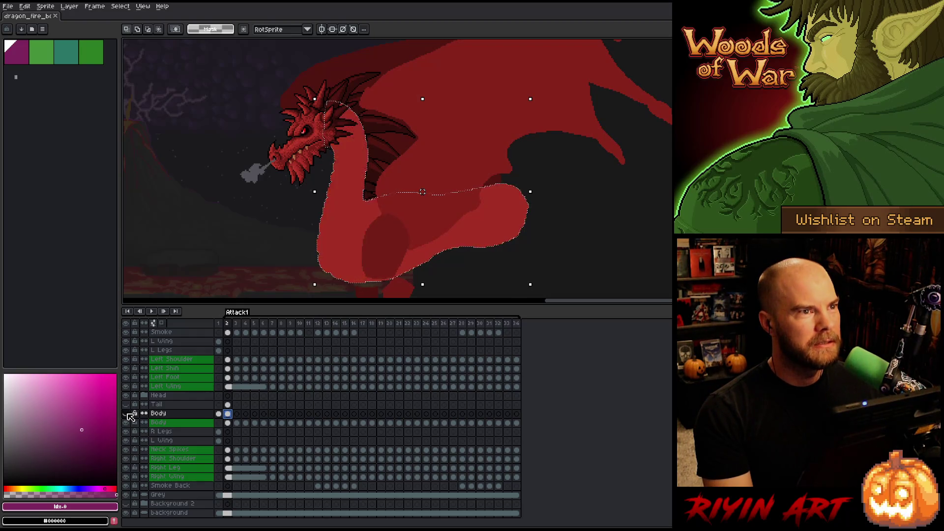
click(127, 414)
click(127, 414)
key(Return)
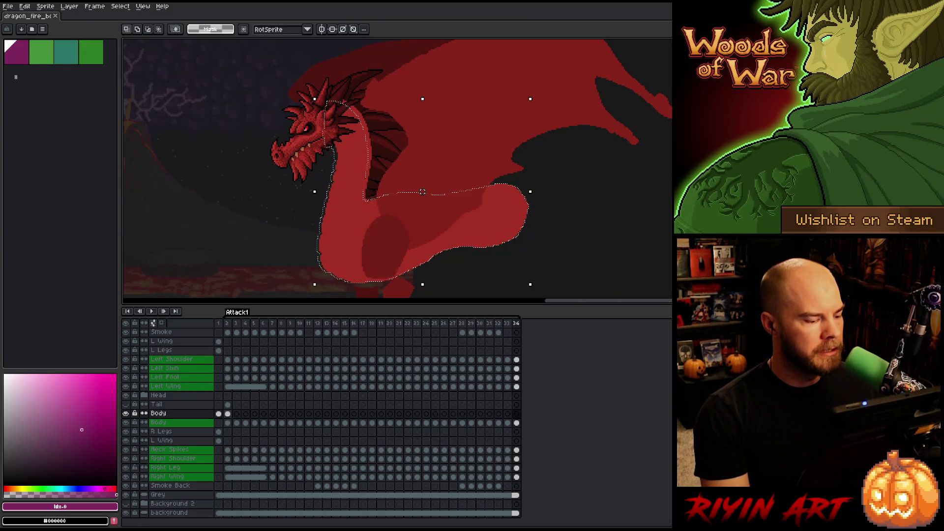
- Return to the Body cel on frame 2, deselect with Ctrl+D, and replay the animation
click(227, 413)
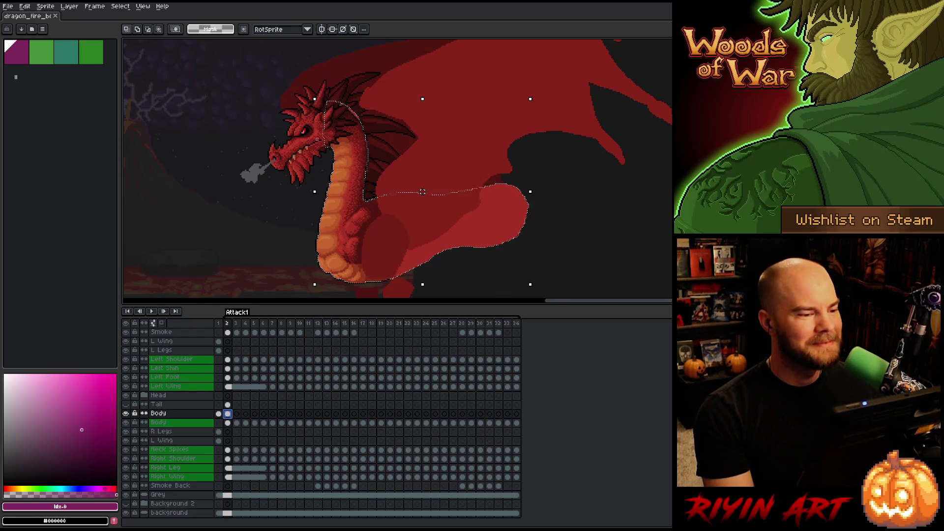
scroll(336, 149, up, 3)
scroll(411, 126, down, 2)
mouse_move(453, 200)
mouse_down()
mouse_move(433, 139)
mouse_move(419, 161)
mouse_up()
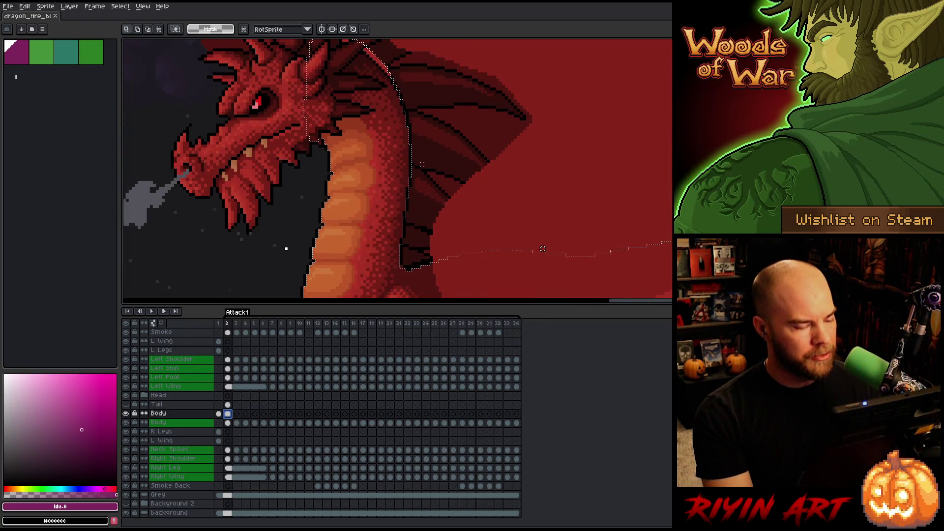
key(ctrl+d)
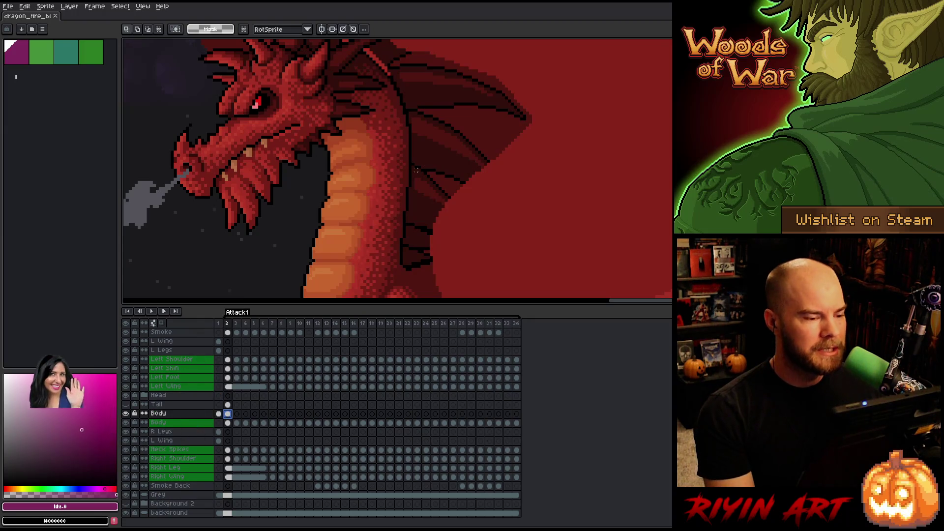
scroll(389, 227, down, 3)
key(Return)
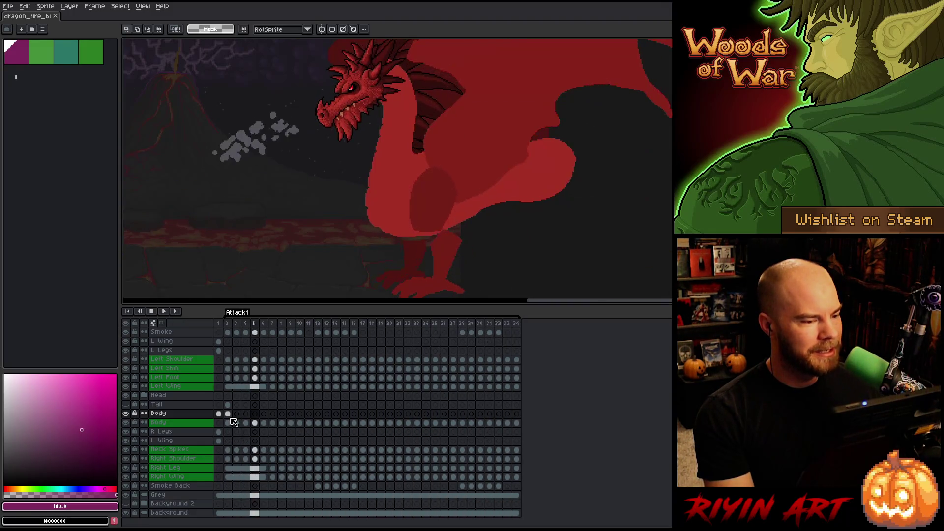
- Stop playback, return to the Body layer's frame-2 cel, and zoom onto the dragon's head and upper body
key(Return)
click(227, 414)
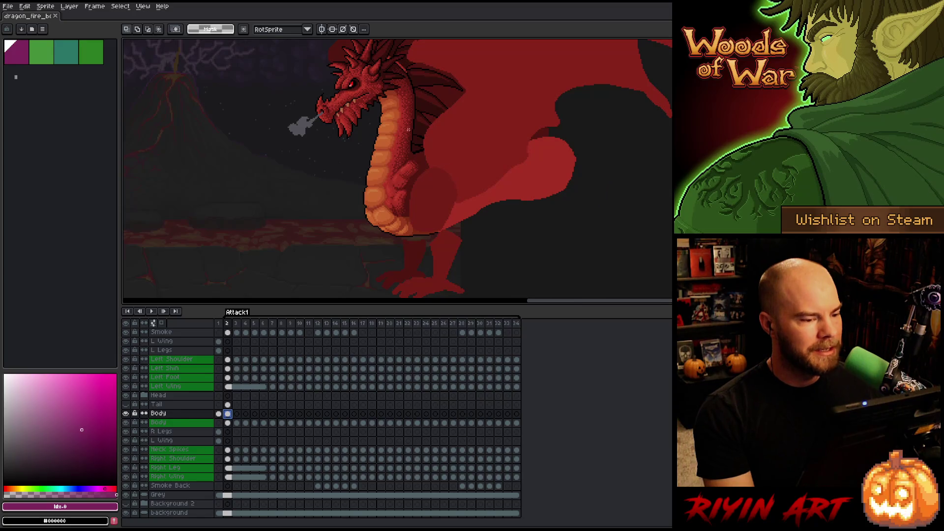
scroll(378, 216, up, 3)
mouse_move(320, 133)
mouse_down()
mouse_move(390, 215)
mouse_move(378, 229)
mouse_up()
scroll(378, 229, down, 4)
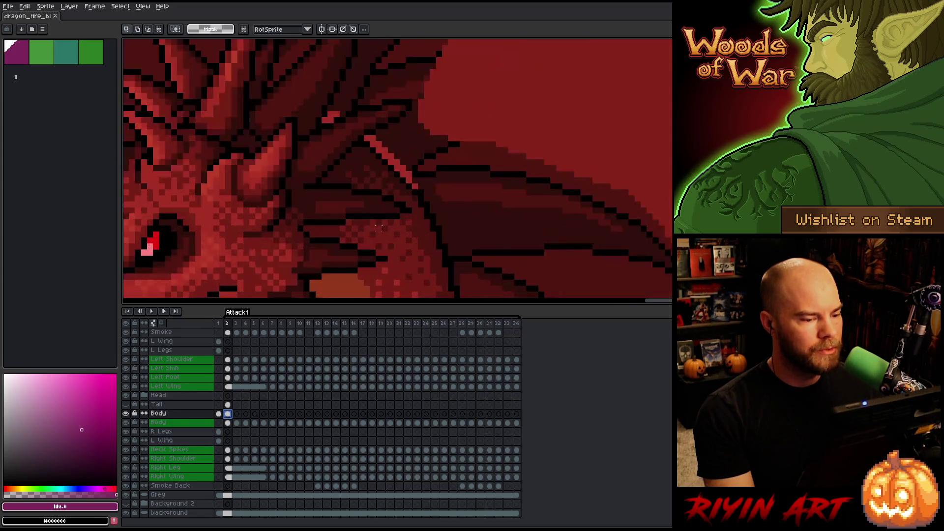
scroll(348, 195, up, 1)
drag(348, 195, 340, 168)
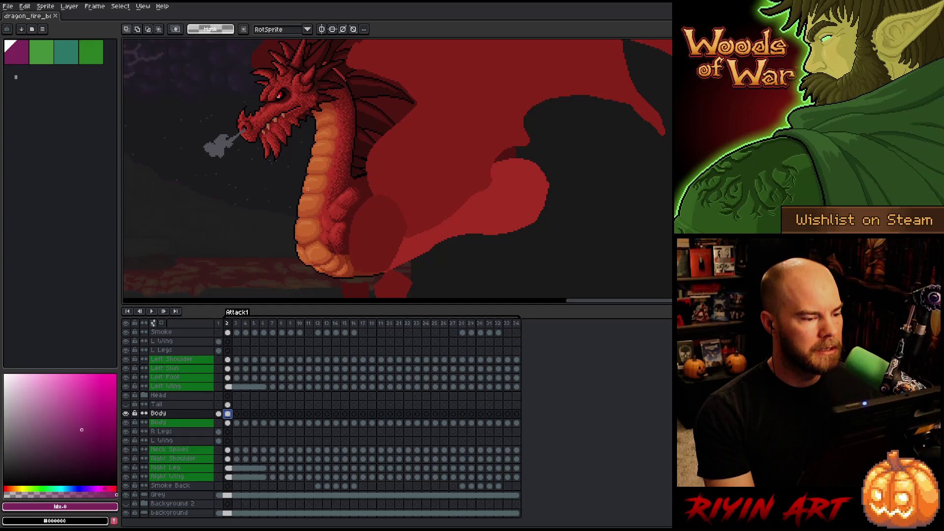
scroll(329, 220, down, 1)
scroll(336, 201, up, 1)
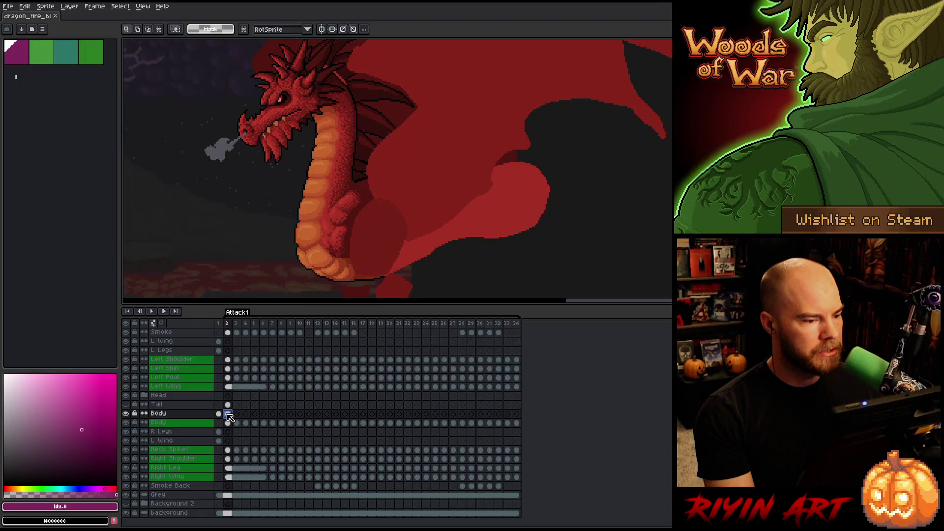
- Show only the Body layer and replace its #000000 outline colour with transparent
alt+click(126, 413)
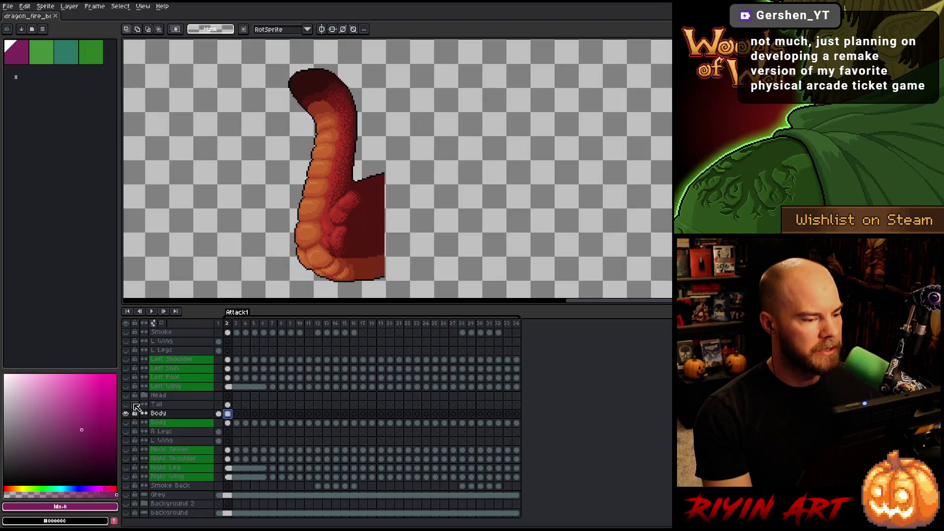
scroll(235, 163, up, 3)
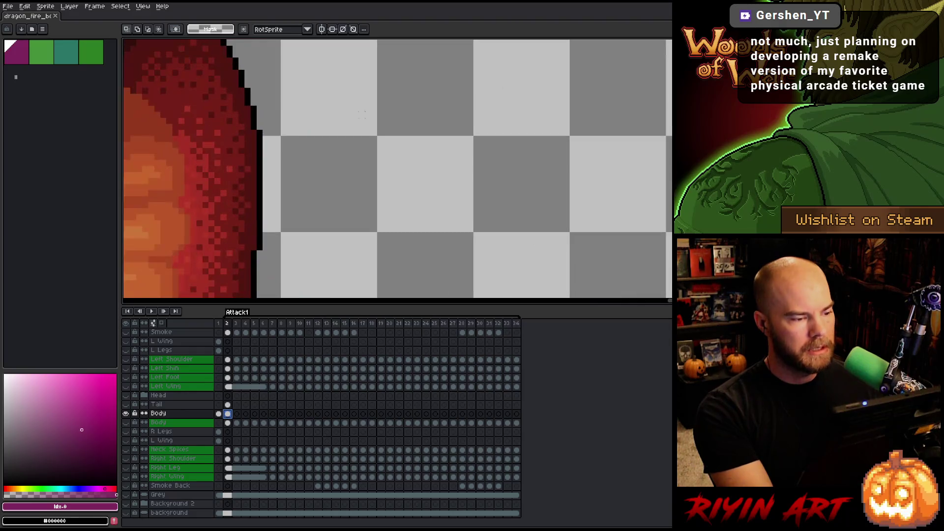
scroll(235, 162, down, 2)
scroll(235, 162, up, 3)
key(shift+r)
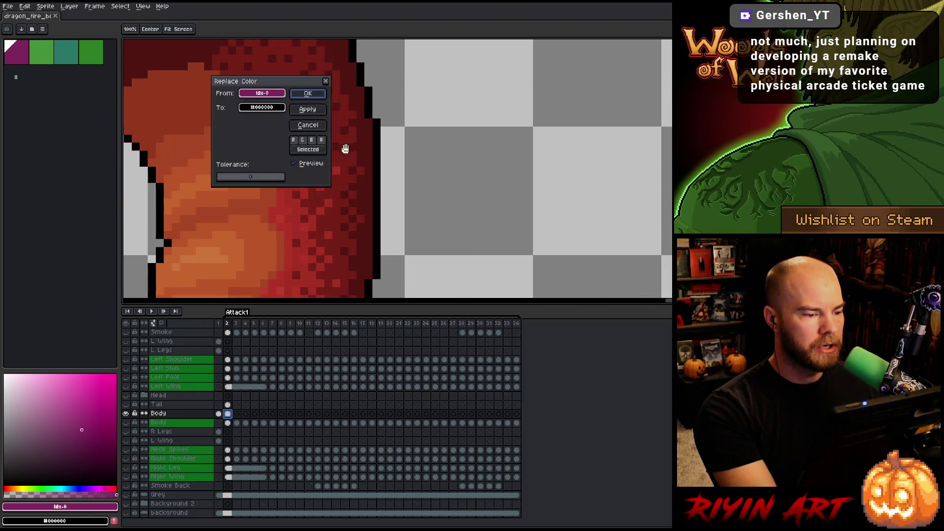
click(381, 136)
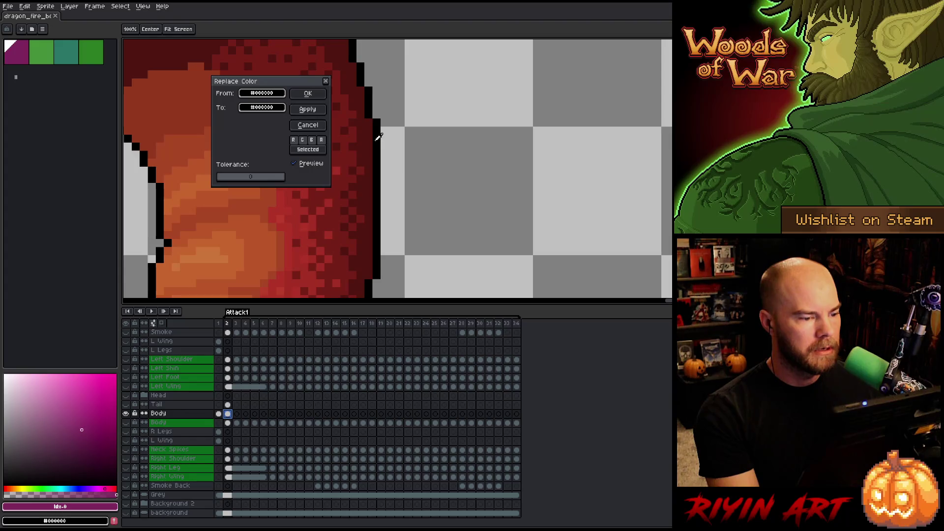
click(243, 111)
click(256, 172)
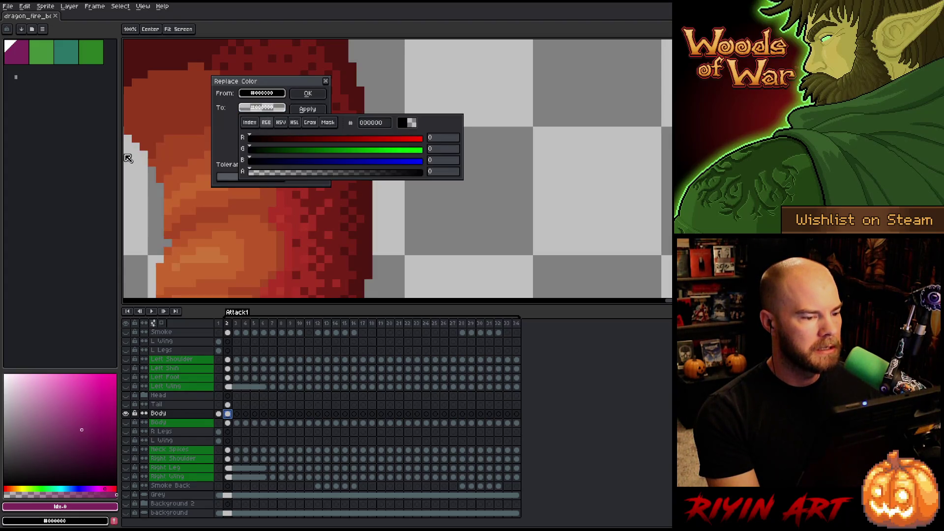
click(308, 93)
scroll(319, 148, down, 3)
scroll(338, 190, up, 5)
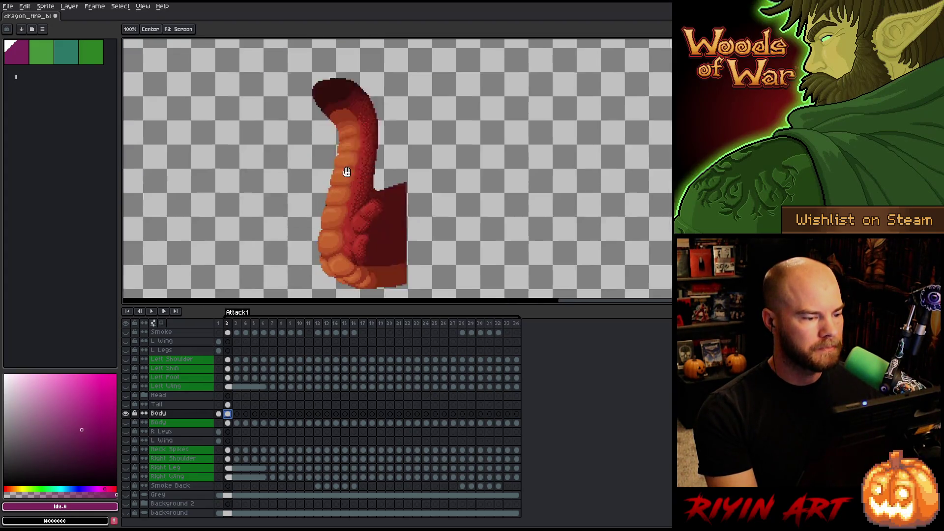
- Switch to the Pencil with a 1px brush size
key(v)
scroll(330, 140, up, 2)
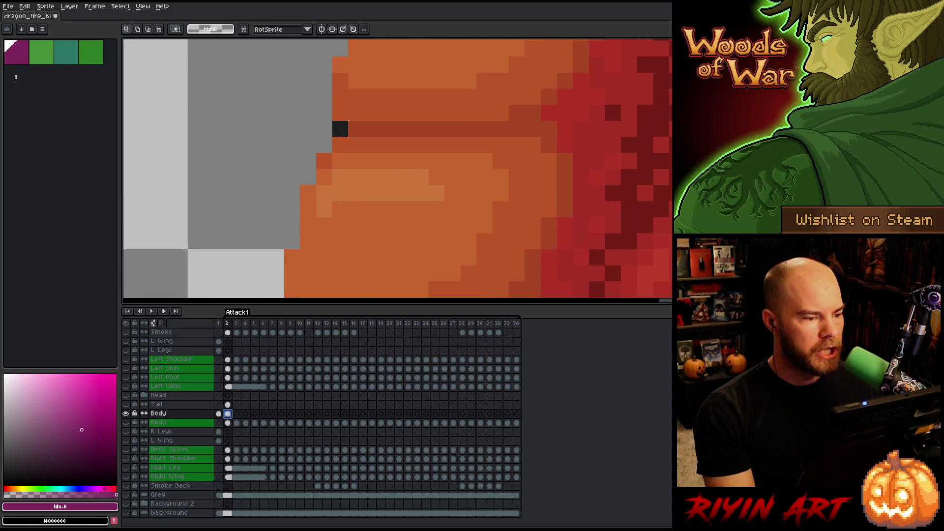
key(b)
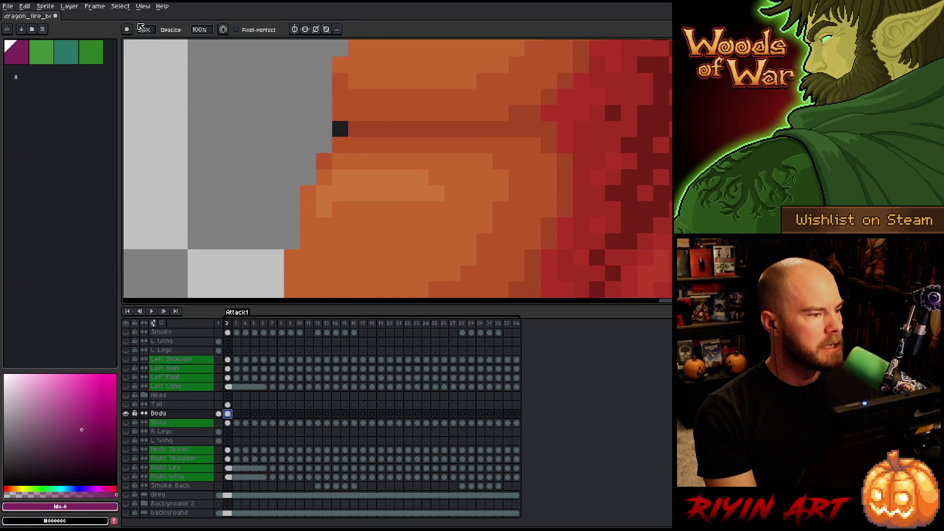
click(144, 30)
drag(150, 44, 139, 43)
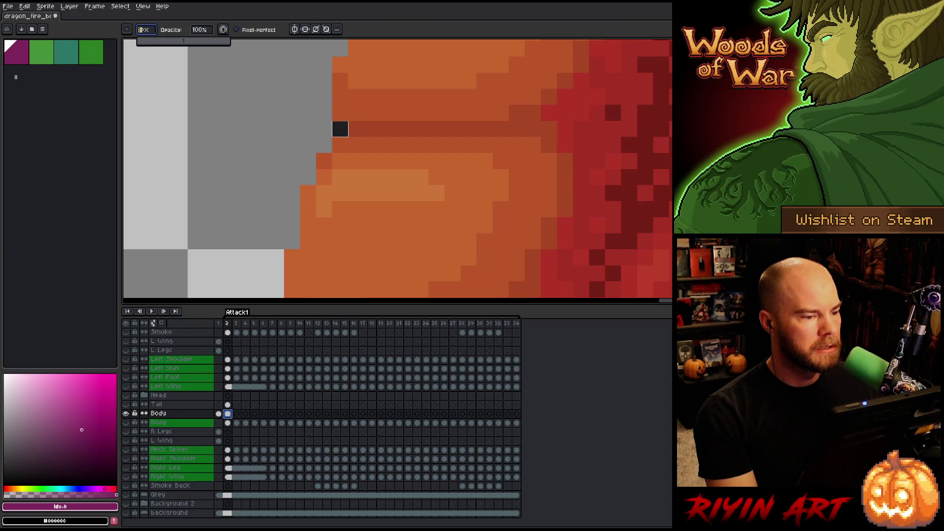
scroll(340, 129, down, 5)
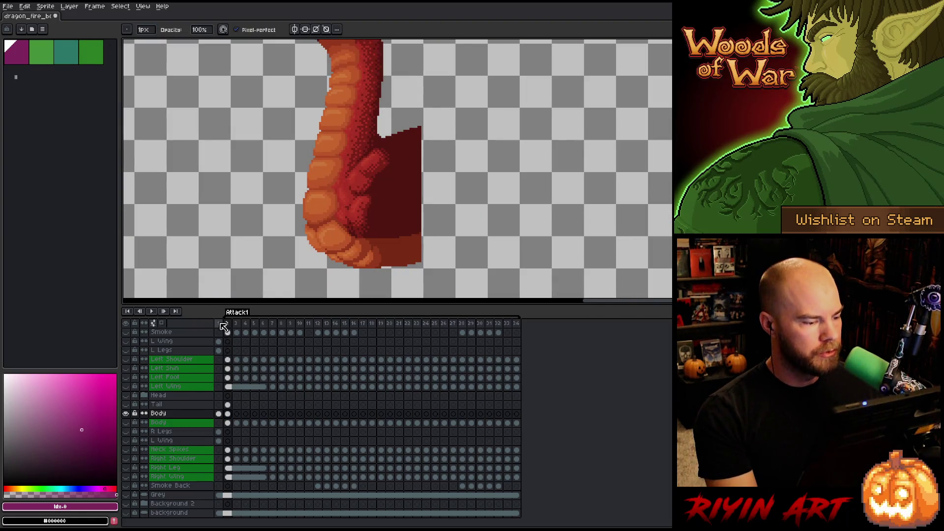
- Replace outline colour #1c1c21 with transparent on the Body layer's frame-1 cel, then return to frame 2
click(221, 324)
scroll(329, 171, up, 5)
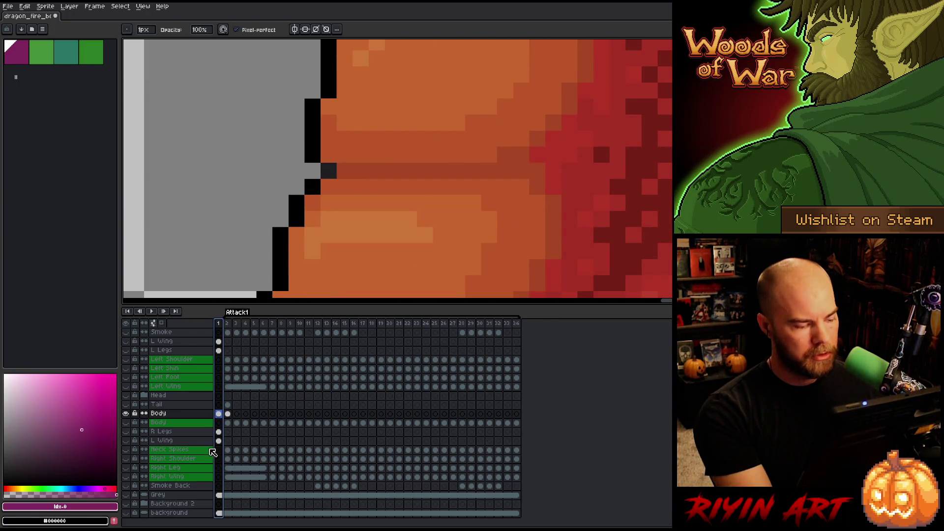
click(219, 416)
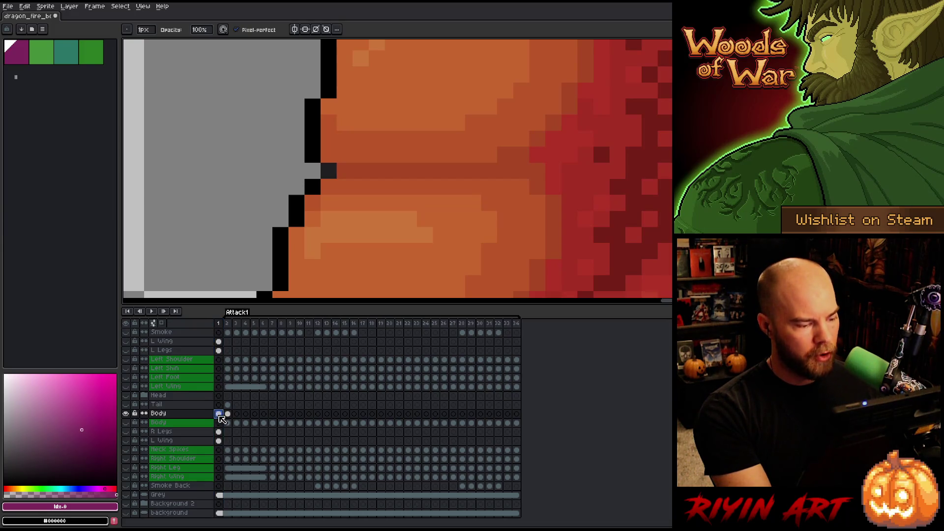
key(shift+r)
drag(282, 91, 499, 90)
click(348, 185)
click(331, 164)
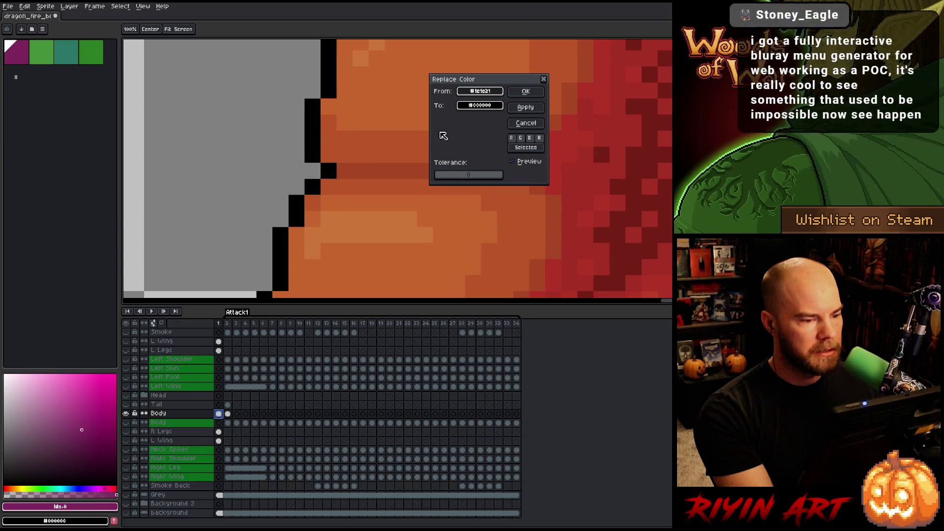
click(526, 91)
scroll(418, 155, down, 3)
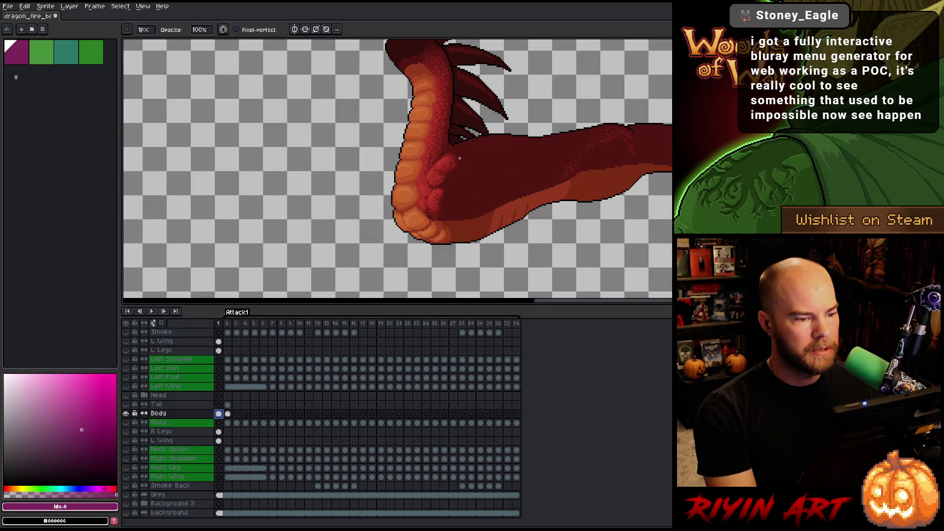
click(230, 414)
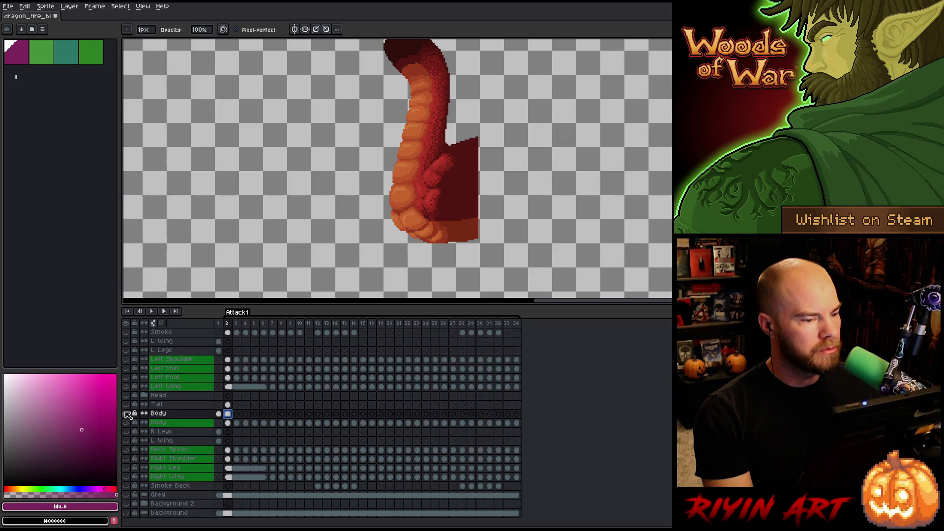
- Show all layers again, then link and unlink the Body cels in frames 2–8 so each is separate
alt+click(127, 413)
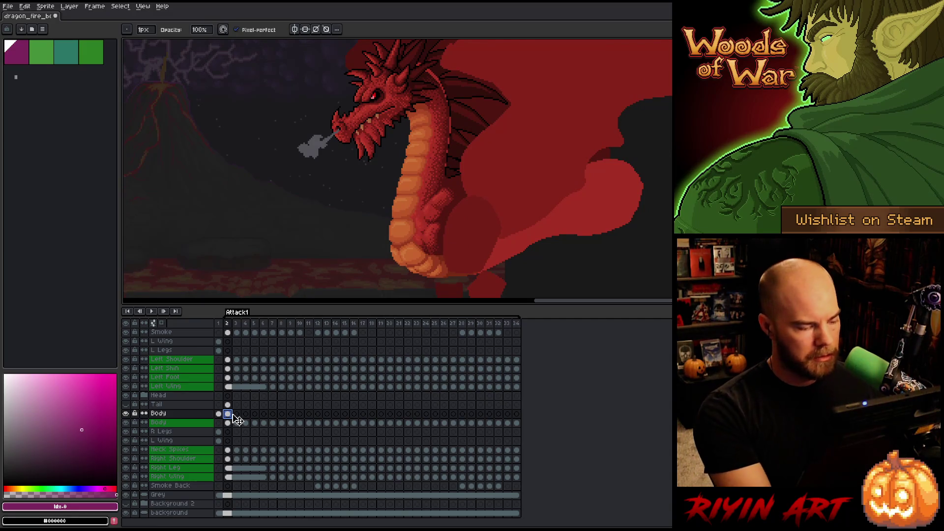
drag(232, 416, 284, 419)
right_click(284, 418)
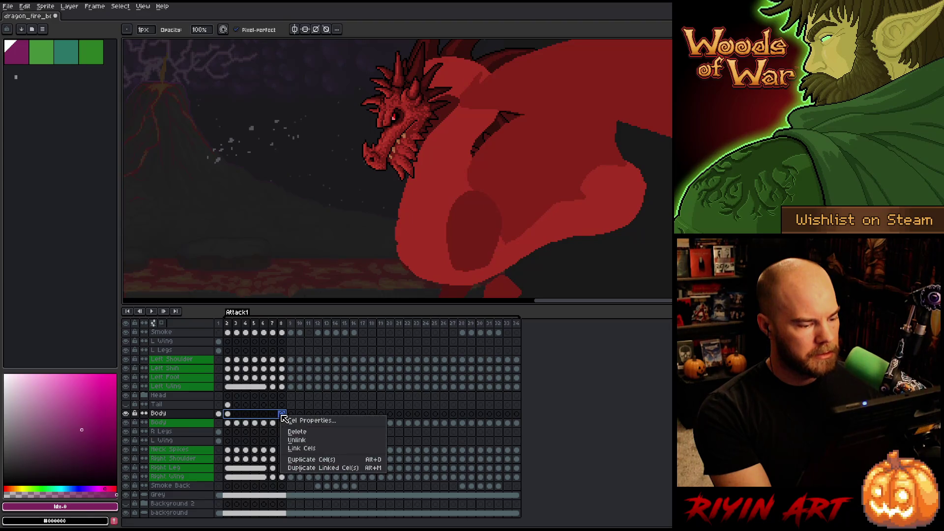
click(301, 449)
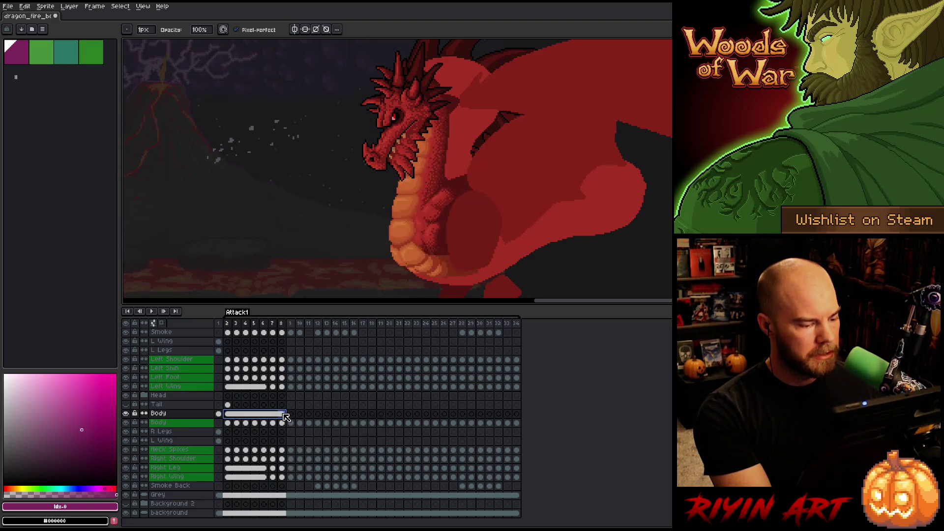
right_click(284, 414)
click(299, 438)
- Toggle the Body layer on frame 2 to compare poses, leaving it visible
click(227, 414)
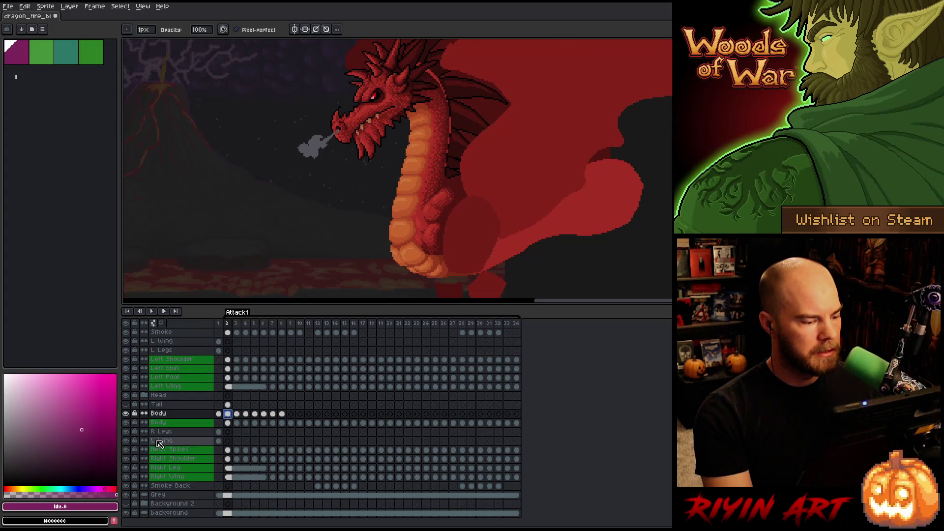
click(126, 414)
click(126, 414)
double_click(126, 414)
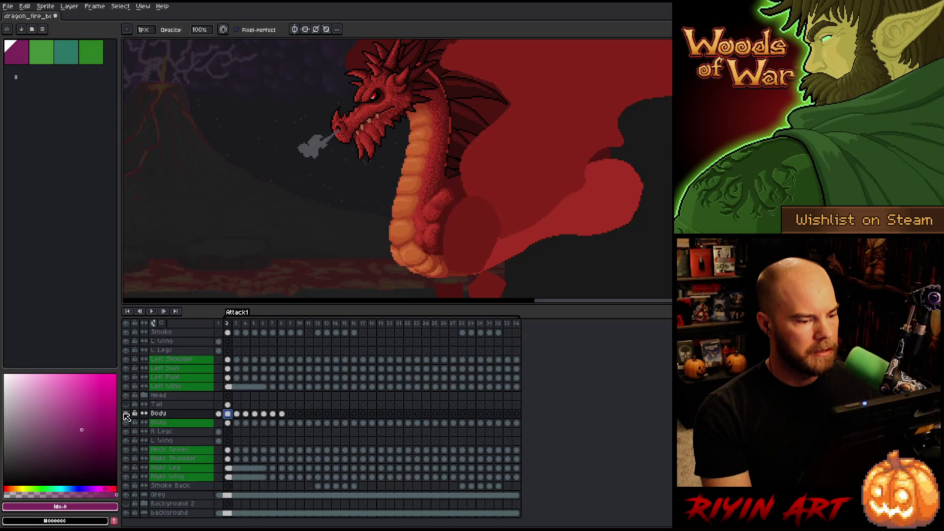
click(126, 414)
double_click(126, 414)
double_click(126, 414)
click(126, 414)
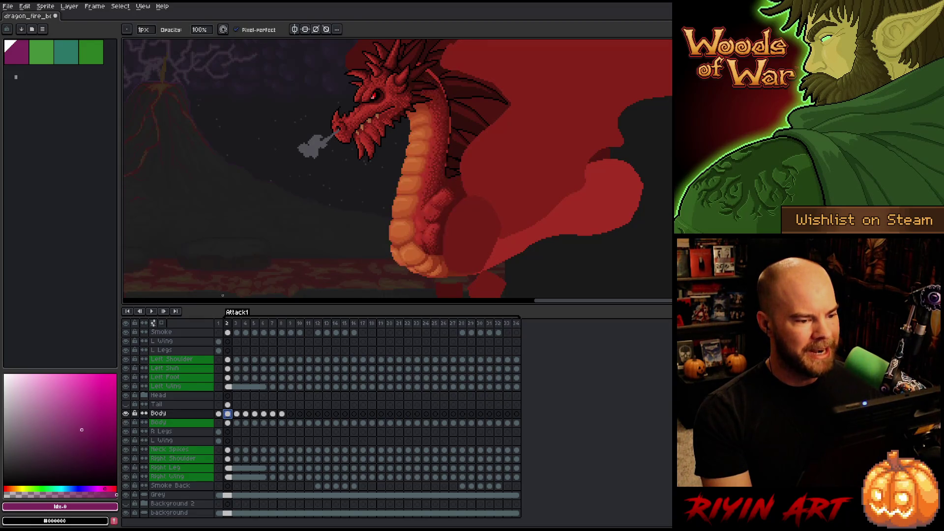
scroll(517, 103, up, 2)
drag(253, 169, 390, 159)
scroll(391, 160, down, 3)
scroll(392, 161, up, 2)
scroll(393, 161, down, 1)
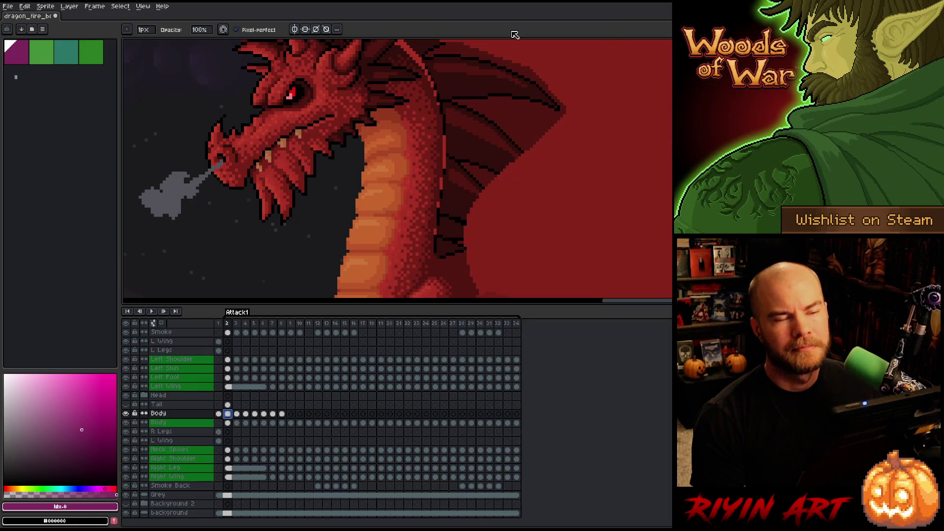
- Clear the selection, select frame 2's Body pixels, and solo the Body layer over transparency
scroll(425, 164, down, 1)
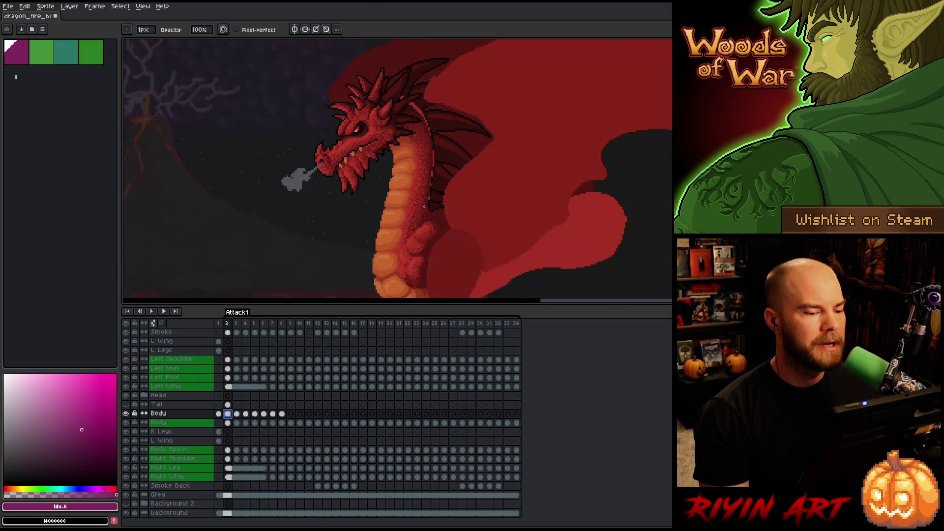
scroll(425, 164, up, 4)
scroll(425, 163, down, 2)
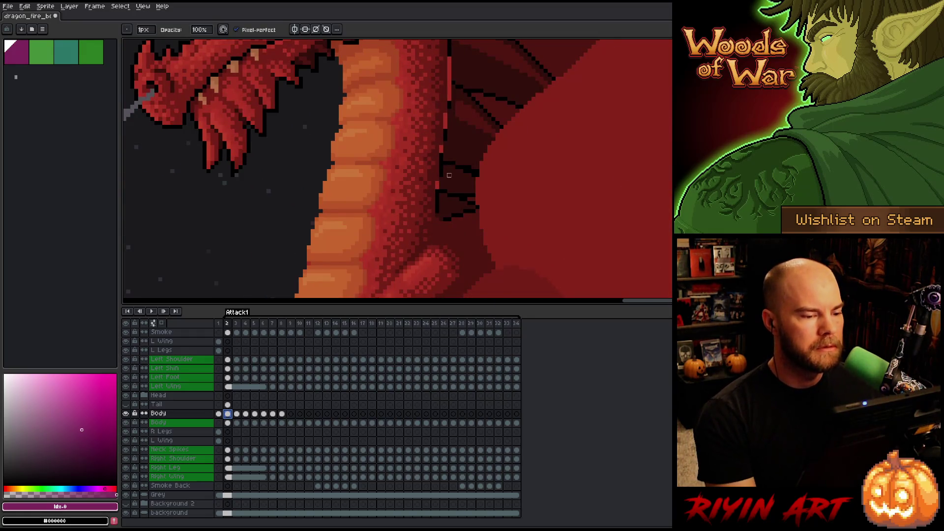
scroll(473, 211, down, 1)
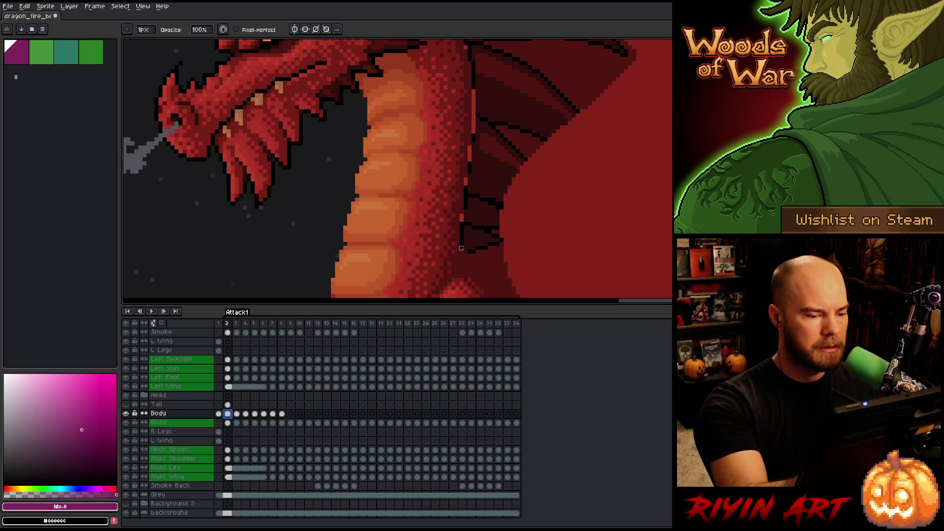
key(Escape)
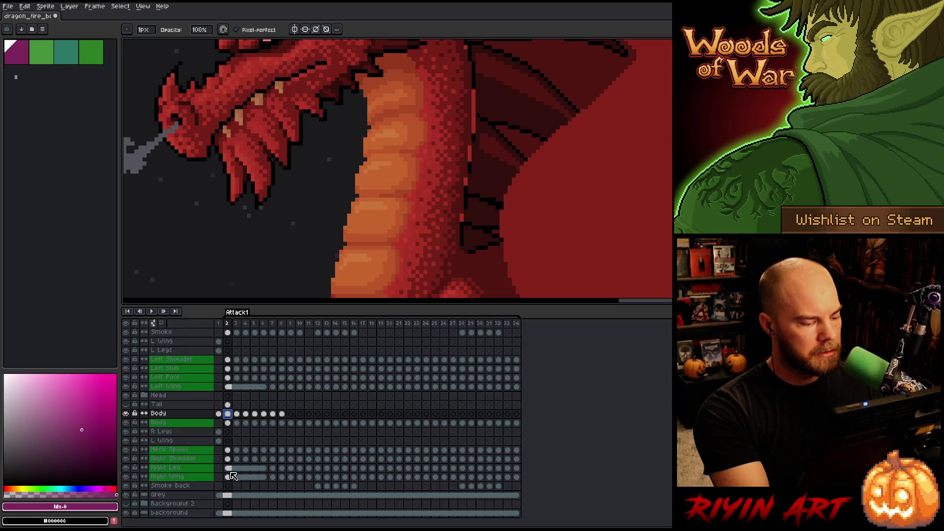
ctrl+click(230, 424)
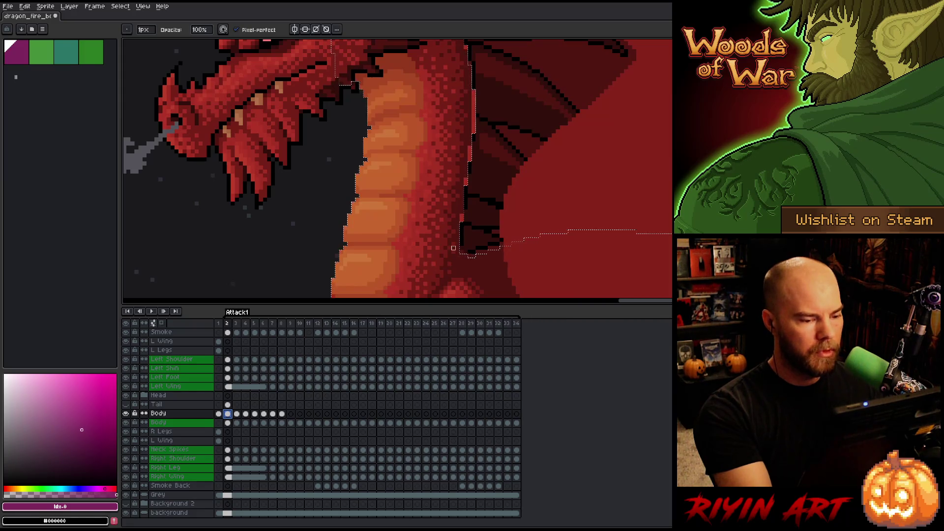
alt+click(127, 414)
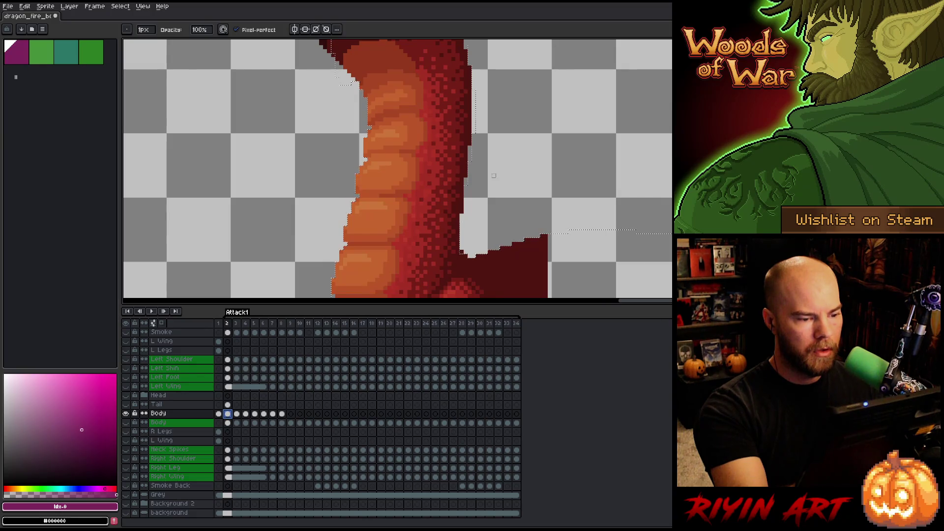
- Pick the darker maroon #330f0b and bucket-fill the outlined top of the neck on frame 2
drag(481, 190, 472, 246)
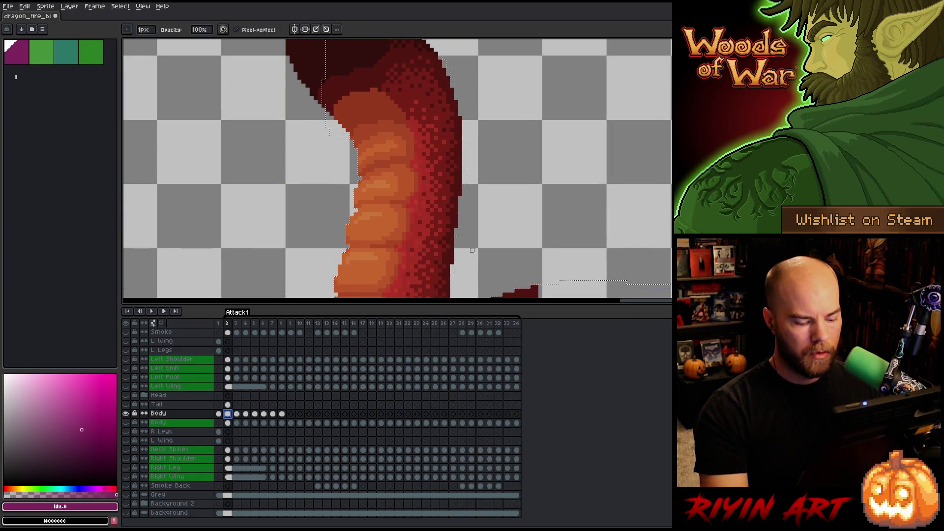
key(alt)
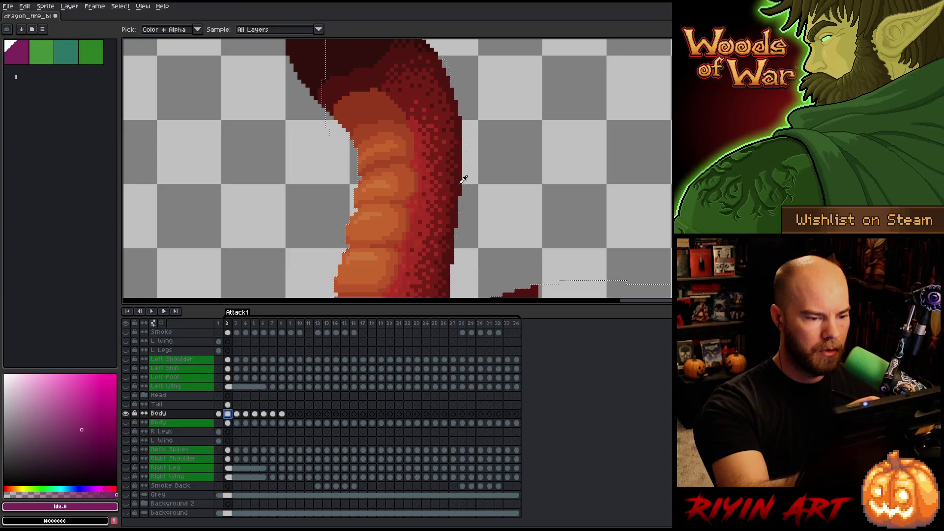
click(463, 180)
drag(472, 94, 471, 175)
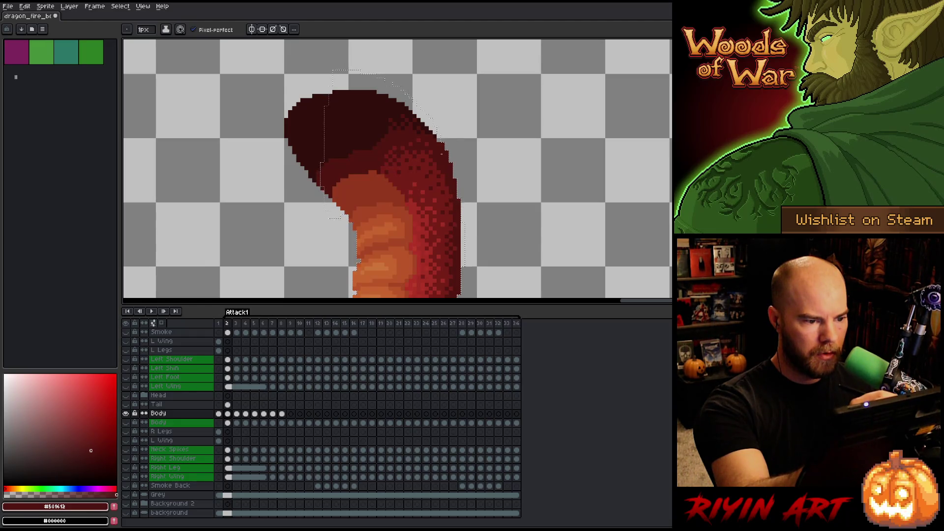
alt+click(434, 129)
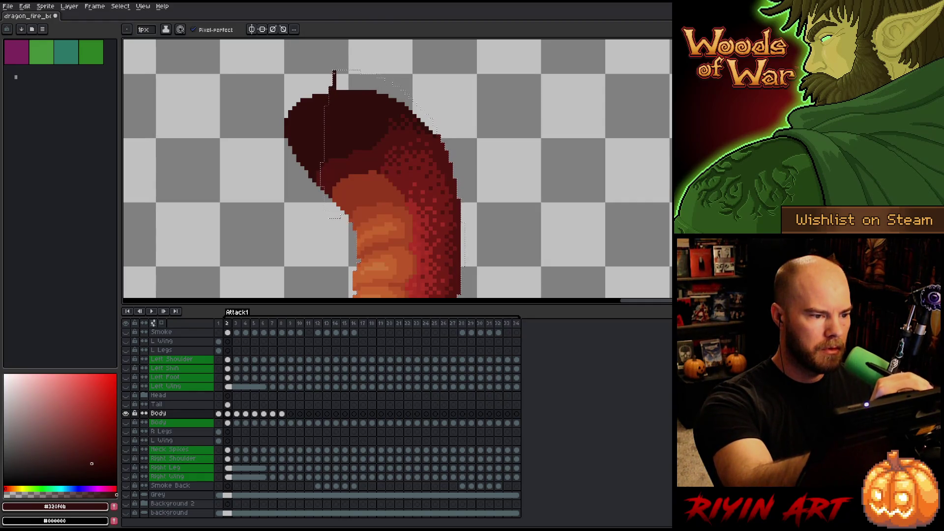
key(g)
click(343, 80)
key(b)
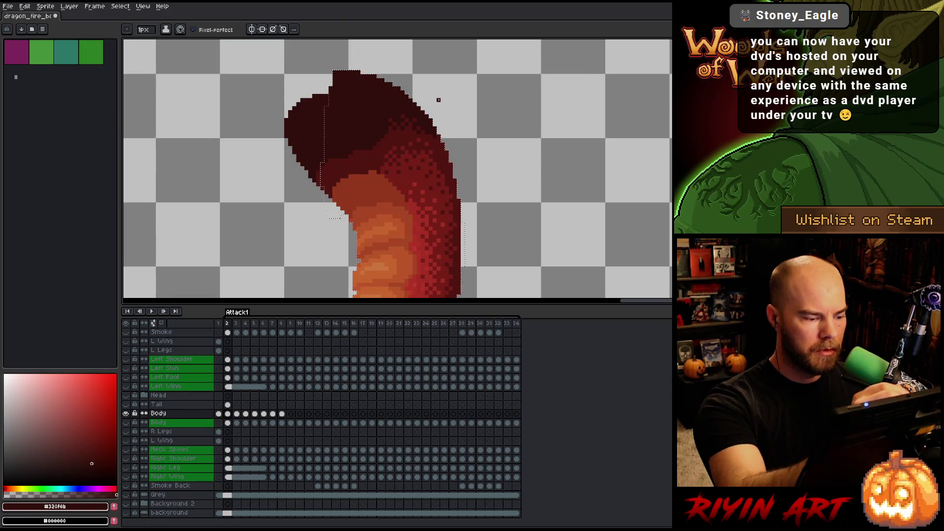
- Compare the head with frame 3, then re-sample #501612 and the darker maroon #320f0b on frame 2
click(237, 325)
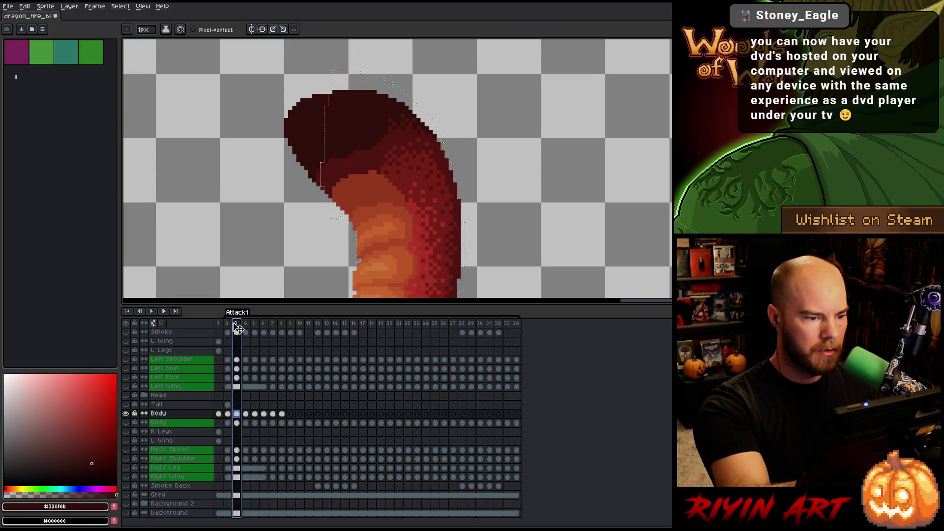
click(228, 325)
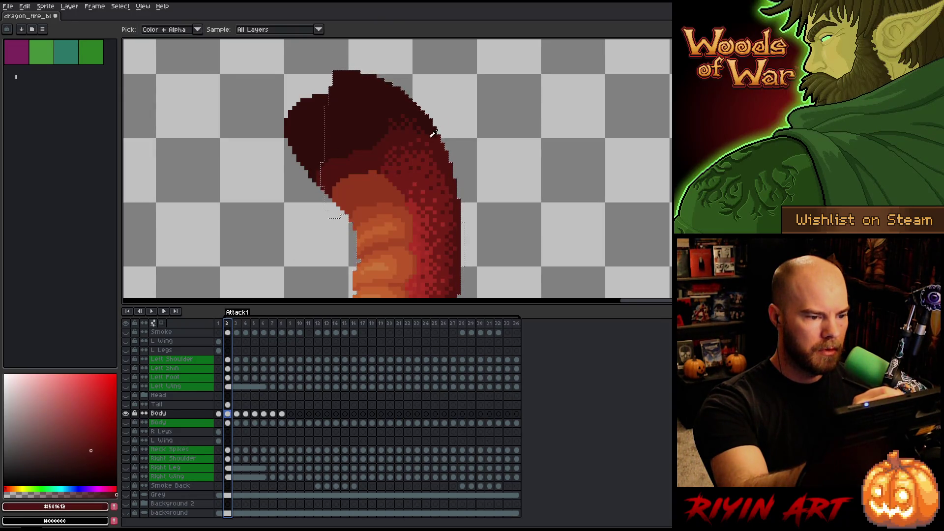
alt+click(358, 261)
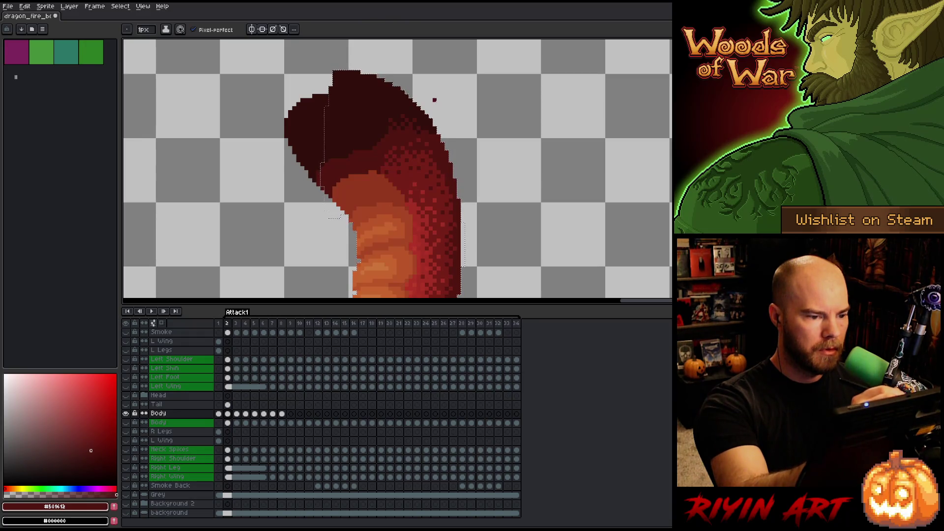
alt+click(438, 143)
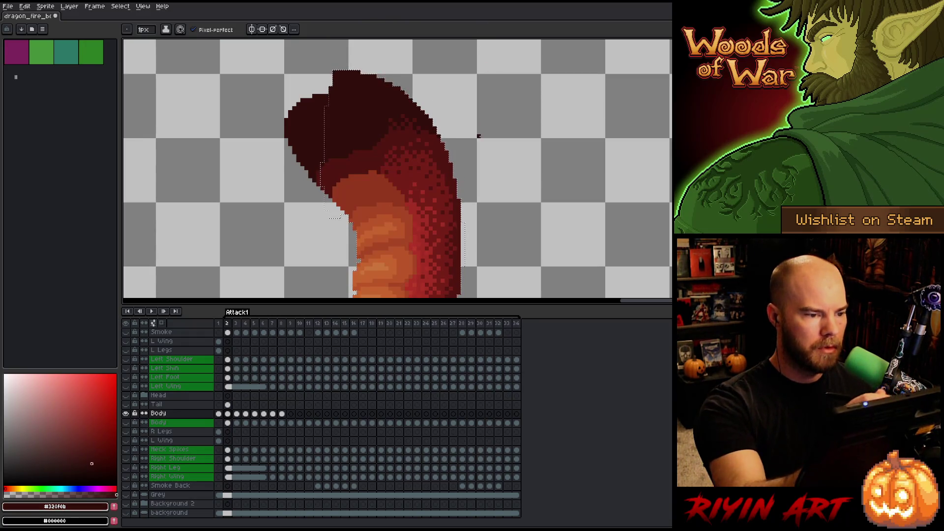
scroll(479, 136, down, 5)
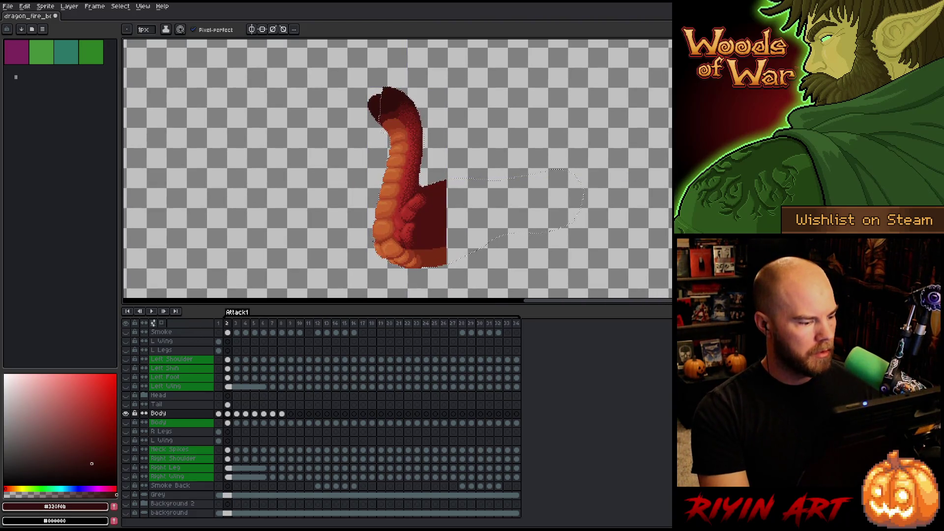
- Erase pixels along the upper-left edge of the neck in frame 2's Body cel and clear the selection
click(227, 413)
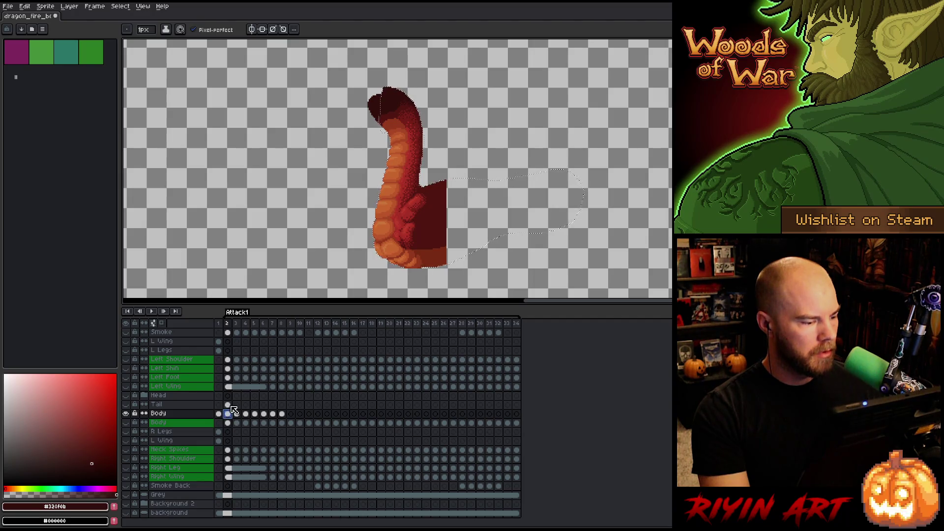
key(e)
scroll(370, 115, up, 14)
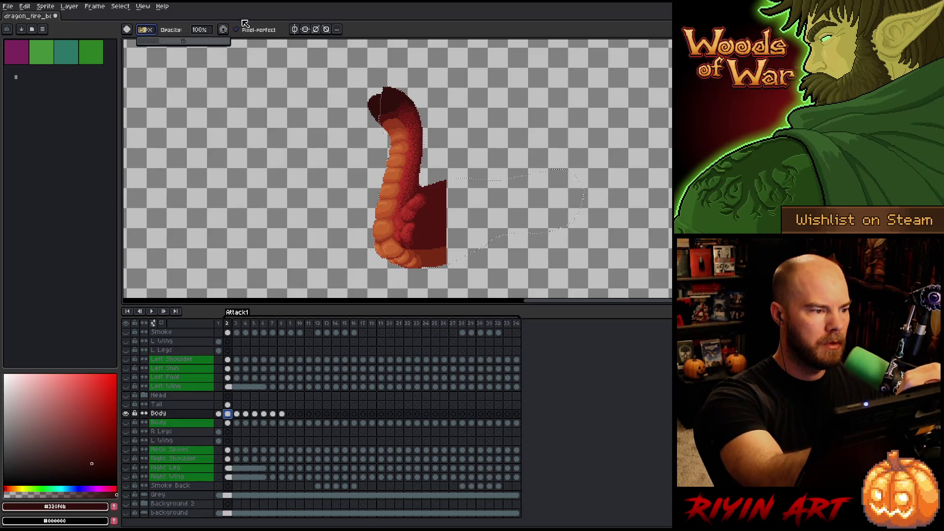
drag(378, 94, 370, 115)
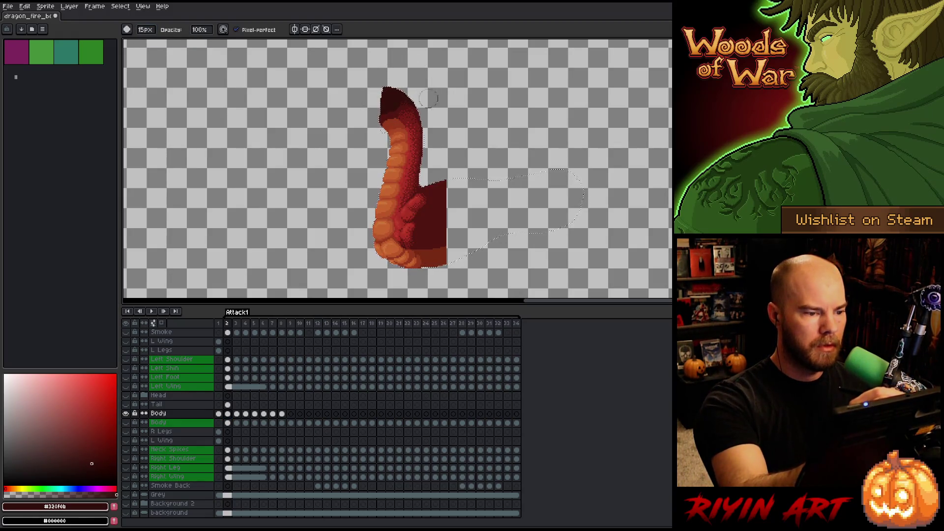
key(v)
key(e)
key(ctrl+d)
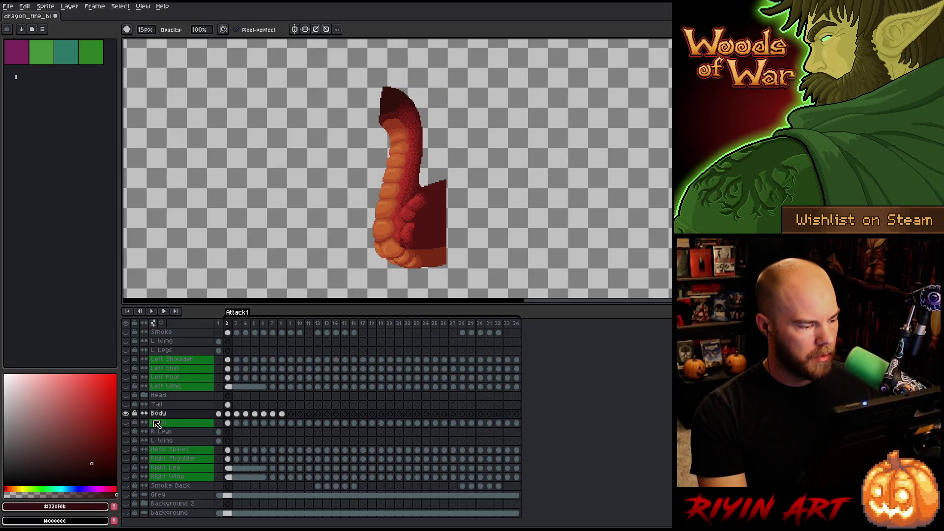
- Show all layers again, set a 1-pixel brush, and pick the dragon's dark red #501612
alt+click(126, 414)
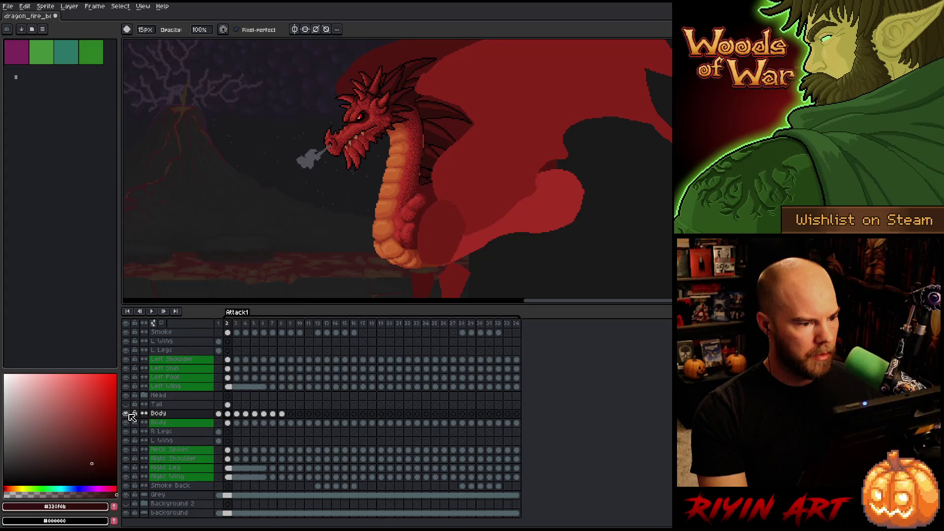
scroll(444, 121, up, 2)
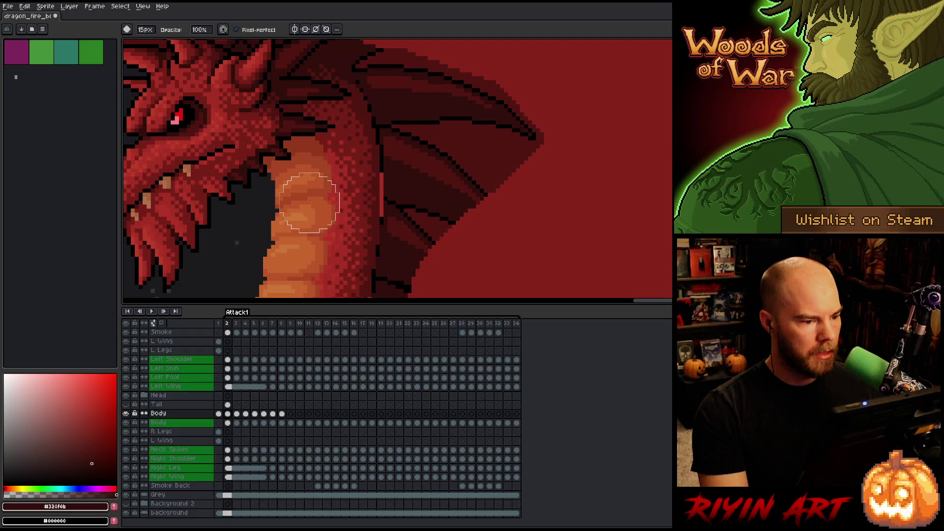
click(229, 424)
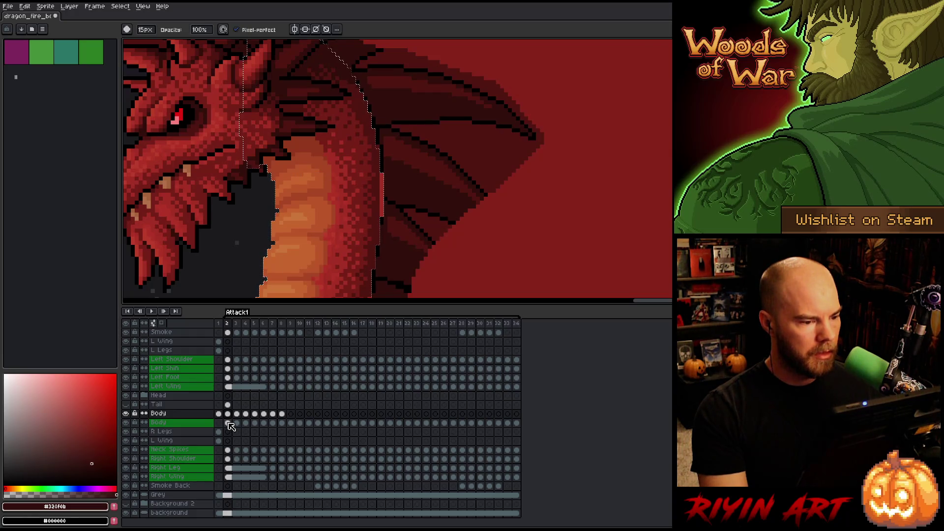
click(227, 414)
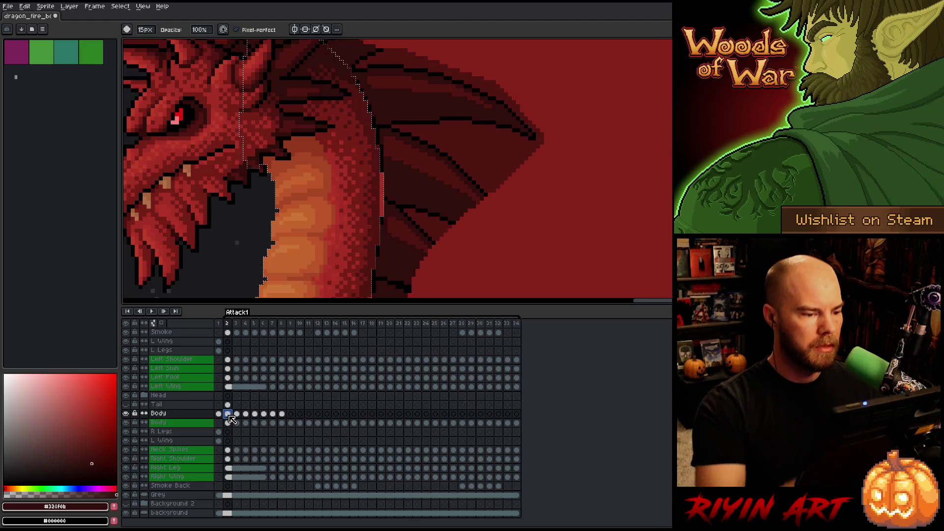
drag(145, 30, 138, 30)
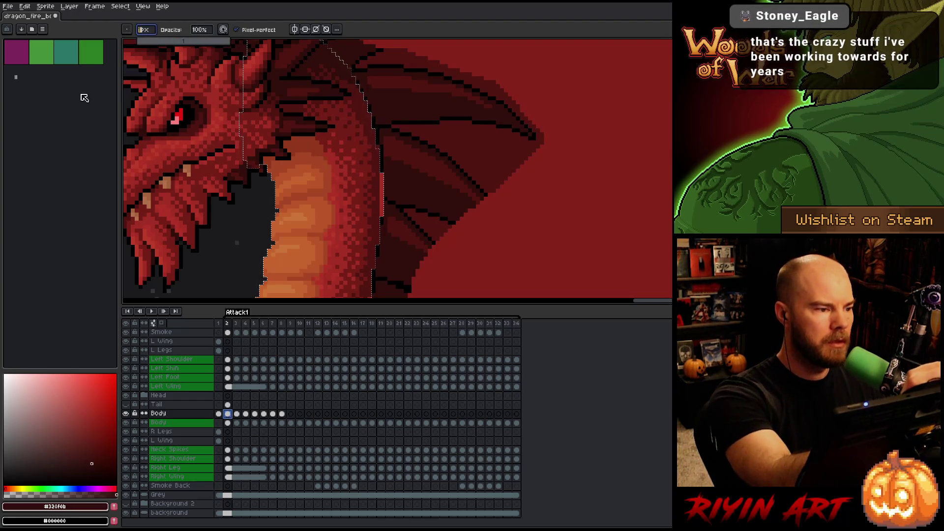
alt+click(443, 123)
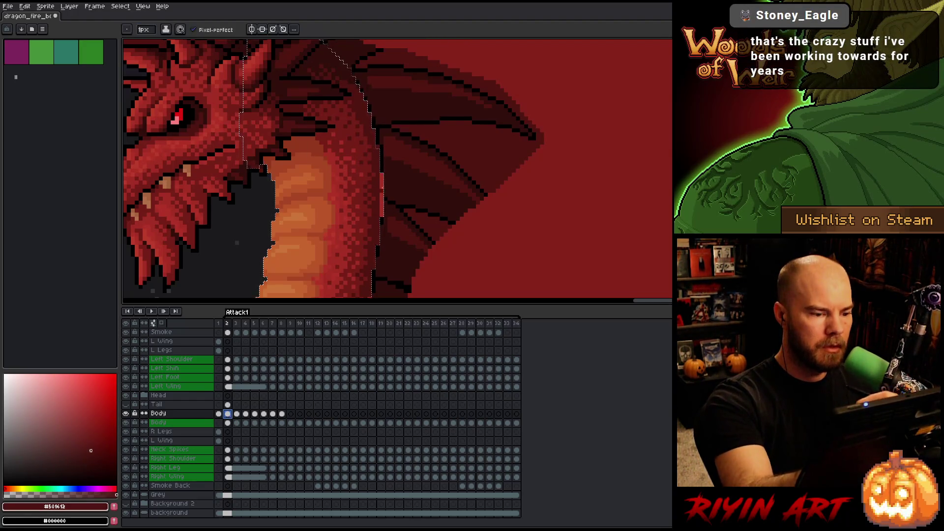
drag(383, 295, 409, 180)
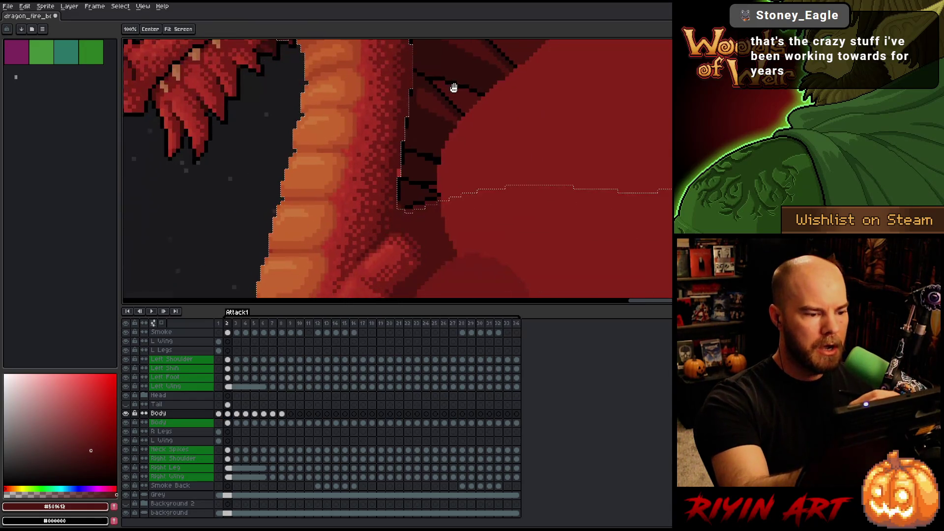
key(b)
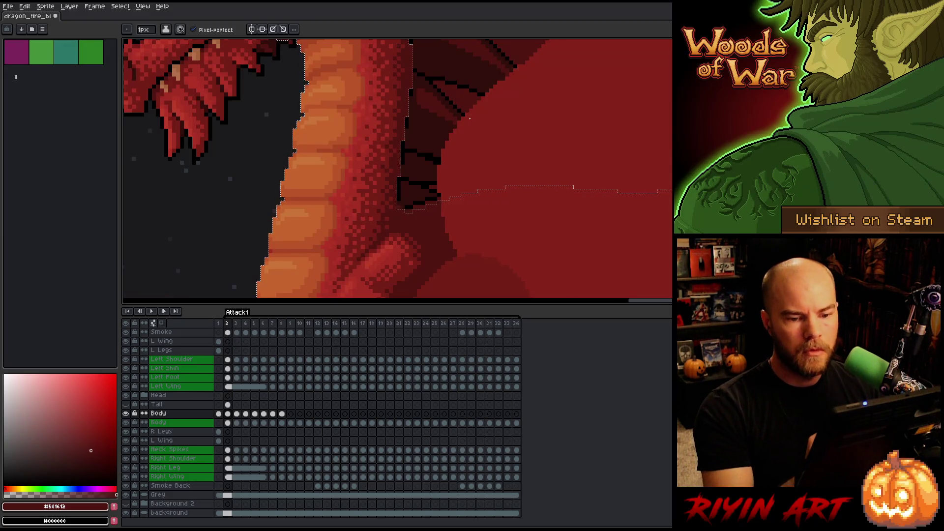
- Toggle the Body and red body layers' visibility to inspect the Body layer, leaving all layers visible
key(h)
mouse_move(468, 152)
mouse_down()
mouse_move(474, 219)
mouse_move(411, 139)
mouse_up()
key(b)
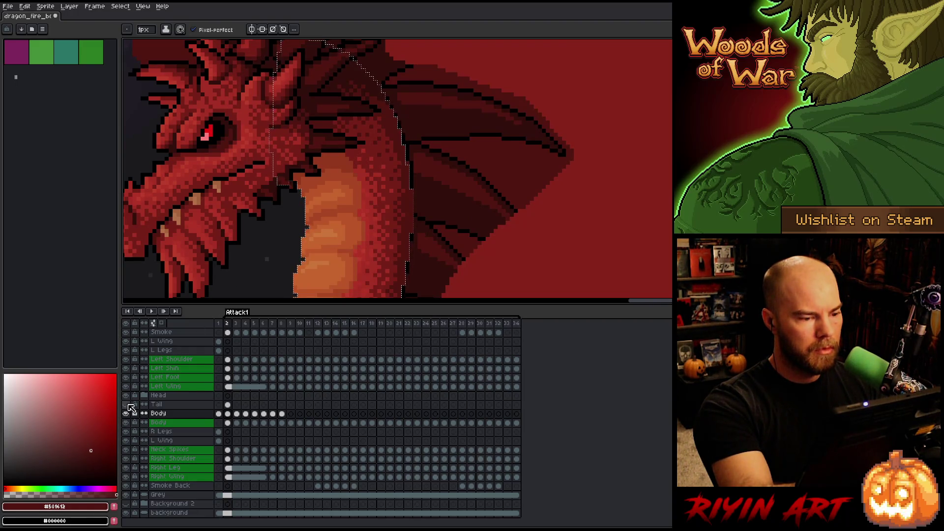
alt+click(127, 414)
alt+click(127, 414)
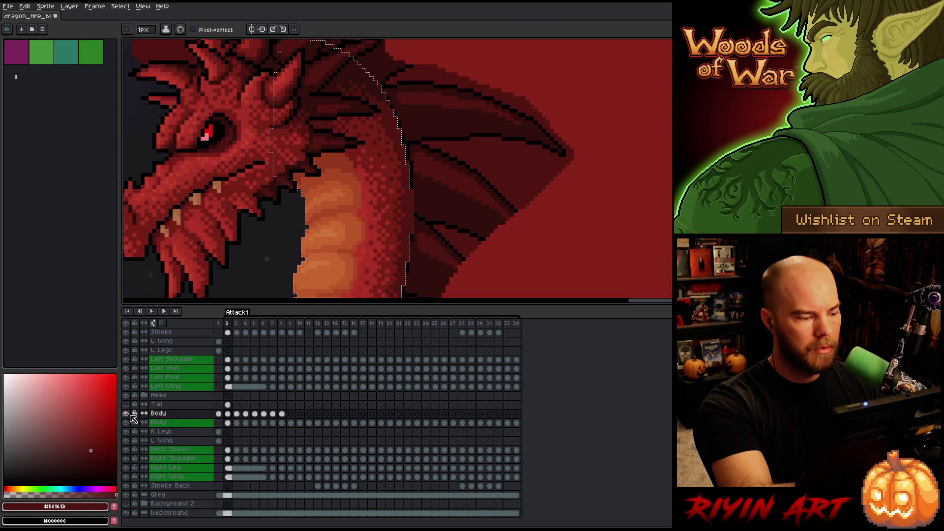
click(127, 414)
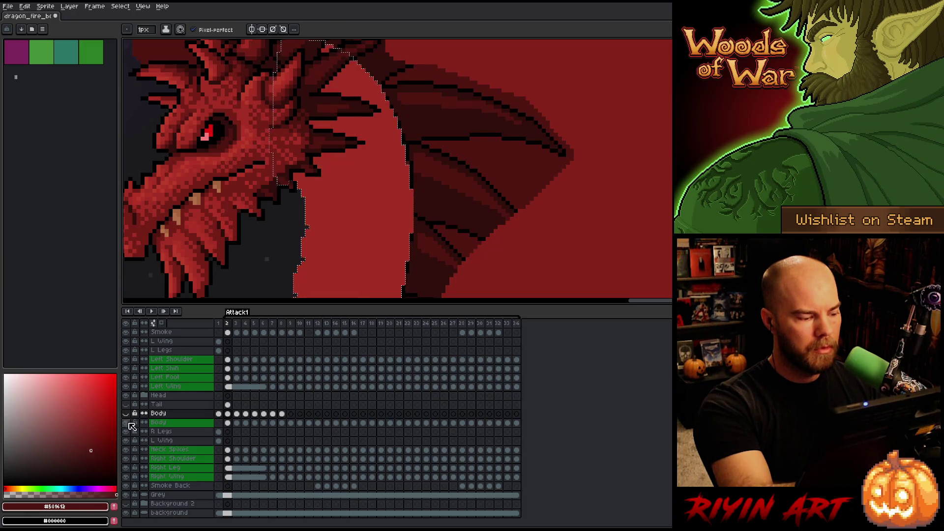
click(126, 423)
click(127, 423)
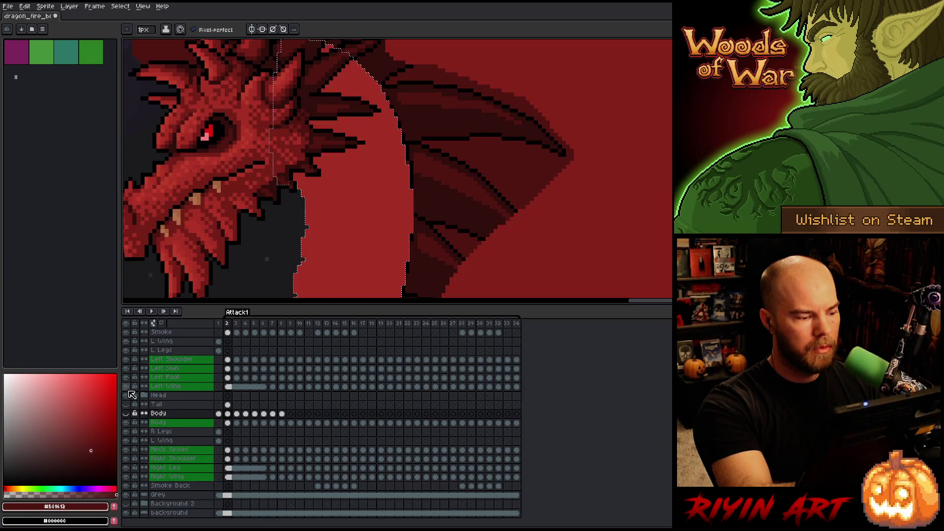
click(127, 414)
scroll(504, 161, down, 2)
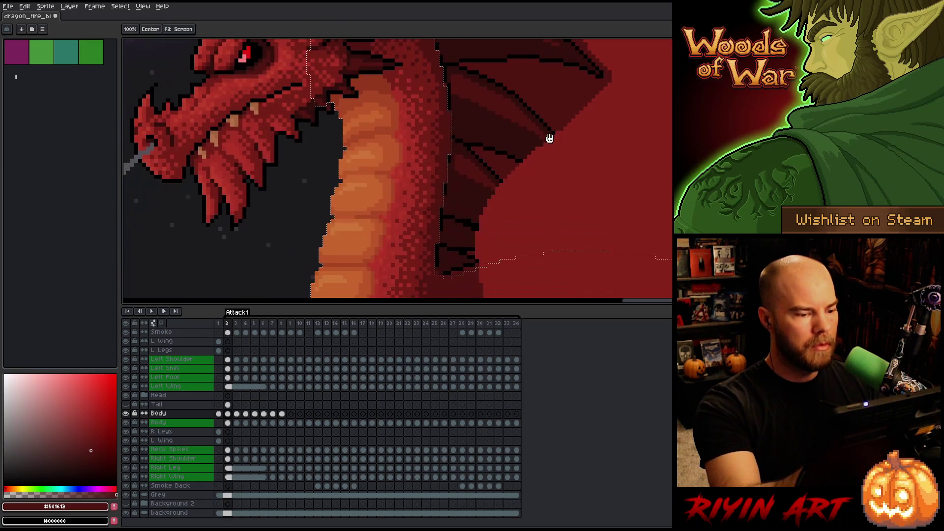
- Copy frame 1's shaded Body cel and paste it into the Body cel of frame 34
scroll(471, 151, up, 1)
scroll(471, 151, down, 1)
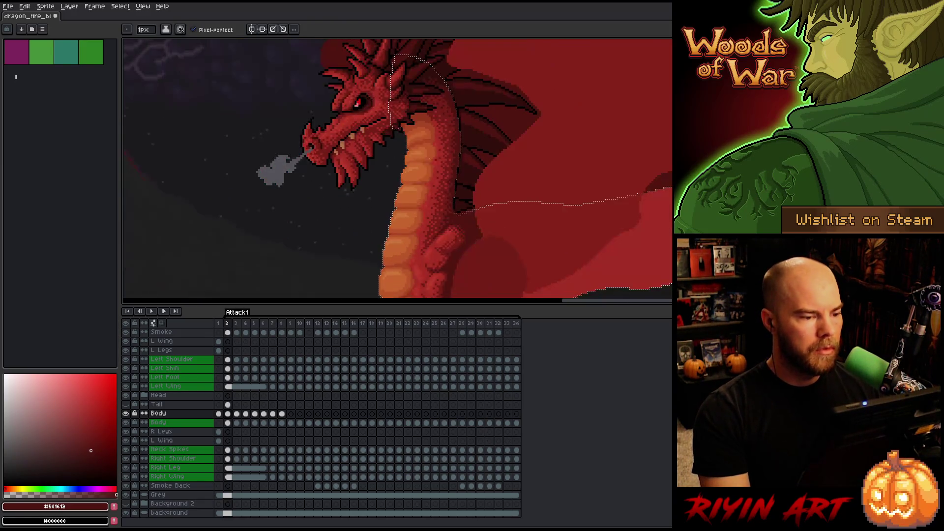
key(v)
key(b)
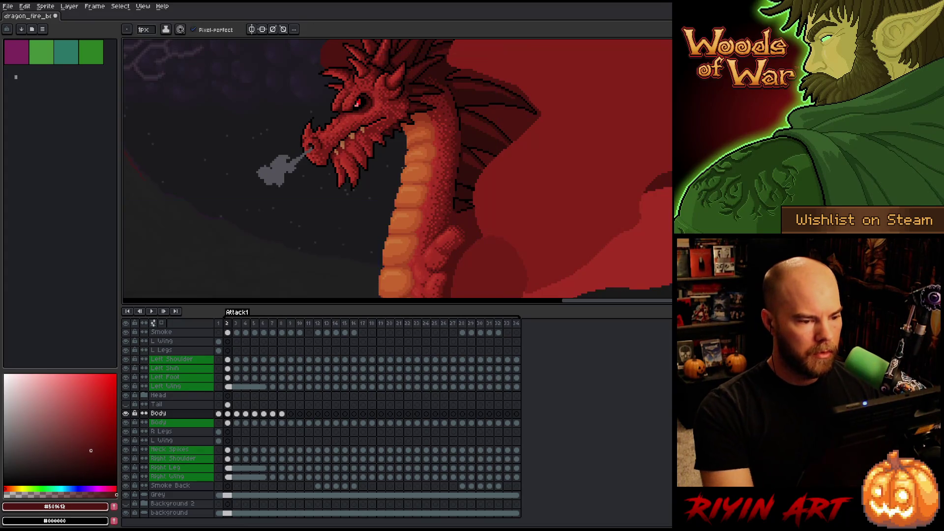
scroll(448, 90, down, 1)
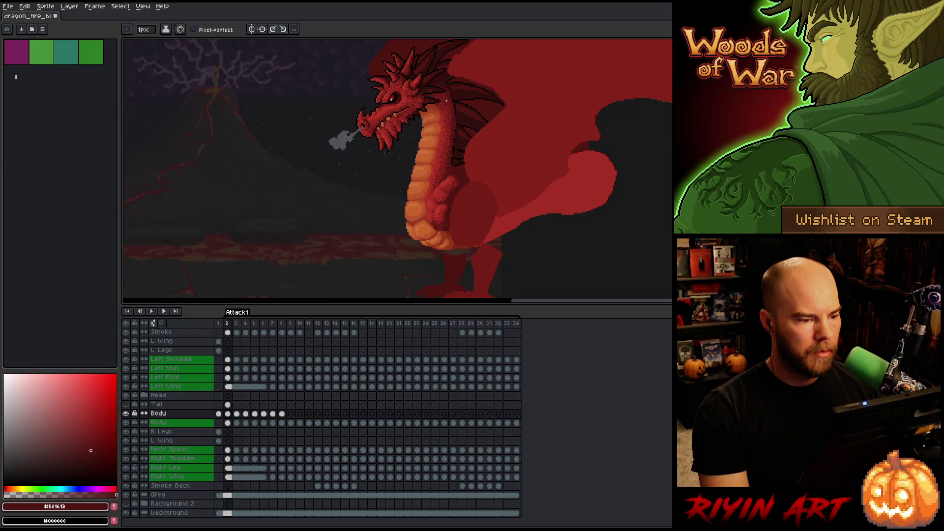
click(218, 414)
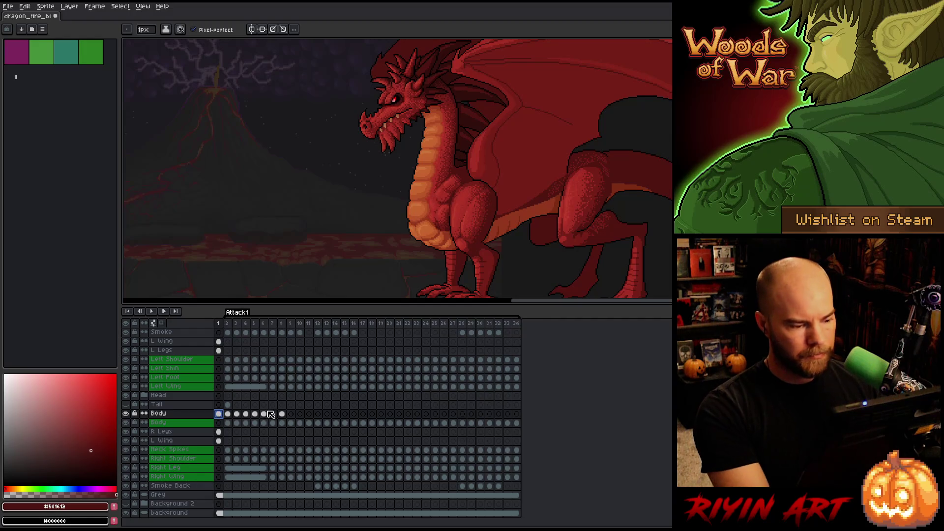
click(517, 416)
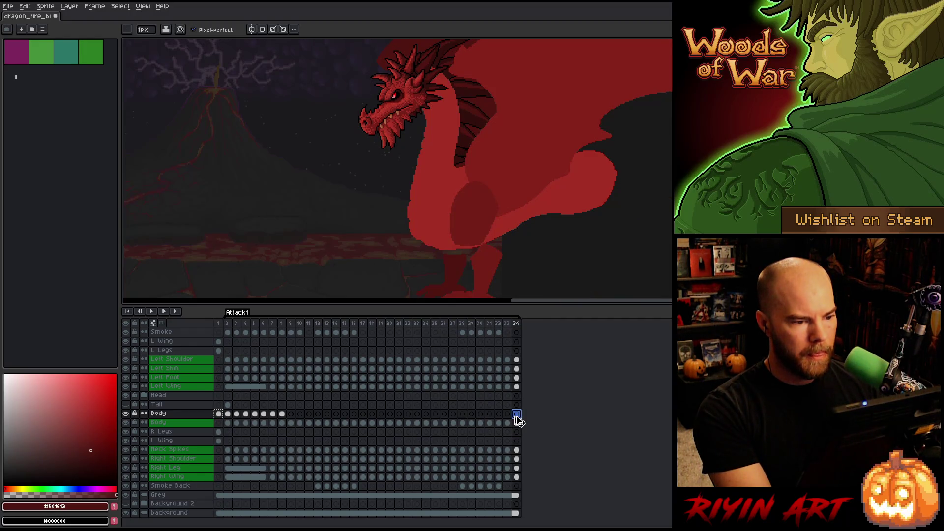
key(ctrl+v)
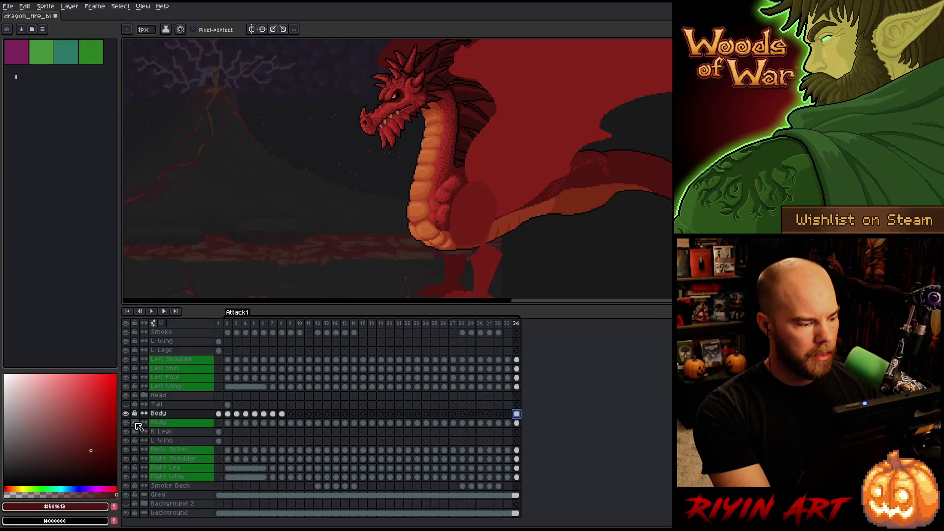
- Toggle the Body layer to compare shading, check frame 34's cel, then go to frame 3
click(126, 414)
click(126, 414)
click(126, 414)
click(126, 414)
click(126, 414)
click(126, 414)
click(126, 414)
click(126, 414)
click(126, 415)
click(126, 414)
click(126, 414)
click(126, 414)
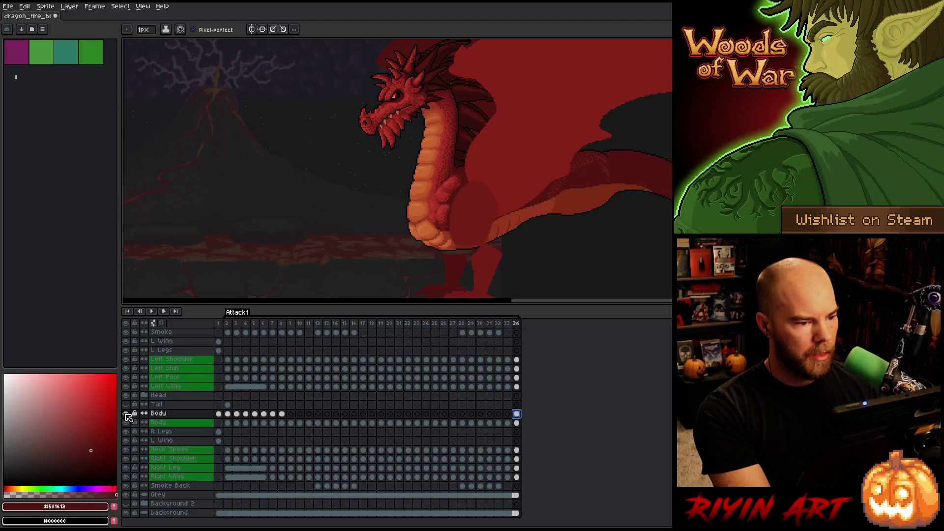
click(517, 414)
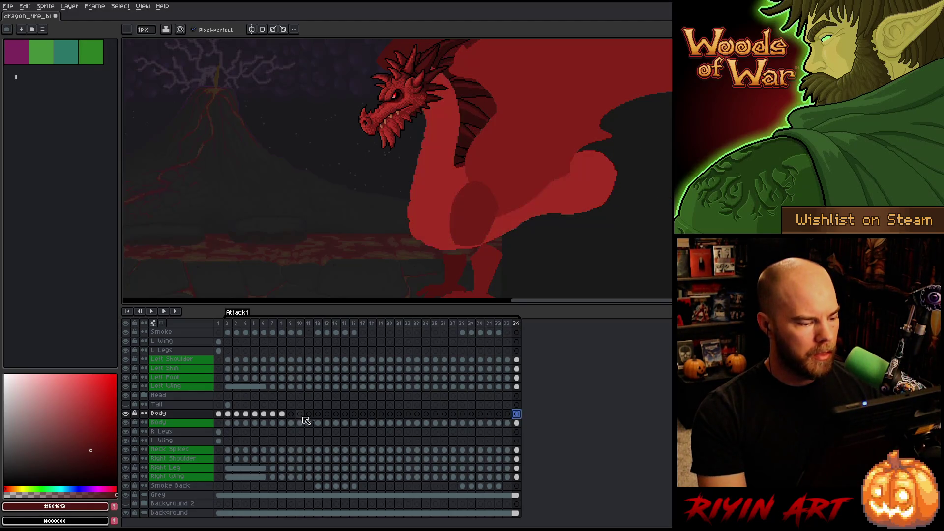
click(236, 405)
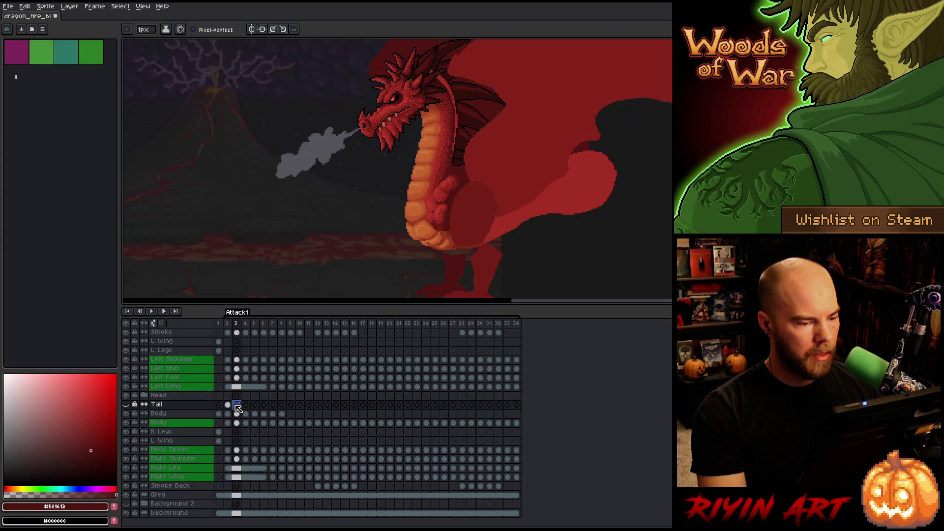
- Nudge frame 3's Body cel with the arrow keys and commit the move
click(237, 414)
key(ctrl+t)
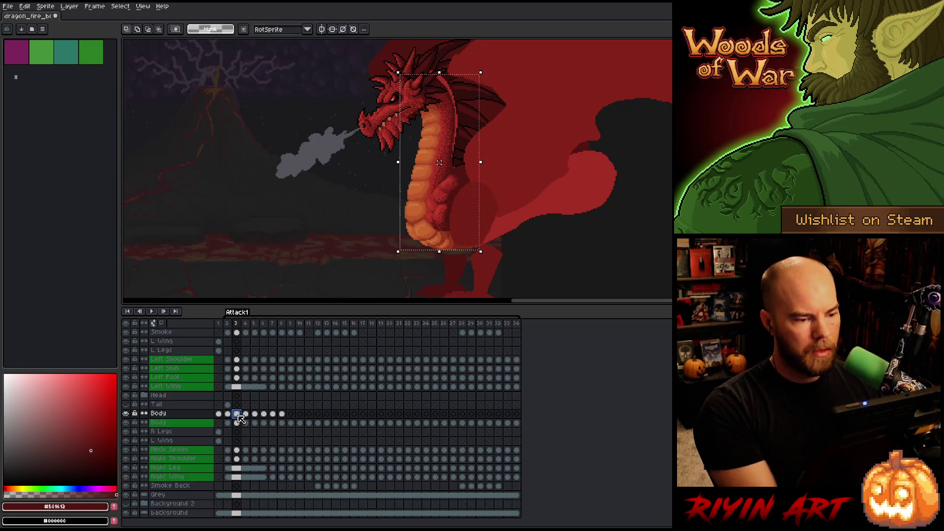
key(Right)
key(Right)
key(Up)
key(Up)
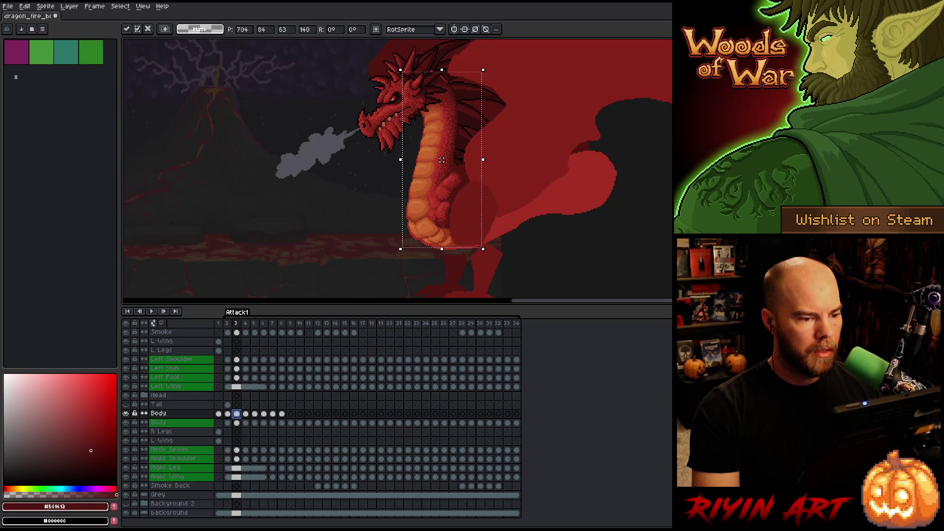
key(Left)
key(Down)
key(Down)
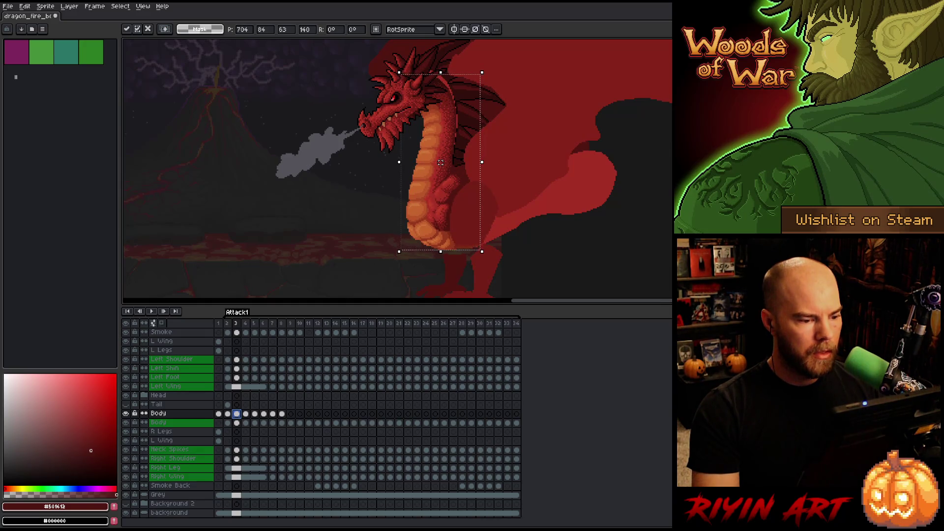
key(period)
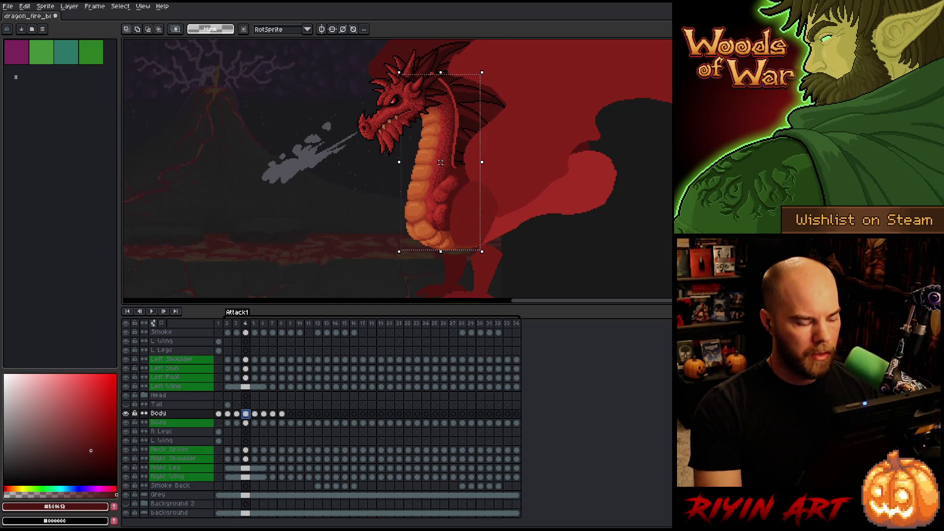
- Shift the body slightly in frames 4 and 5, committing each move
key(Left)
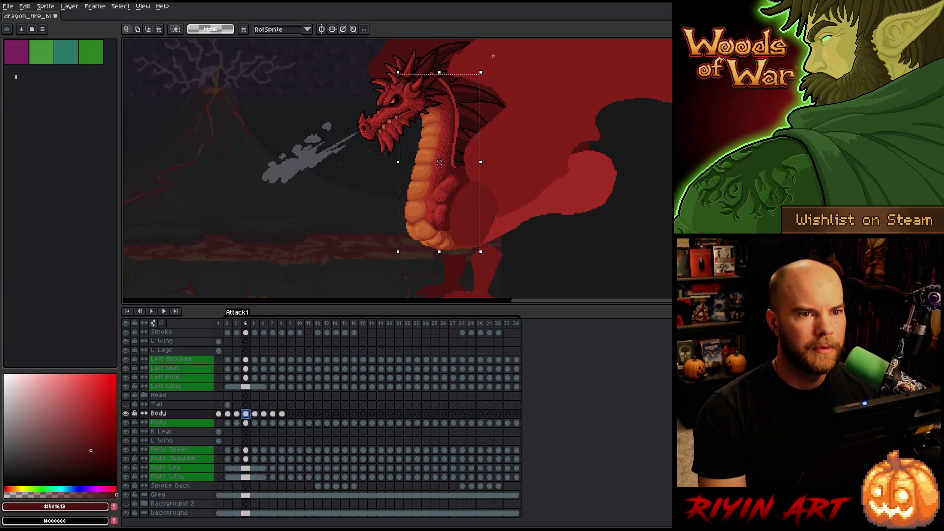
drag(439, 162, 443, 162)
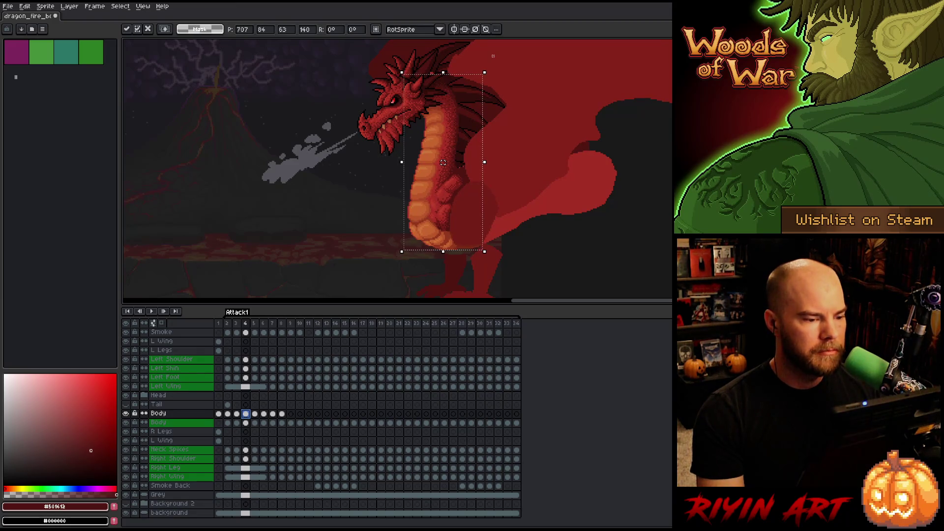
key(Left)
click(255, 413)
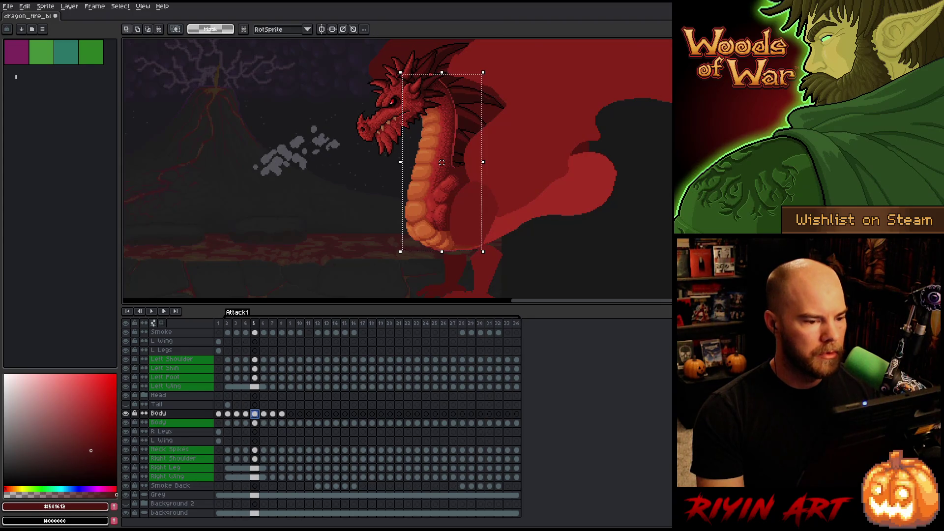
key(Left)
key(Left)
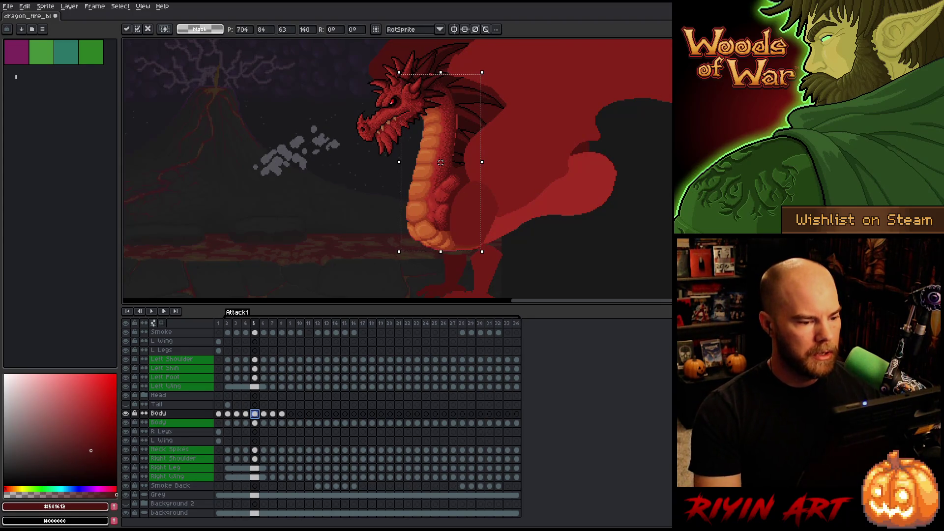
key(Return)
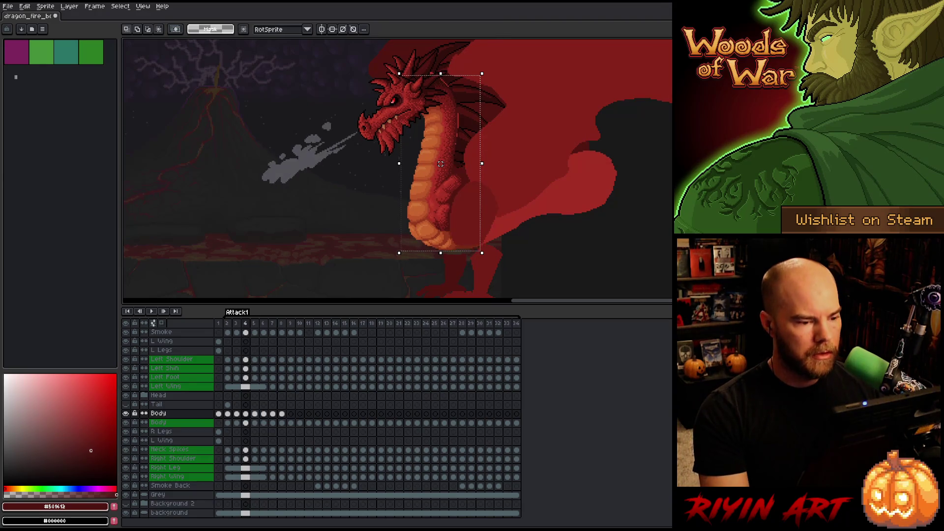
- Preview the smoke around frame 5, then nudge frame 6's body up a few pixels and commit
key(Return)
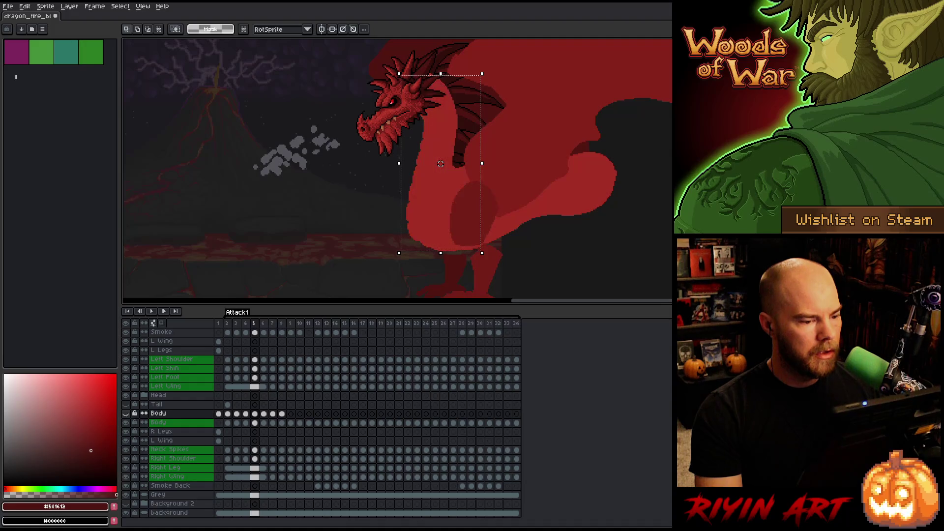
key(.)
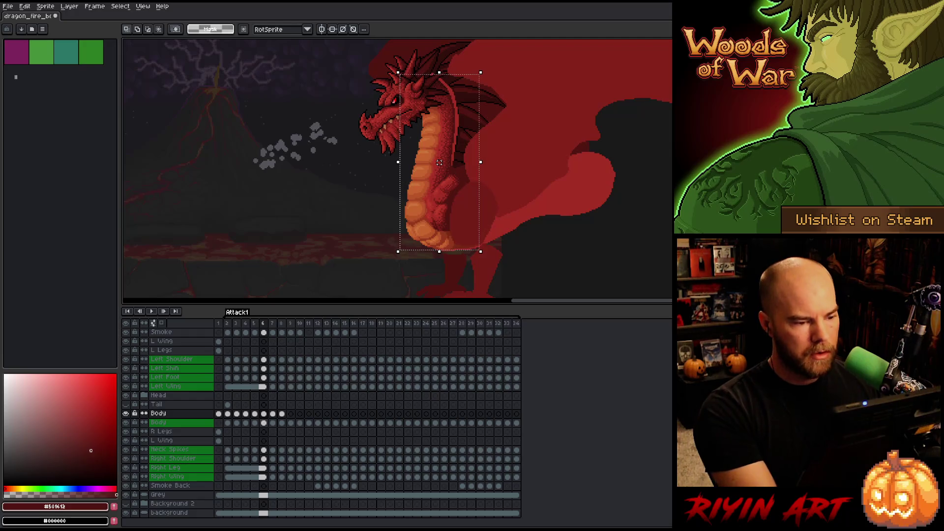
key(Up)
key(Up)
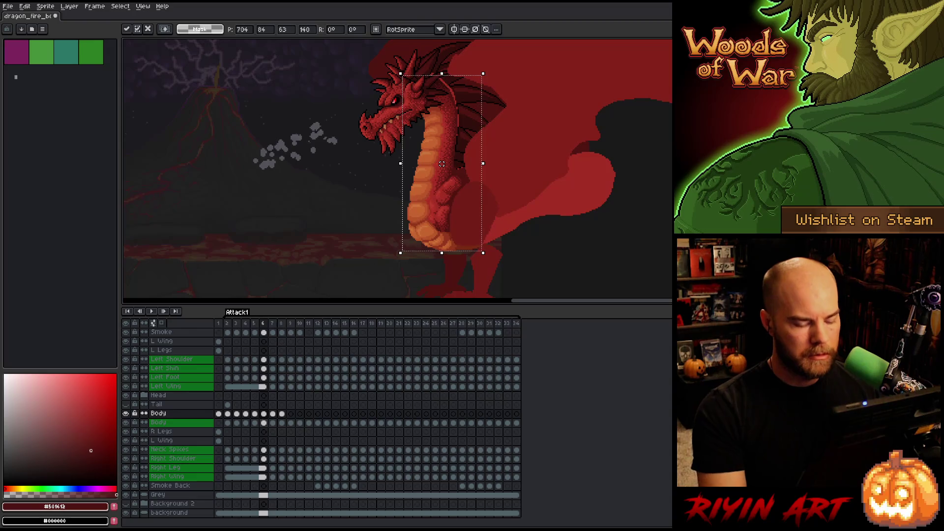
key(Return)
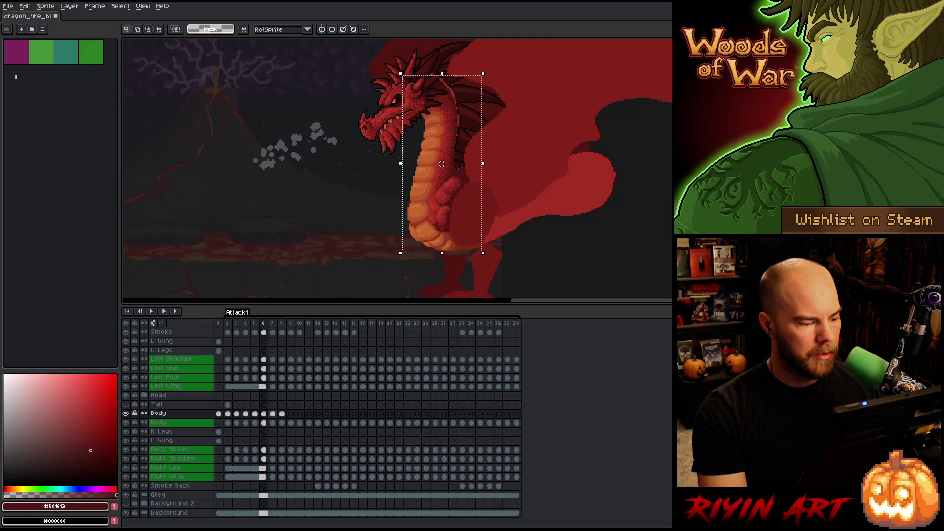
- Shift frame 7's dragon body about 5 pixels right, then hide the Body layer to check it
click(273, 414)
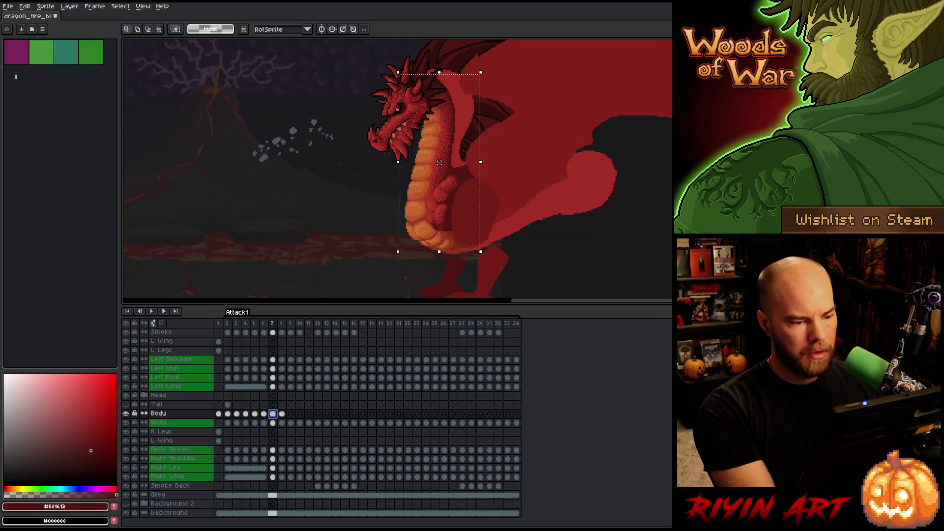
drag(439, 163, 442, 162)
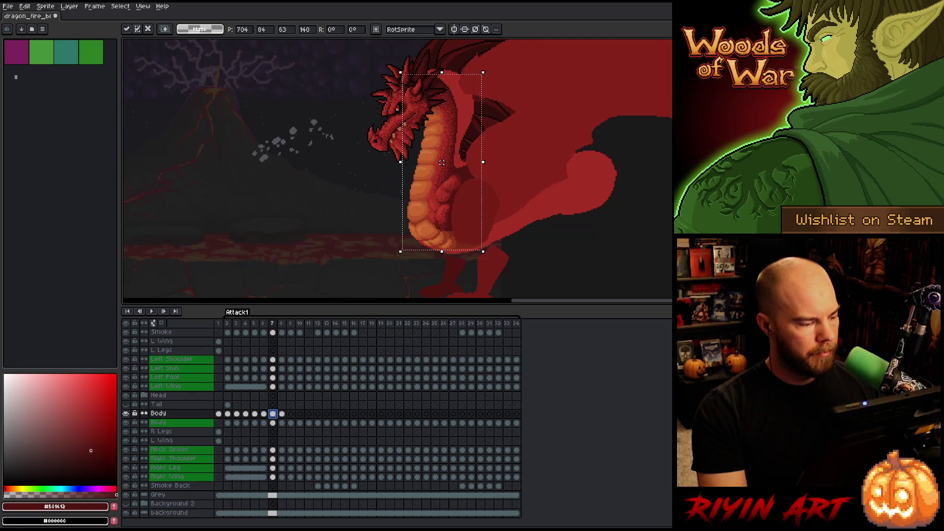
click(125, 413)
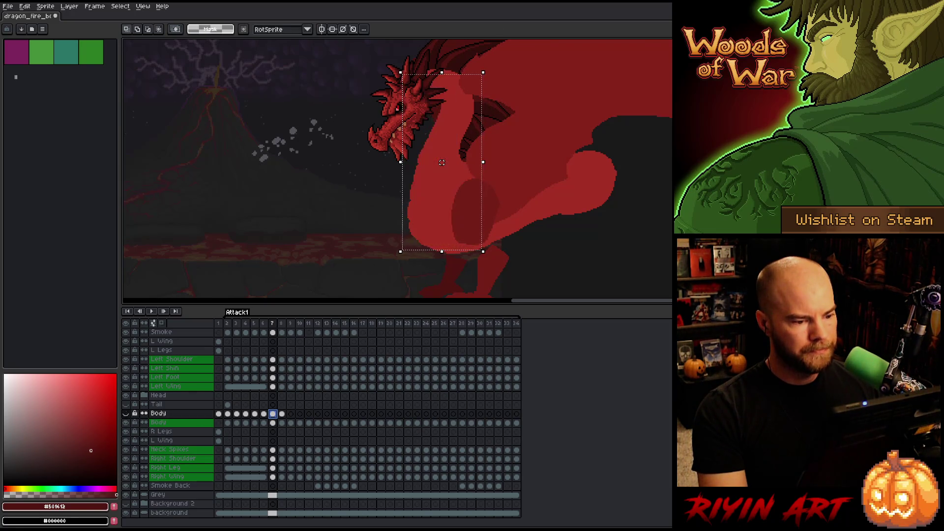
- Move the body region on frame 8 and compare its pose against frame 7
click(282, 413)
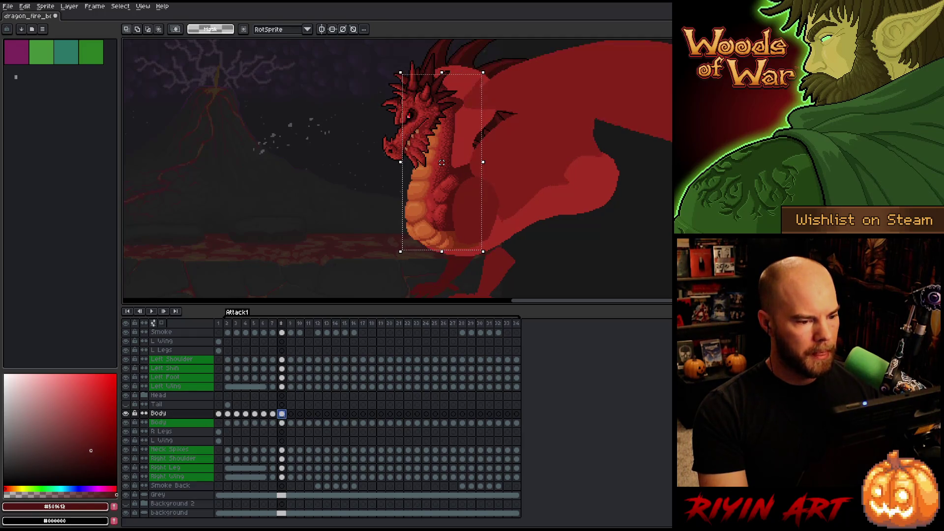
click(417, 215)
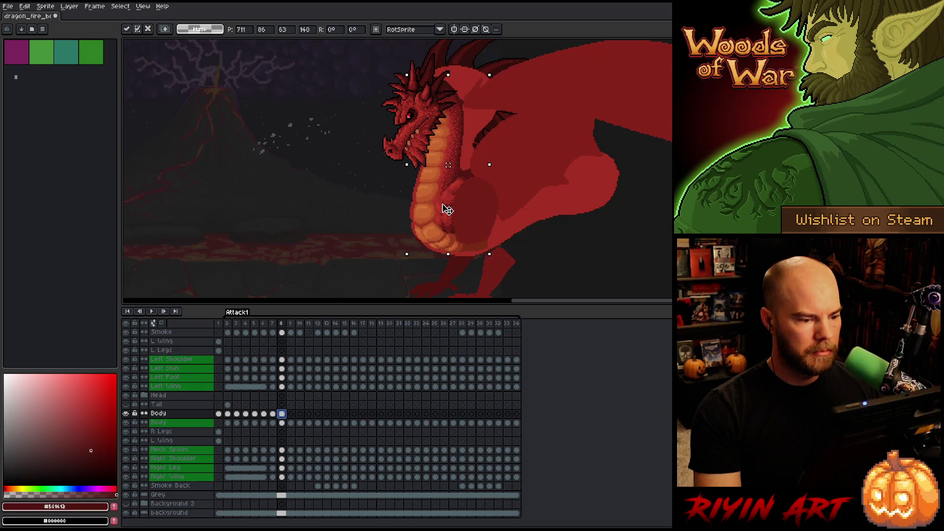
key(Return)
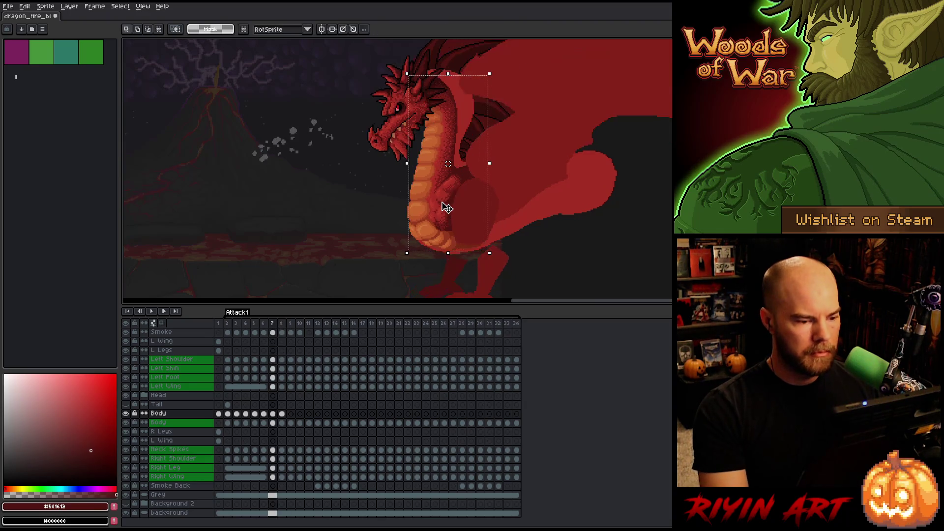
key(comma)
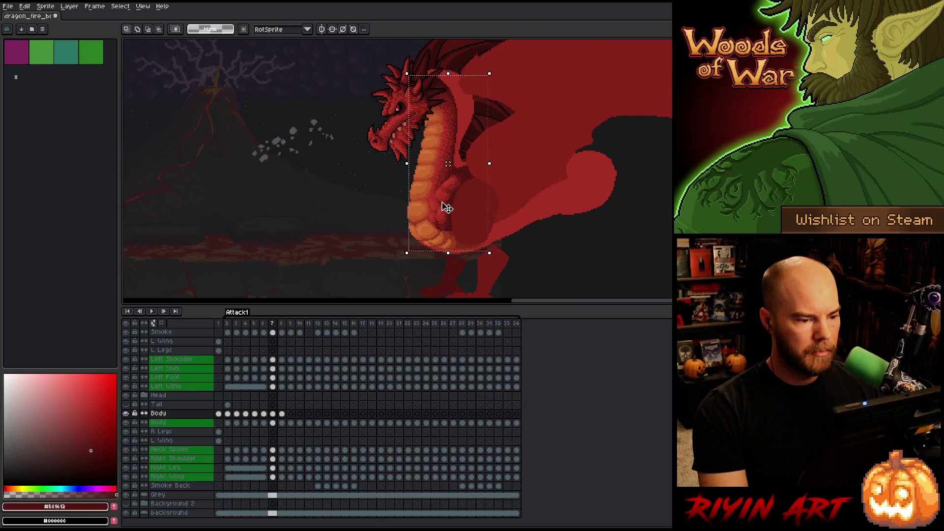
key(period)
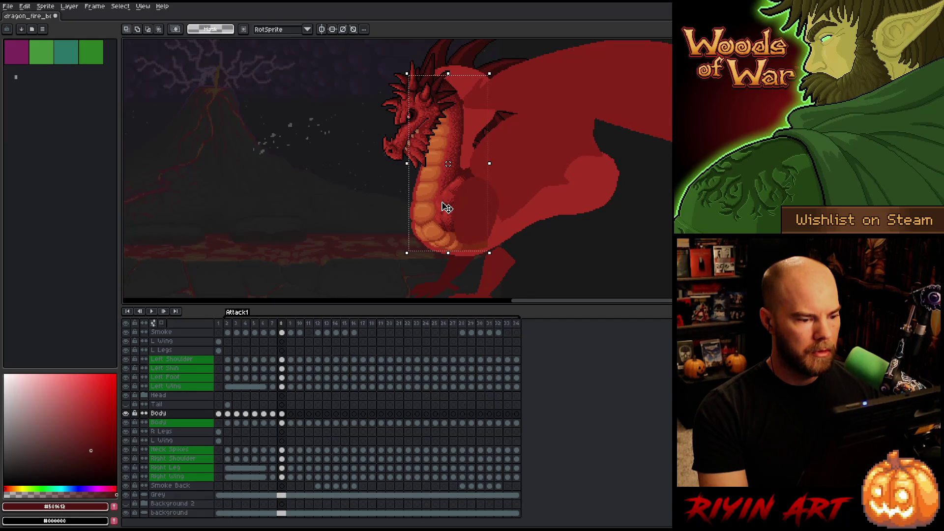
key(comma)
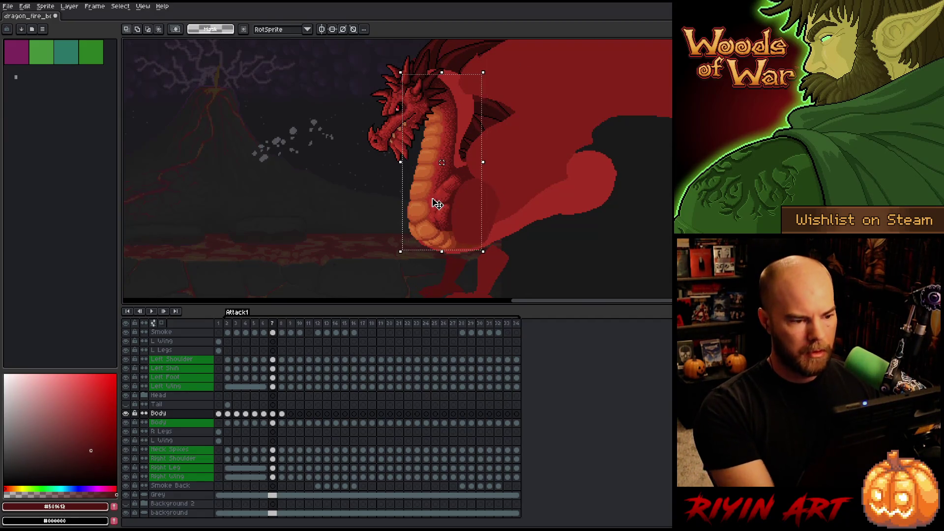
- Nudge frame 7's body left, up, down and slightly right, comparing it with frame 8
key(Left)
key(Left)
key(Left)
key(Up)
key(period)
key(comma)
key(period)
key(comma)
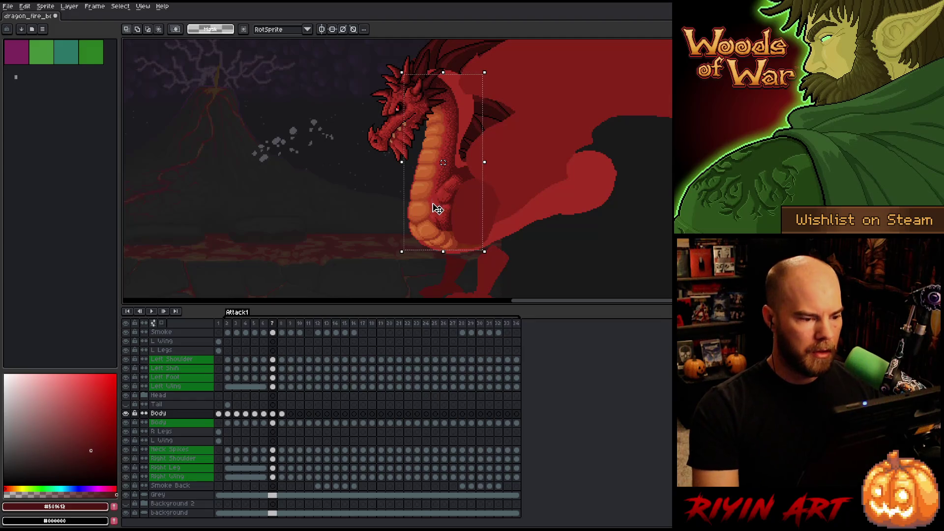
key(Down)
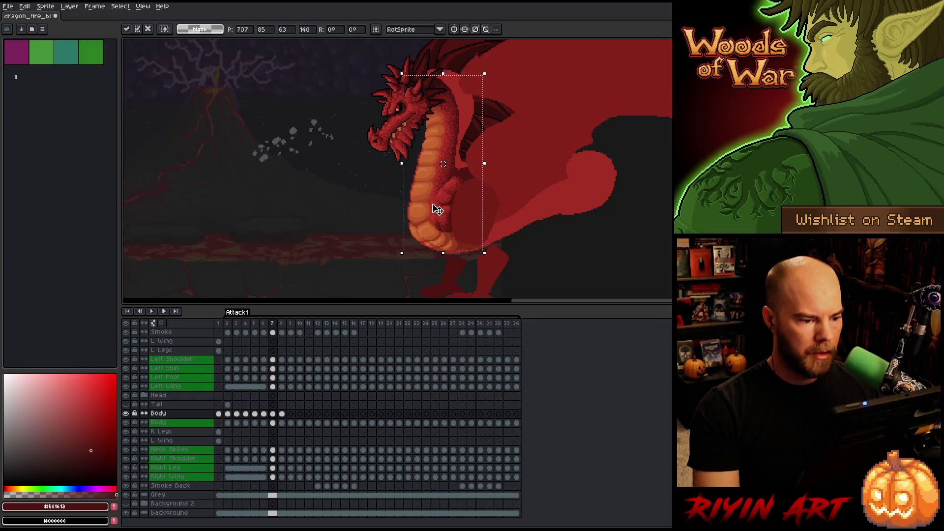
key(period)
key(comma)
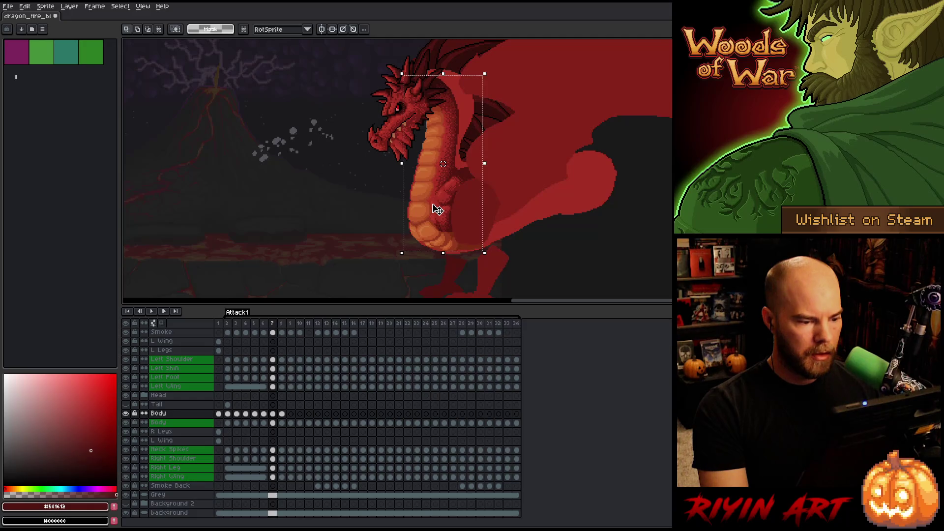
key(Right)
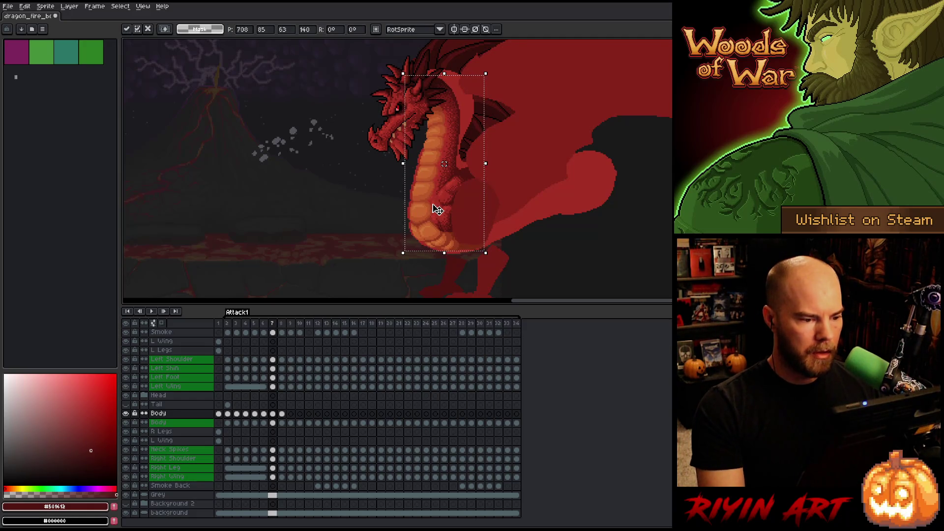
key(period)
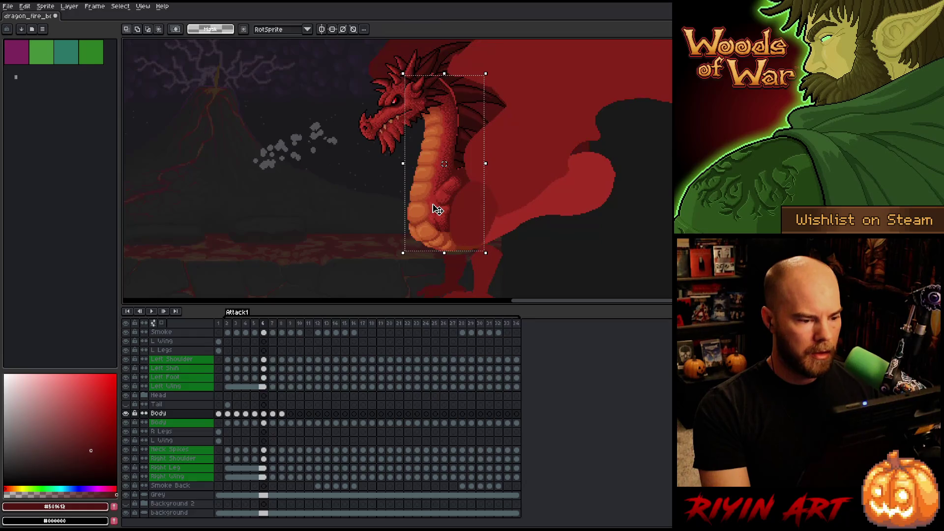
key(comma)
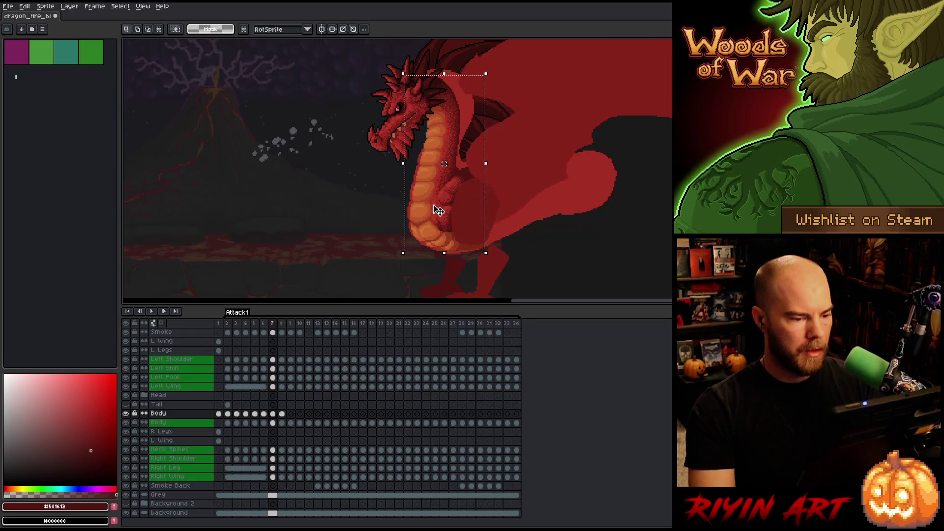
- Shift frame 8's body right and slightly down, checking it against neighbouring frames
click(439, 211)
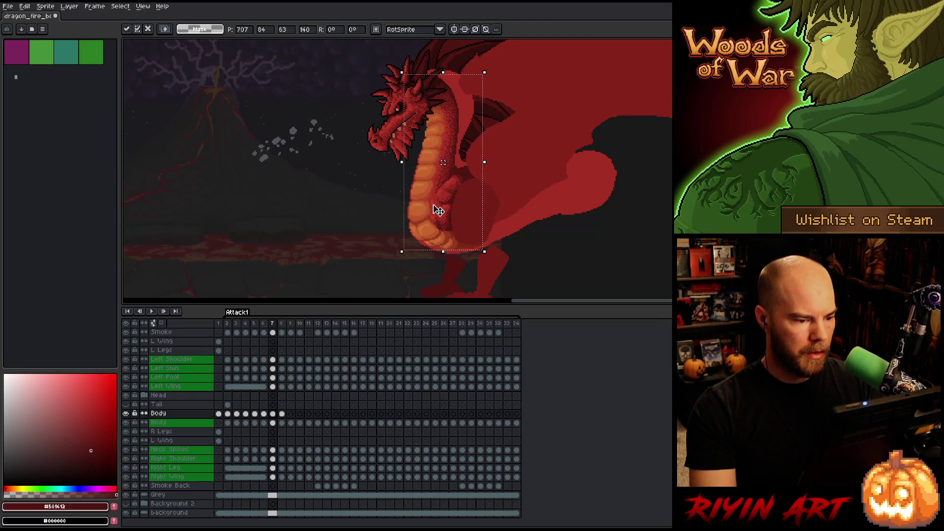
key(period)
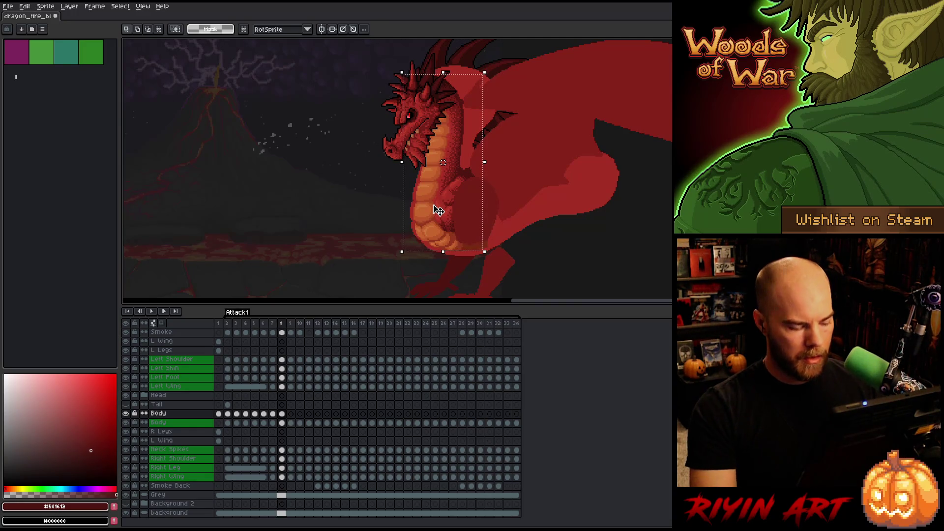
key(Right)
key(Right)
key(Right)
click(439, 211)
key(comma)
key(period)
key(comma)
key(period)
key(comma)
key(comma)
key(period)
key(period)
key(comma)
key(comma)
key(period)
key(period)
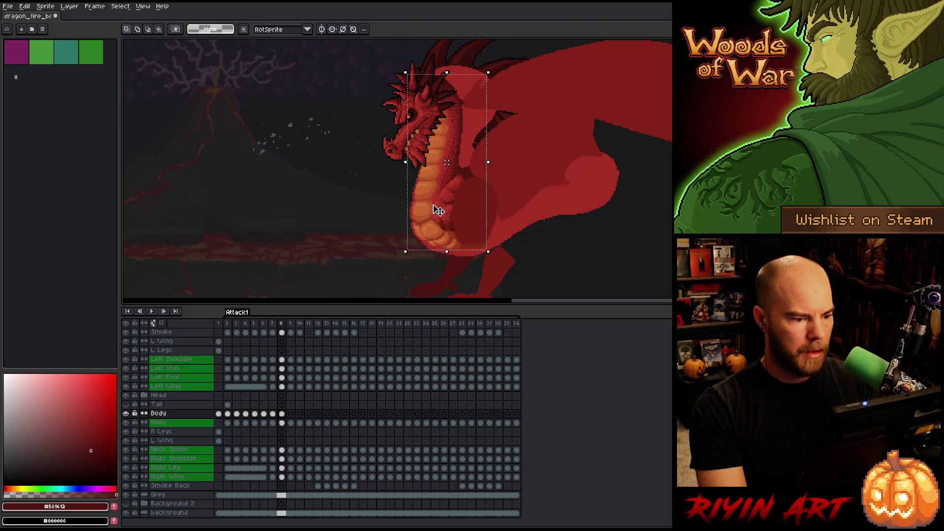
- Shift the body about 7 px left, then slightly back right, comparing with frames 6 and 7
click(439, 210)
key(comma)
key(comma)
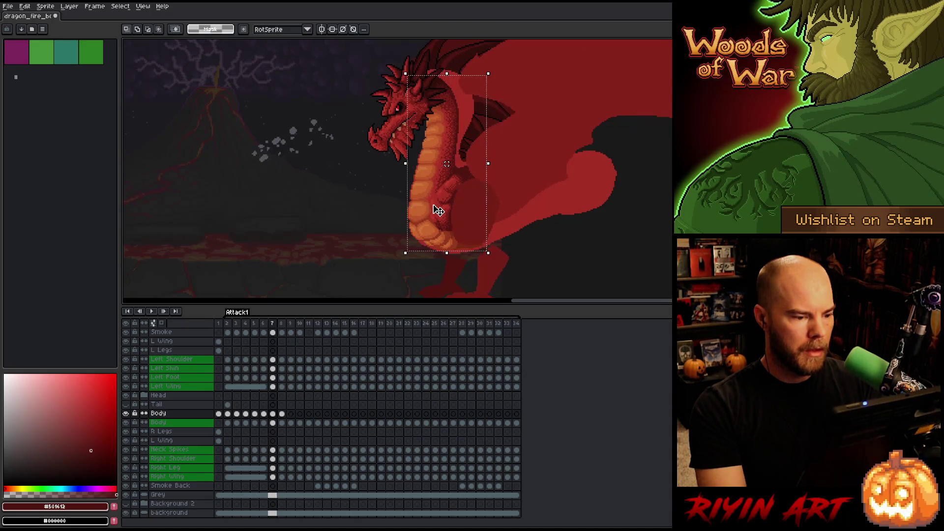
key(Left)
key(Left)
key(period)
key(period)
key(comma)
key(Right)
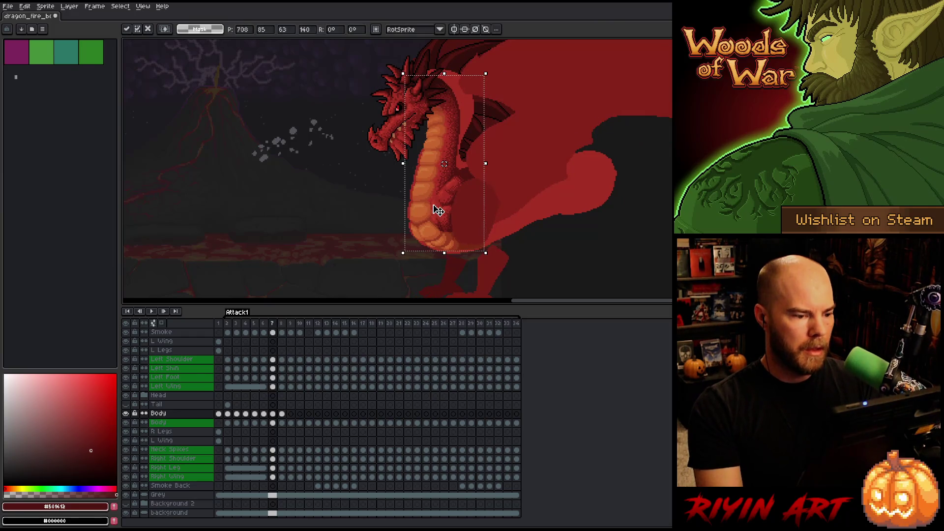
key(period)
- Flip between frames 7 and 8 to verify the poses, then clear the selection
key(comma)
key(comma)
key(period)
key(comma)
key(period)
key(comma)
key(period)
key(period)
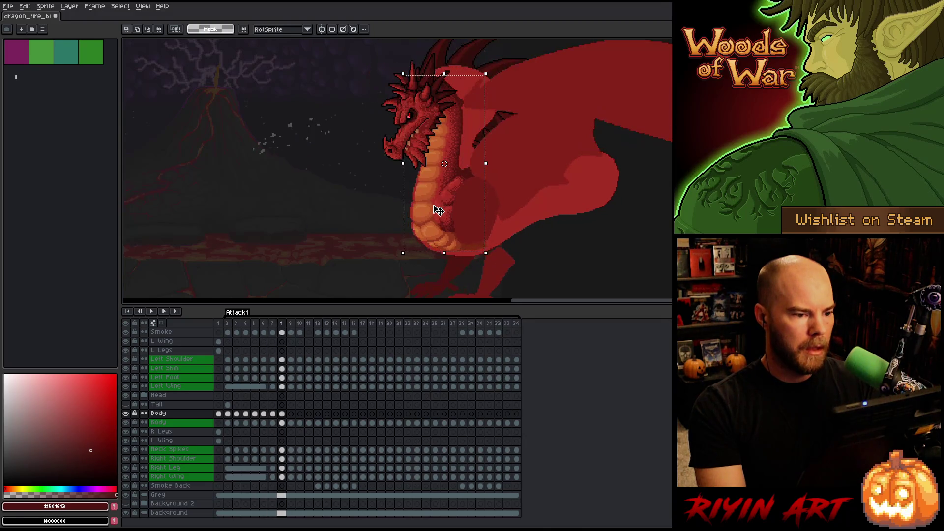
key(comma)
key(comma)
key(period)
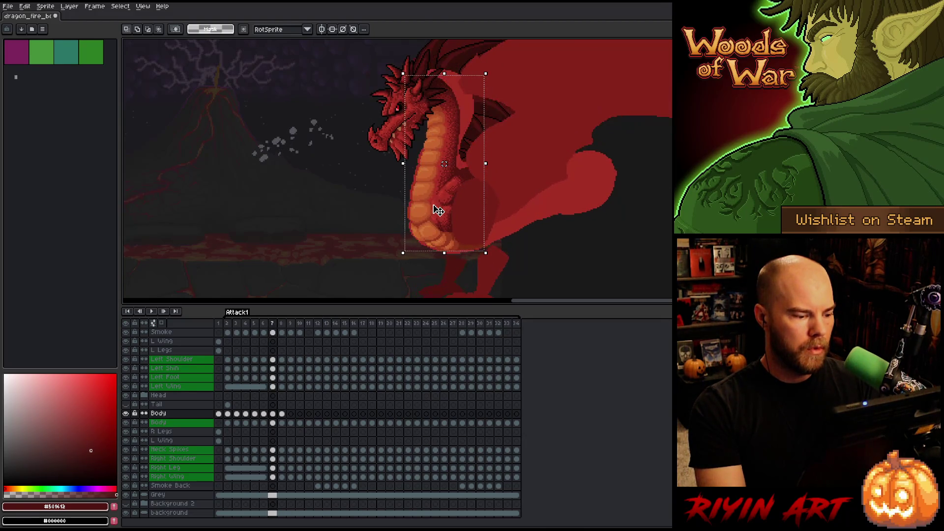
key(period)
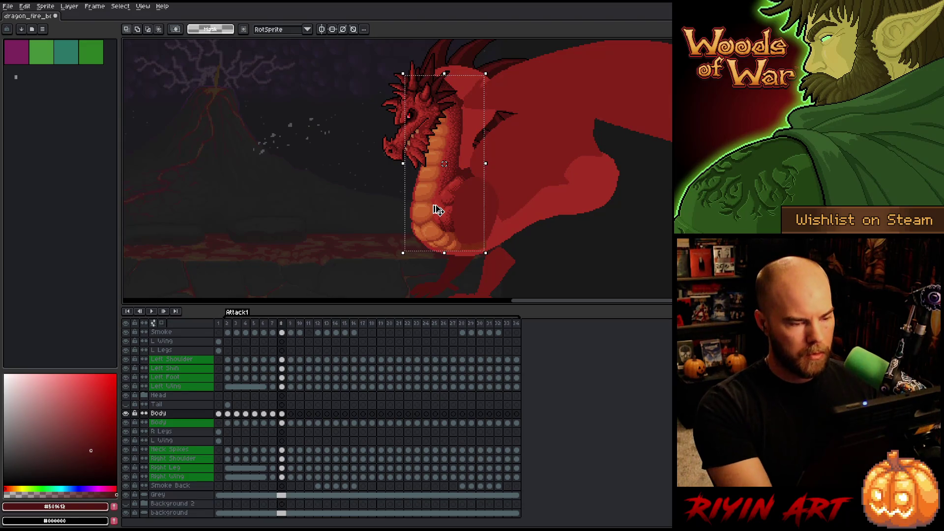
key(ctrl+d)
click(283, 414)
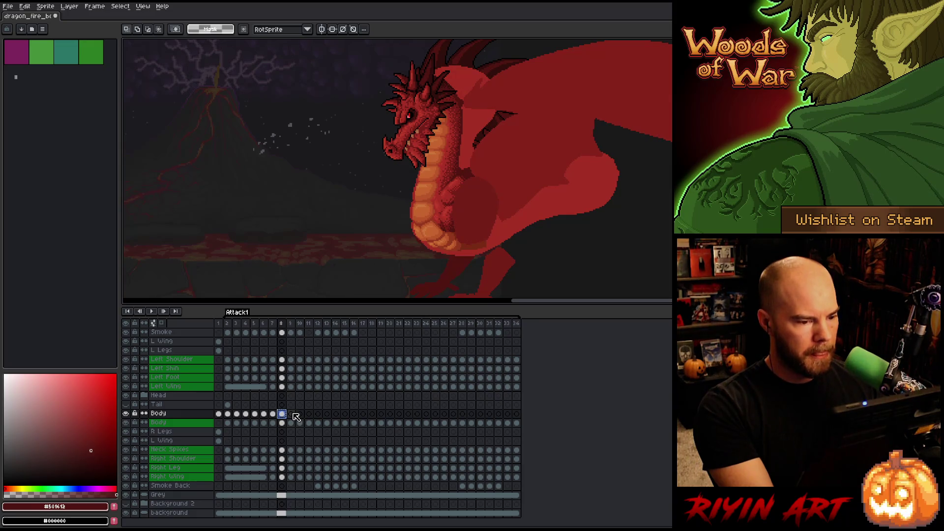
- Move frame 9's body down about 7 pixels and play the animation to check the motion
click(292, 415)
key(ctrl+shift+d)
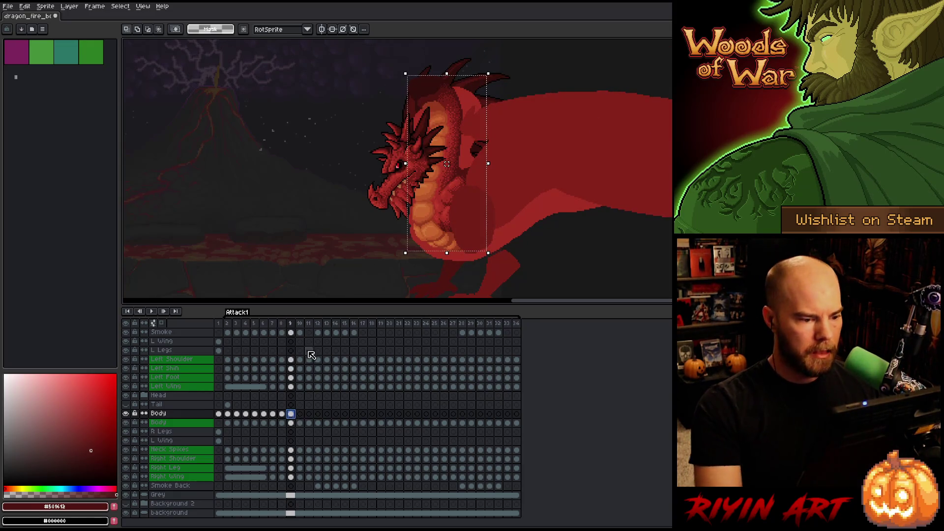
key(Down)
key(Down)
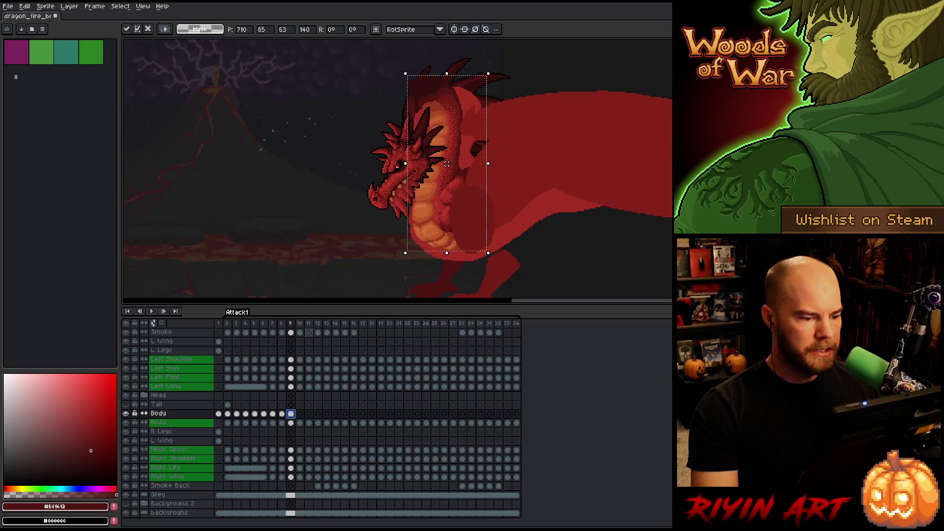
key(comma)
key(period)
key(comma)
key(period)
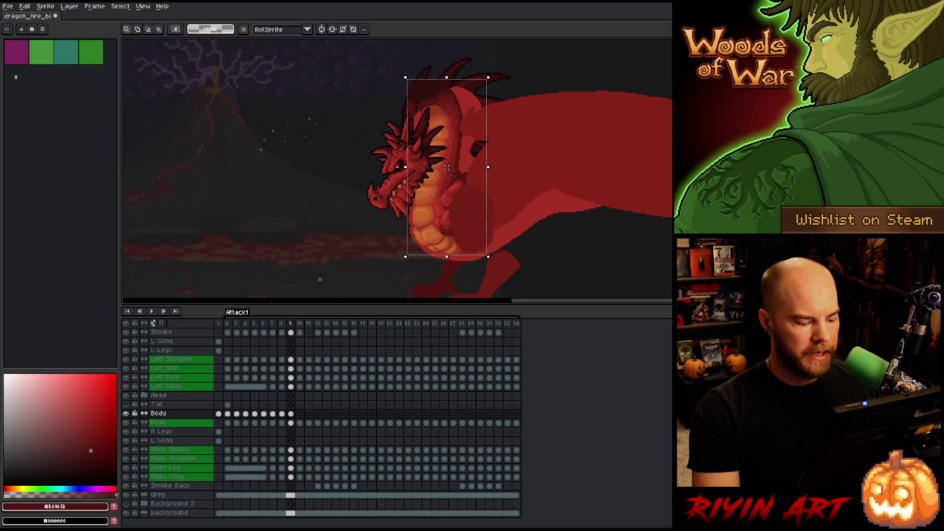
key(Down)
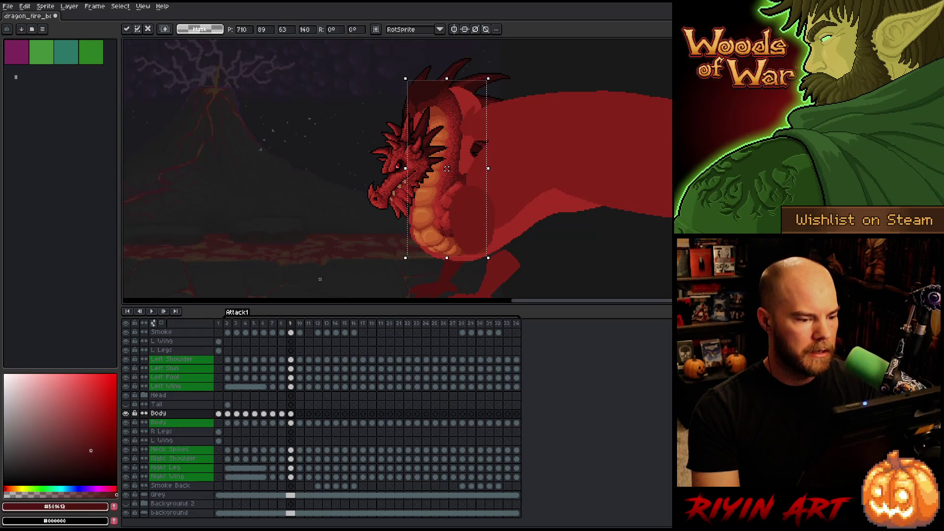
key(Return)
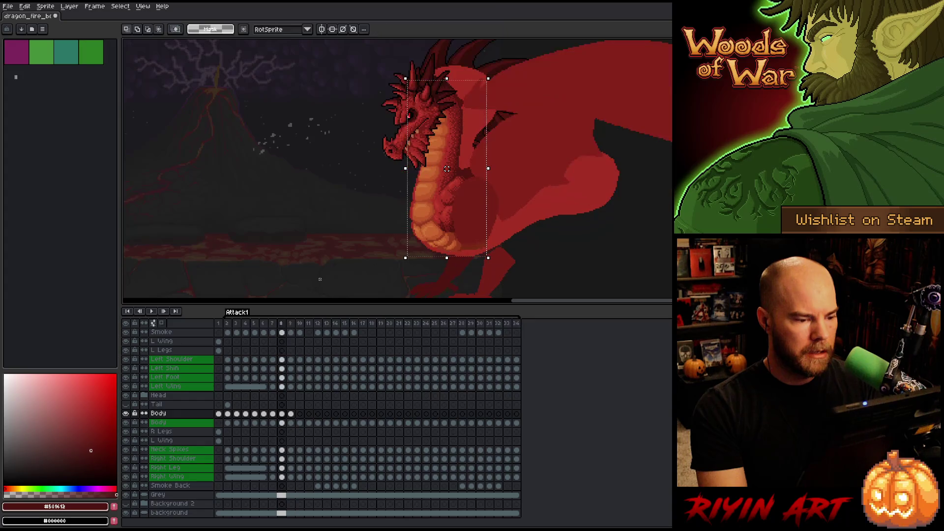
key(Return)
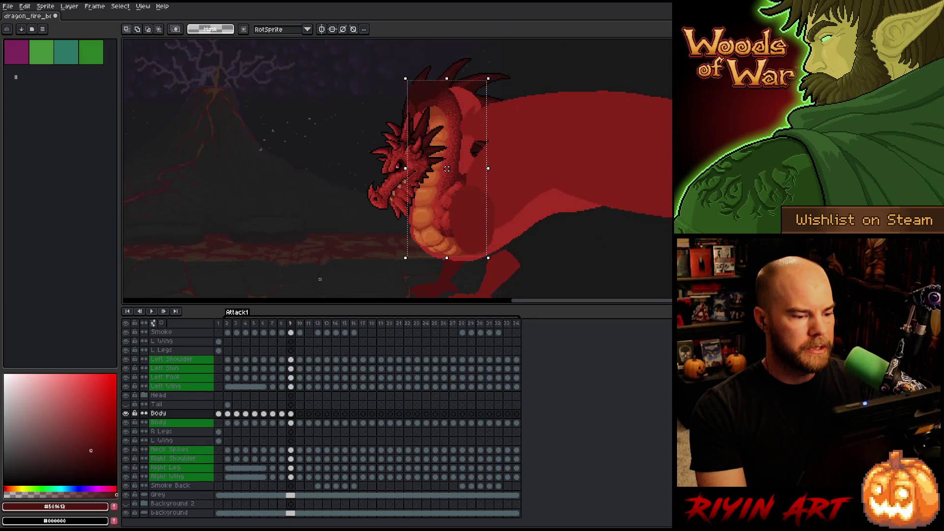
- Flick between frames 8 and 9 to compare, then clear the selection around the neck
key(Left)
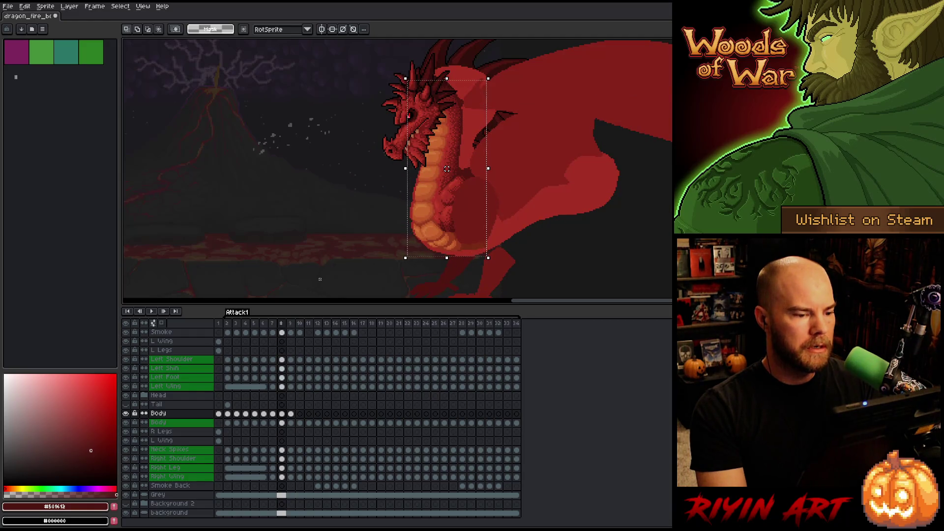
key(Right)
key(Left)
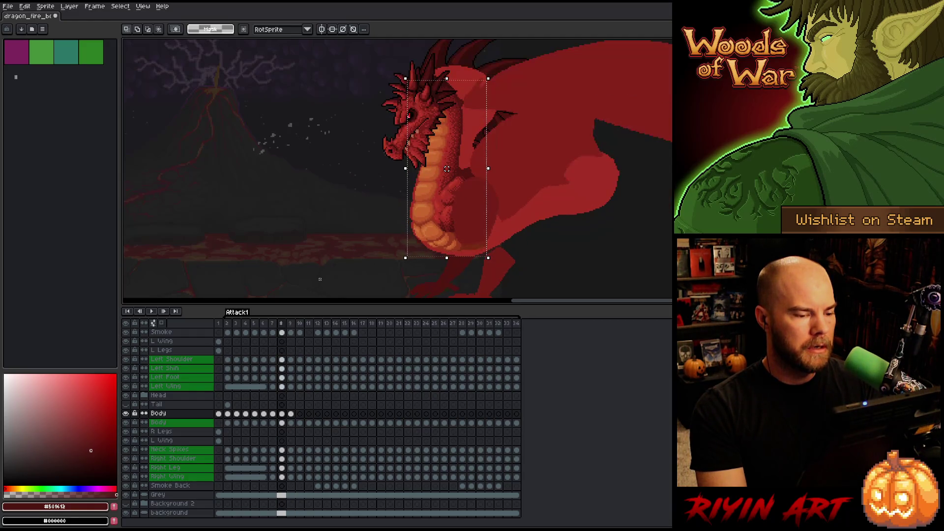
key(Right)
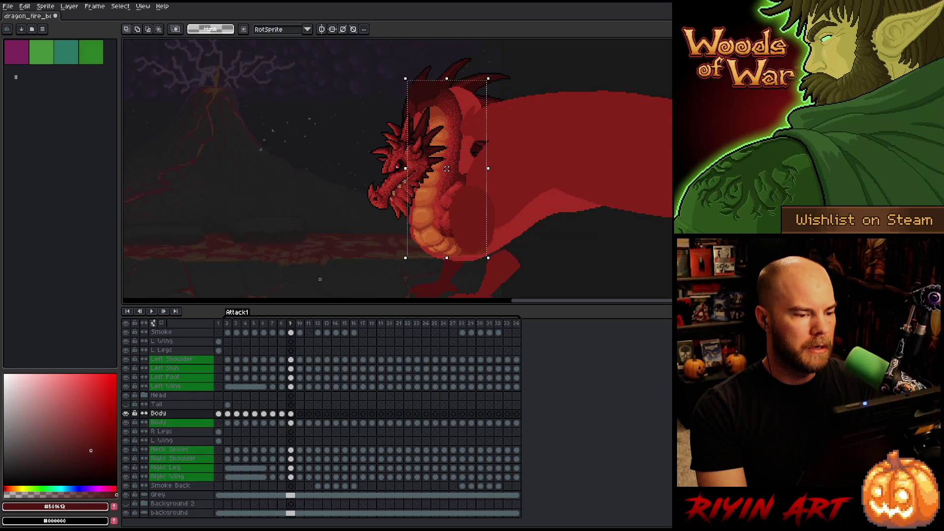
key(Left)
key(Right)
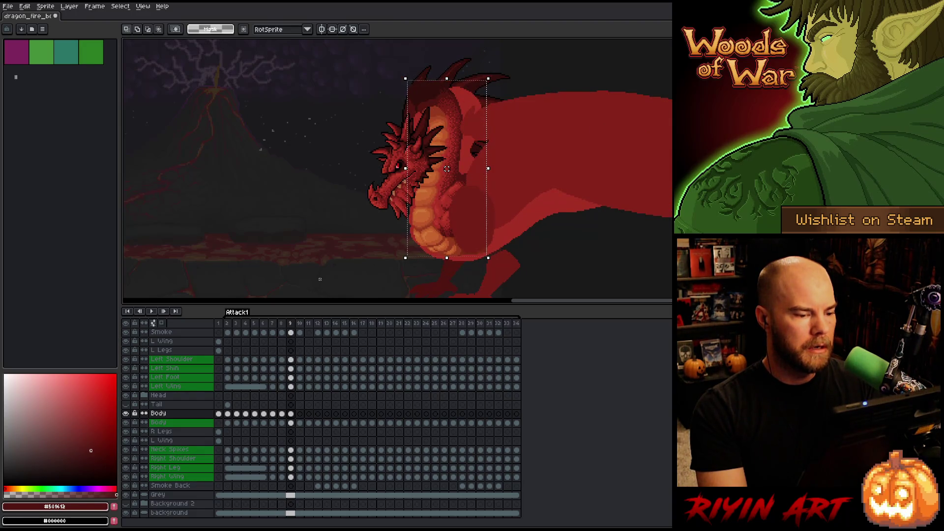
key(ctrl+d)
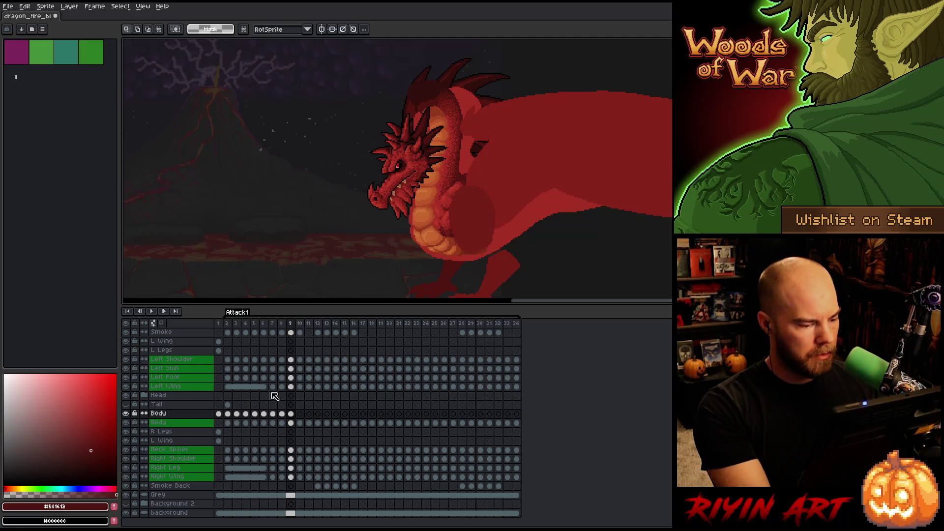
click(291, 414)
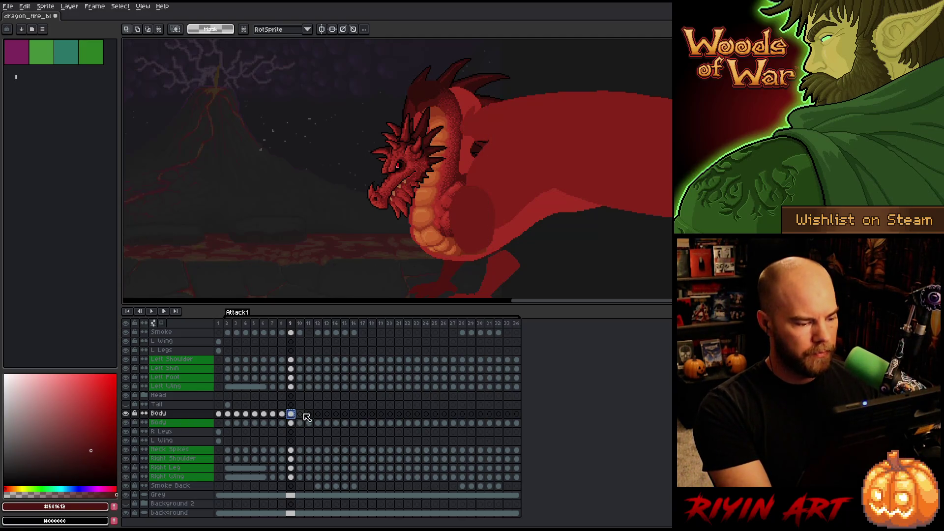
- Nudge frame 10's body left and down, then flip between frames 9 and 10 to compare
click(301, 415)
key(ctrl+shift+d)
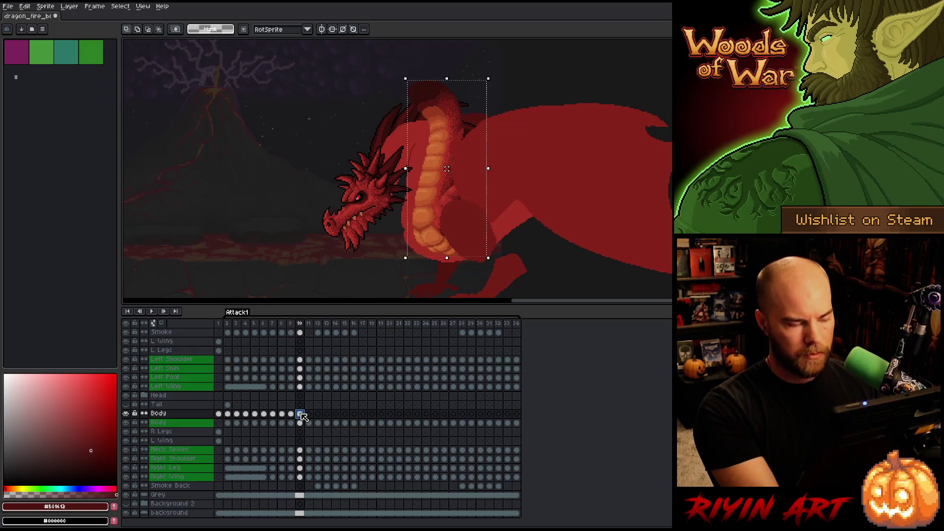
key(Left)
key(Left)
key(Left)
key(Down)
key(Down)
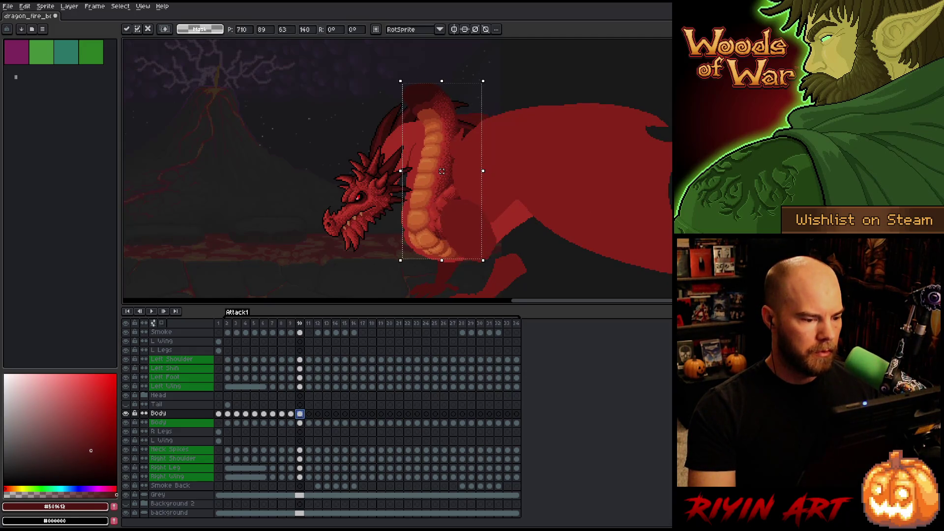
key(Return)
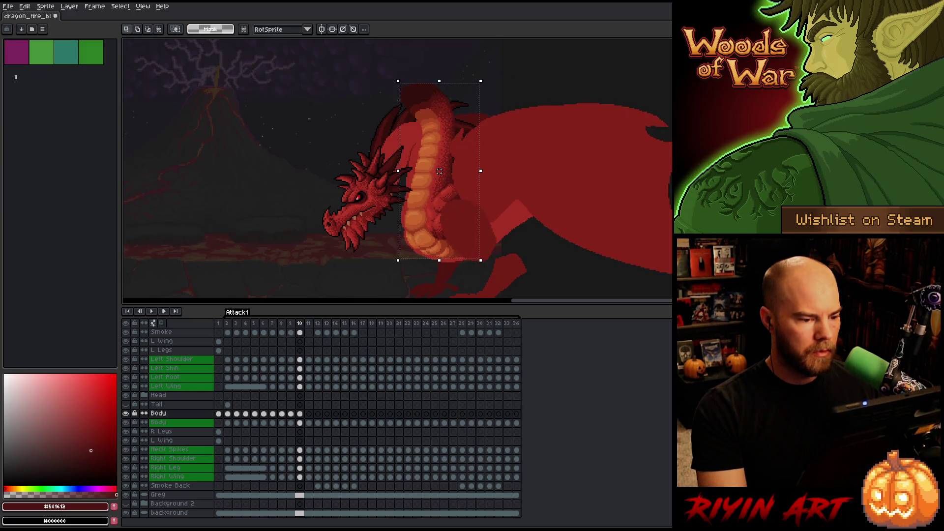
key(comma)
key(period)
key(comma)
key(period)
key(comma)
key(period)
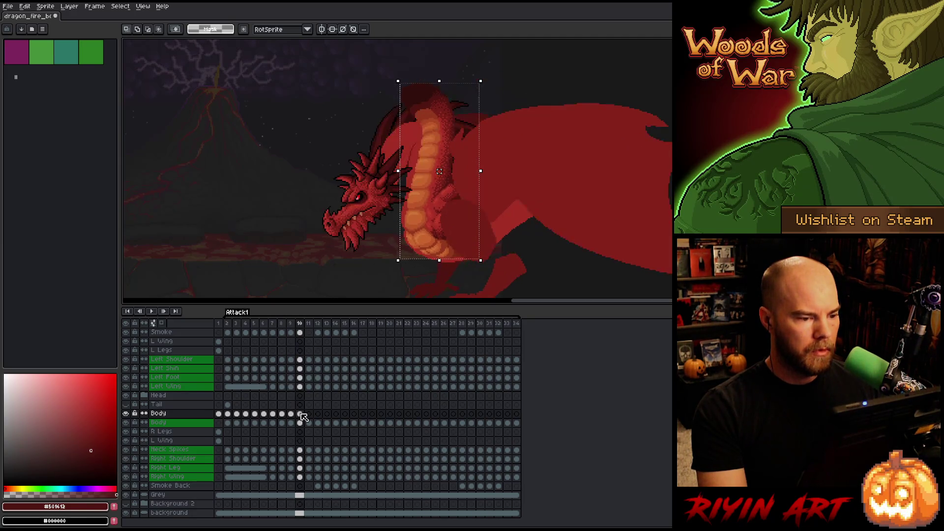
click(301, 414)
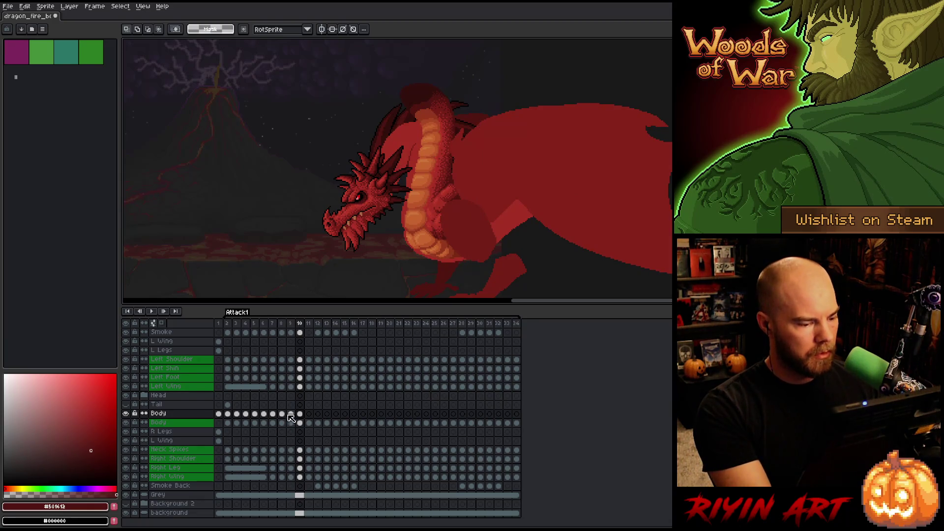
click(309, 414)
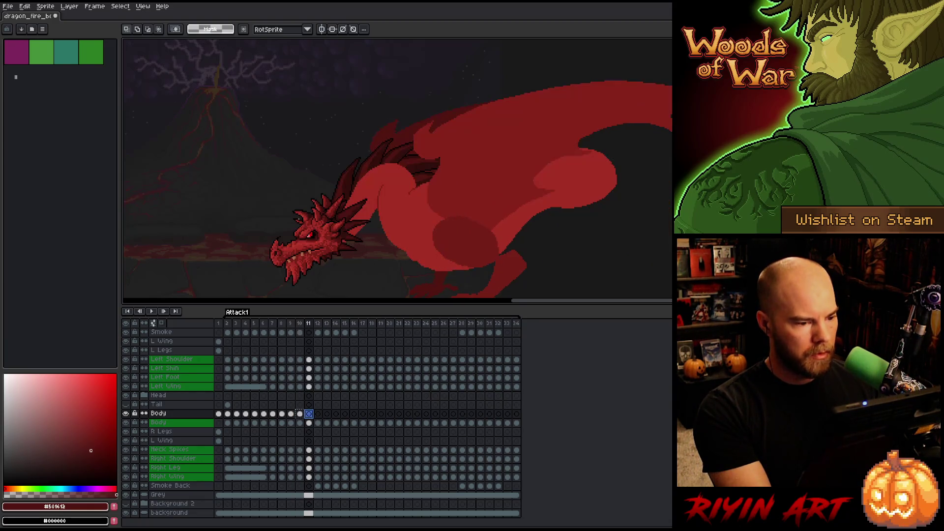
- Drop frame 11's body down and slightly left, then clear the selection
key(ctrl+shift+d)
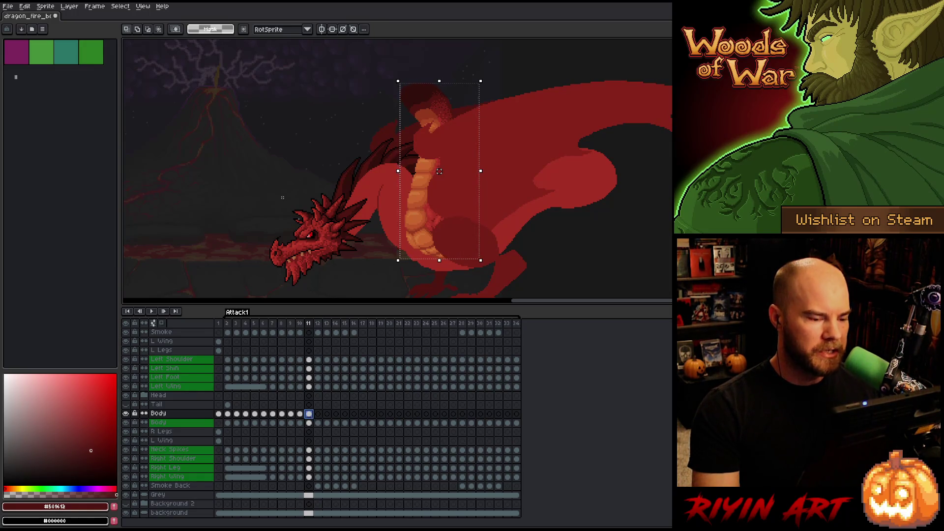
key(Down)
drag(439, 173, 438, 184)
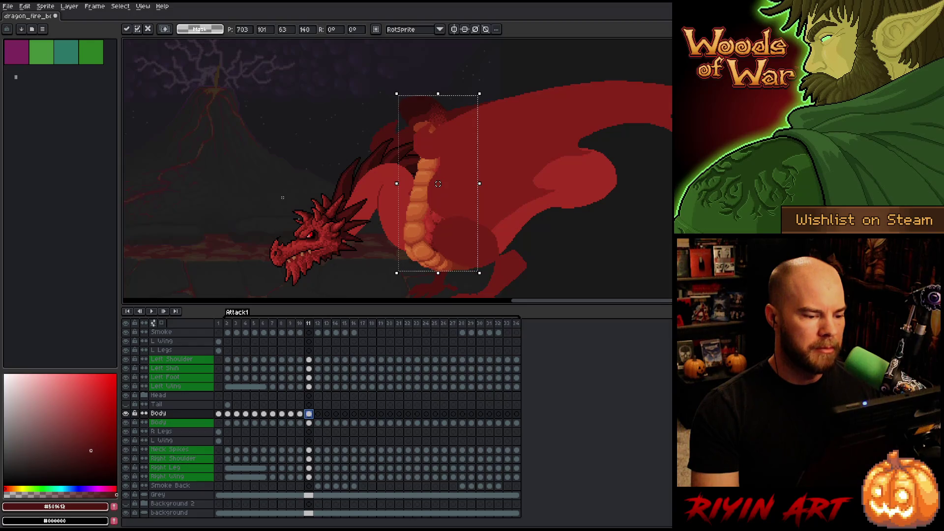
key(Return)
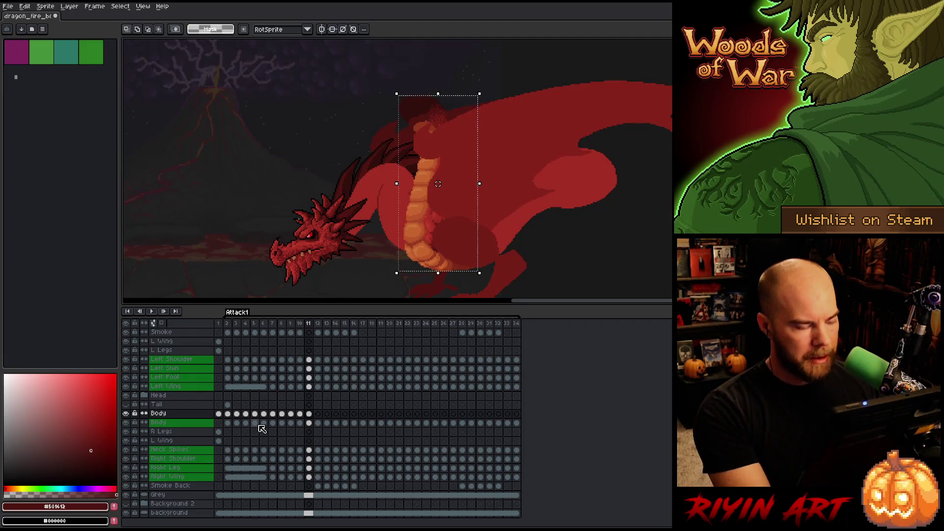
key(ctrl+d)
click(309, 414)
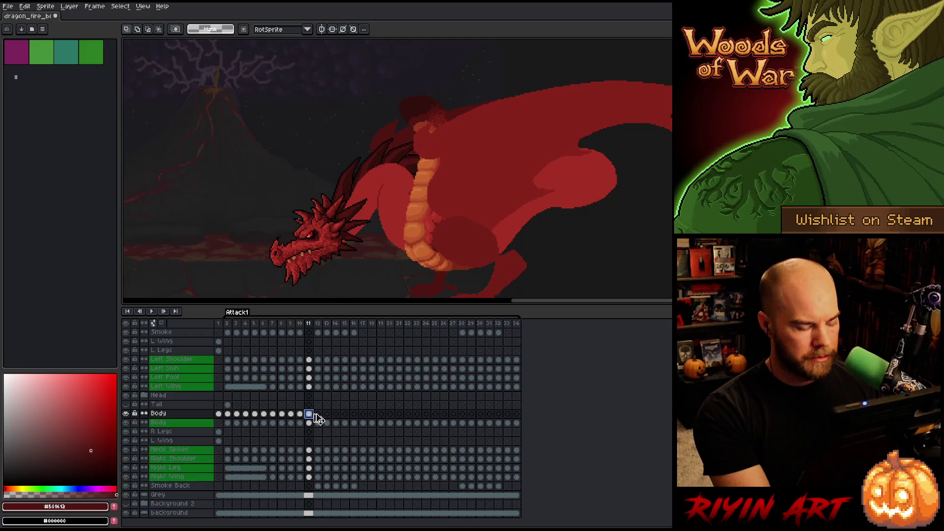
- Nudge frame 12's body right and down, flipping between frames 11 and 12 to compare
click(321, 415)
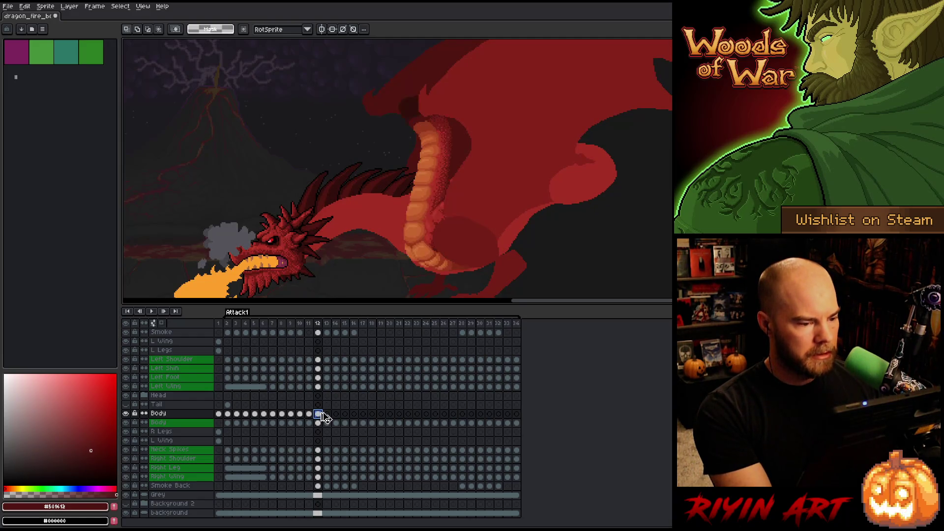
key(ctrl+t)
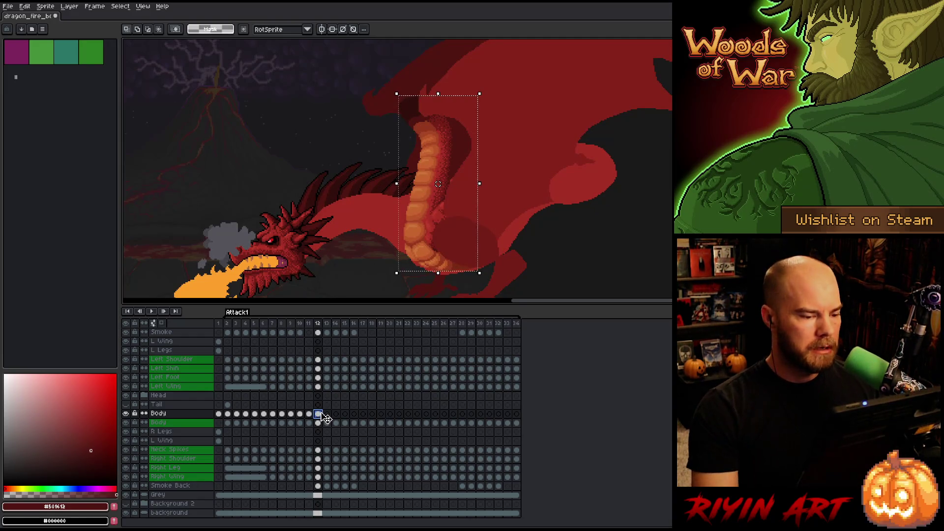
key(Right)
key(Right)
key(Right)
key(Down)
key(Down)
key(Down)
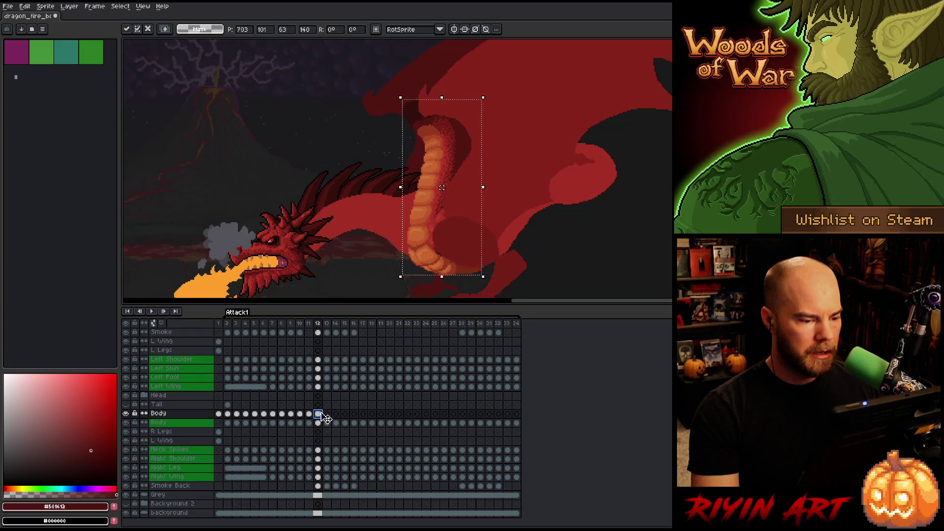
key(comma)
key(period)
key(comma)
key(period)
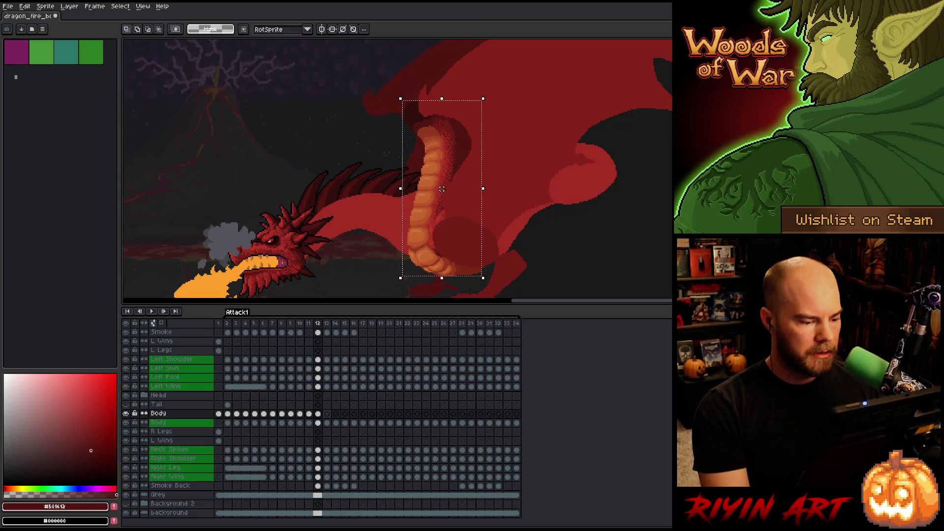
key(ctrl+d)
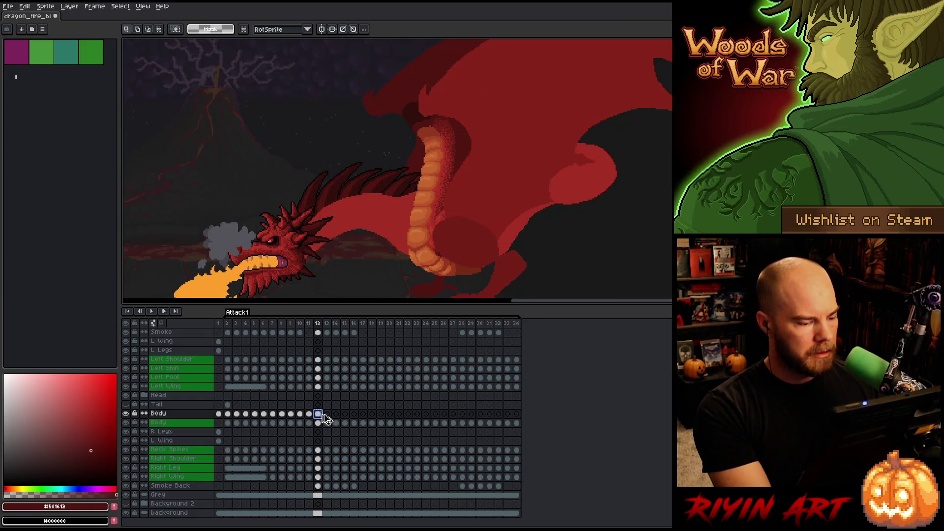
click(328, 415)
key(ctrl+shift+d)
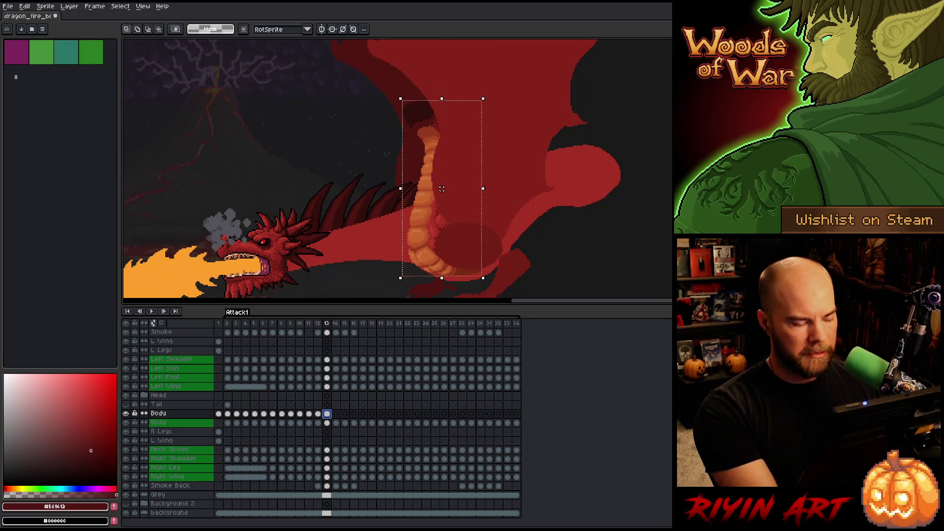
- Shift frame 13's body slightly right and down, flipping between frames 12 and 13 to check
key(ctrl+t)
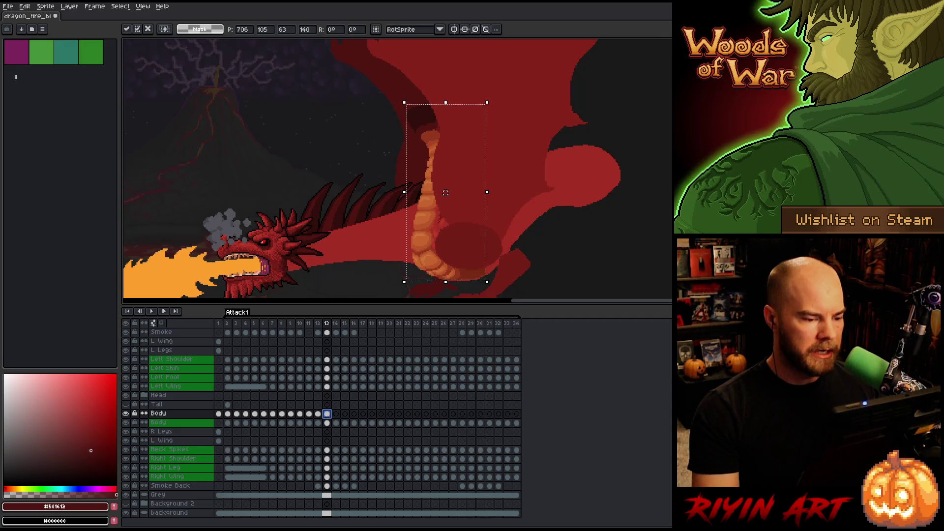
drag(449, 192, 451, 194)
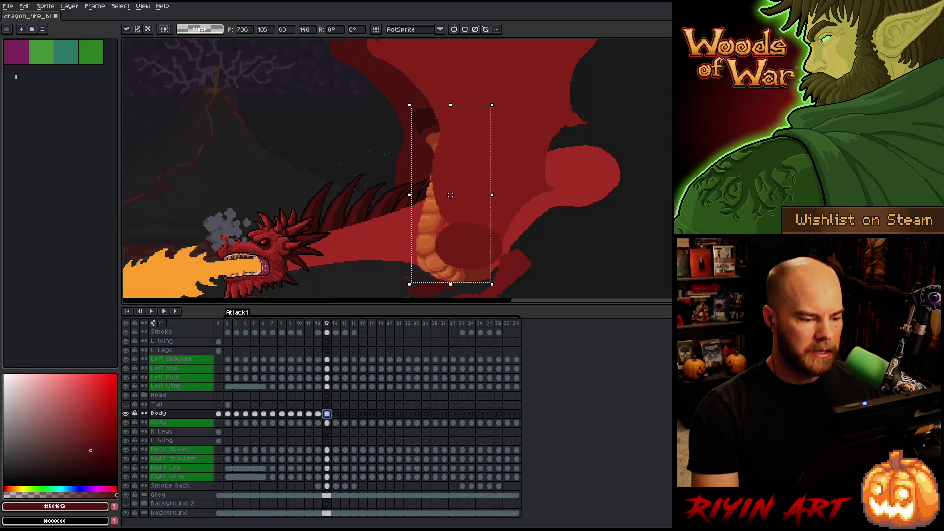
key(Left)
key(Right)
key(Left)
key(Right)
key(Left)
key(Right)
key(Left)
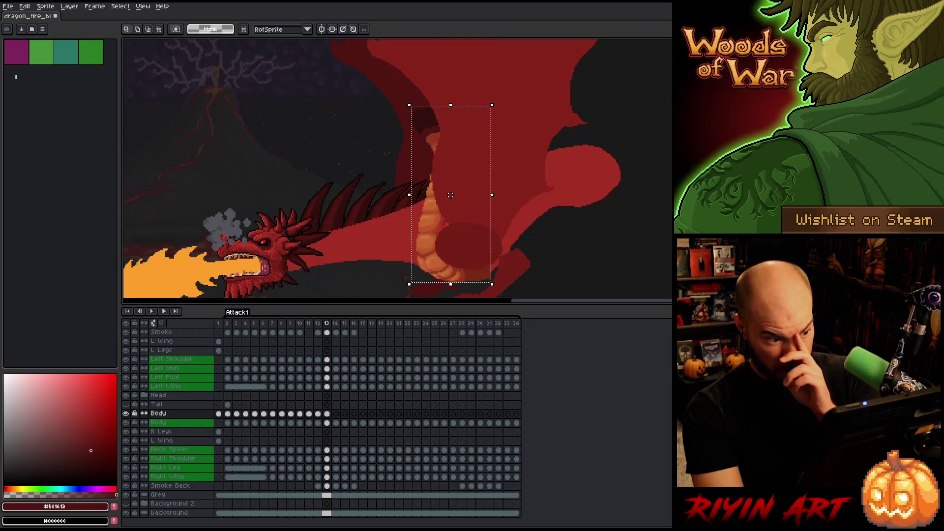
key(Right)
key(Left)
key(Right)
- Move frame 14's body down about 5 pixels and step back through frames 11–13 to review
click(328, 414)
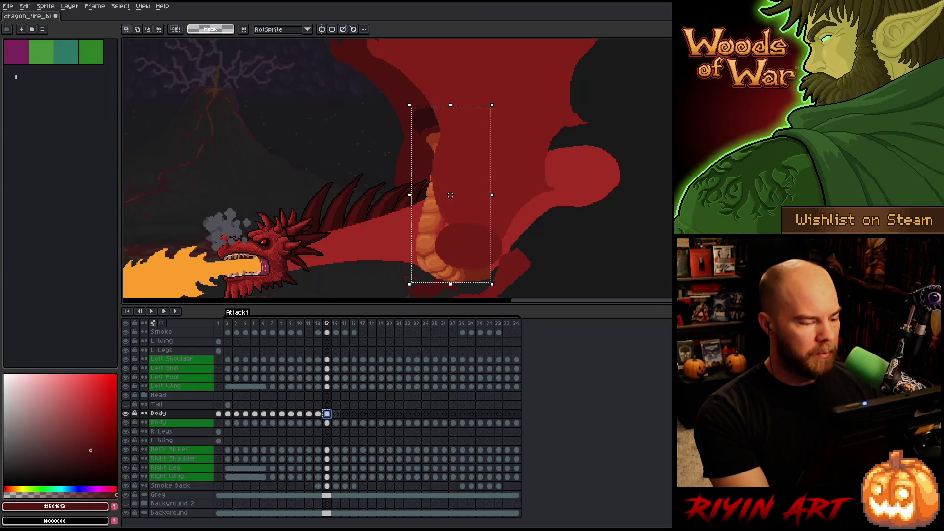
key(Right)
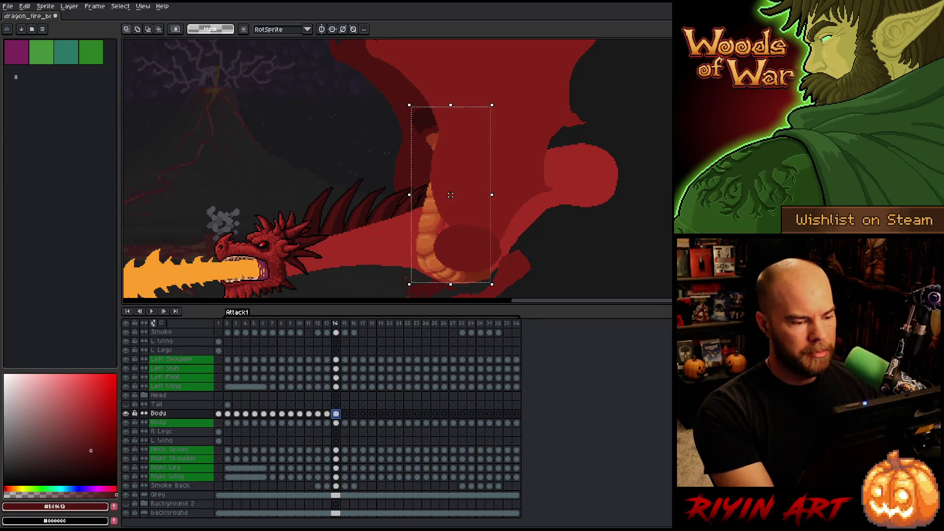
drag(450, 195, 451, 198)
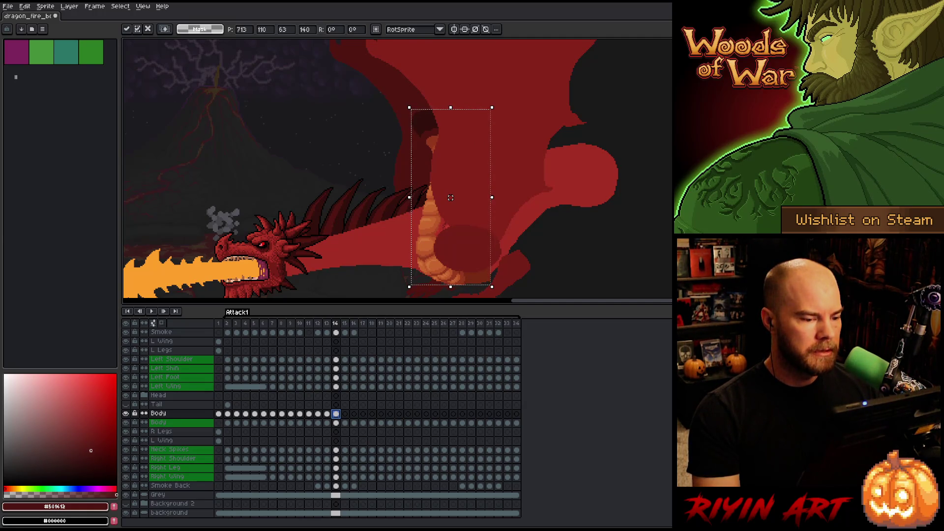
key(Left)
key(Left)
key(Left)
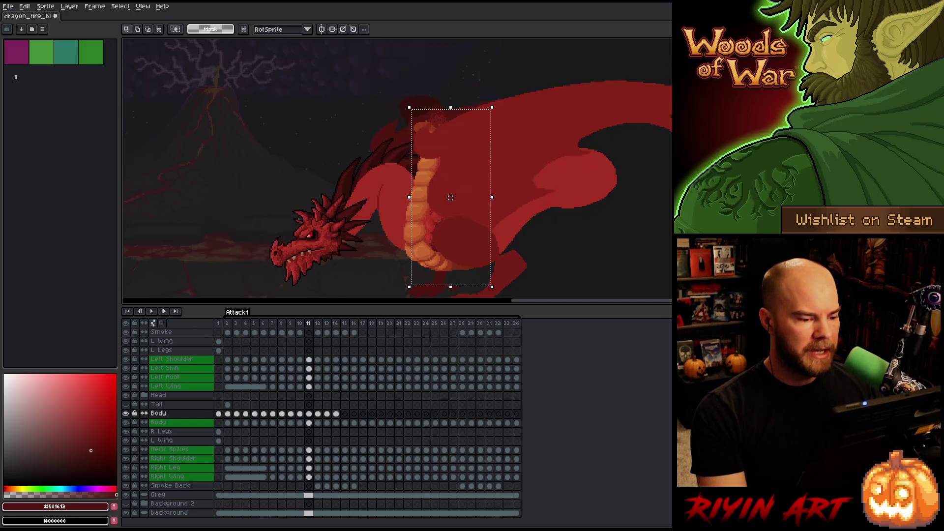
key(Right)
key(Left)
key(Right)
key(Right)
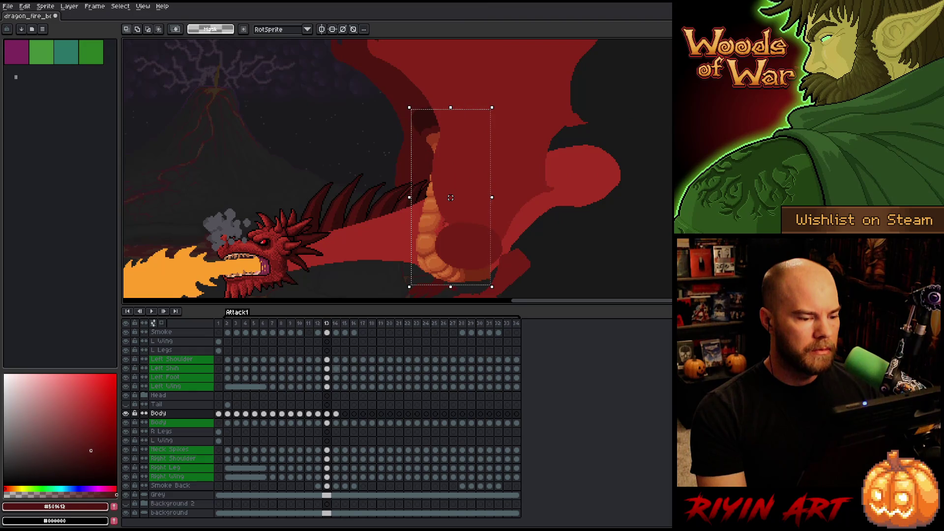
key(Left)
- Tilt the dragon's body on frames 12 and 13 with the rotation handles to match the lunge
drag(499, 101, 482, 93)
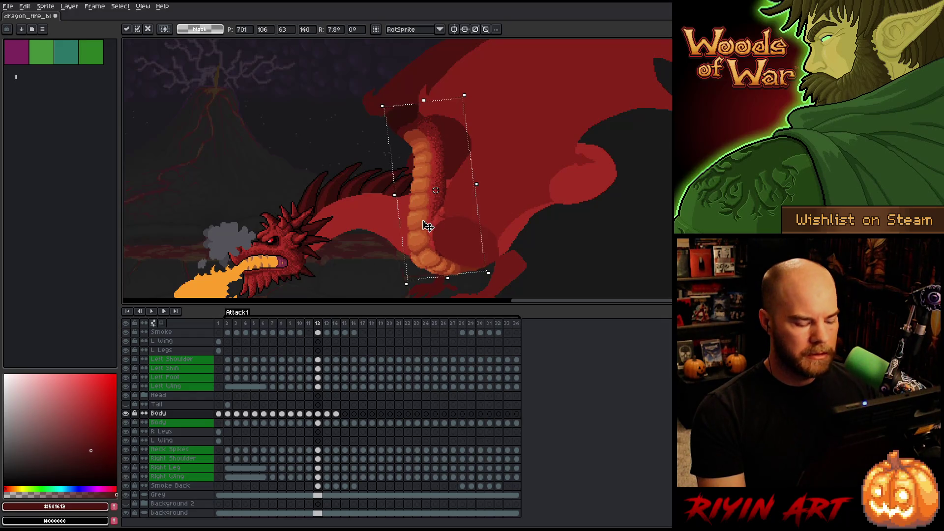
key(Return)
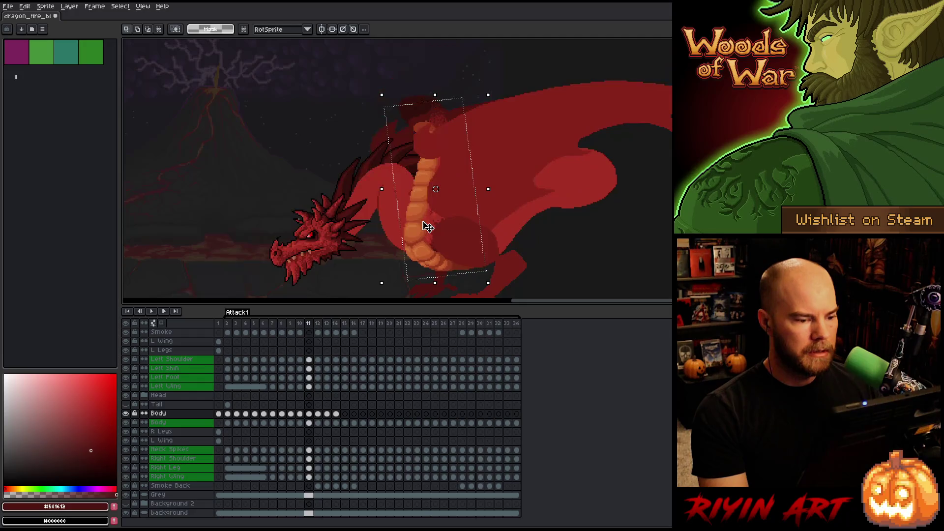
click(327, 364)
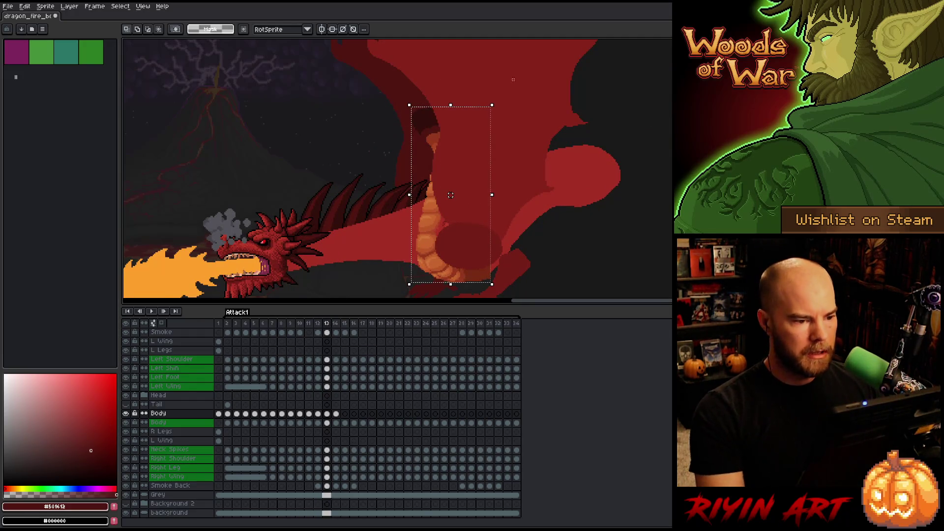
click(506, 104)
drag(505, 105, 481, 106)
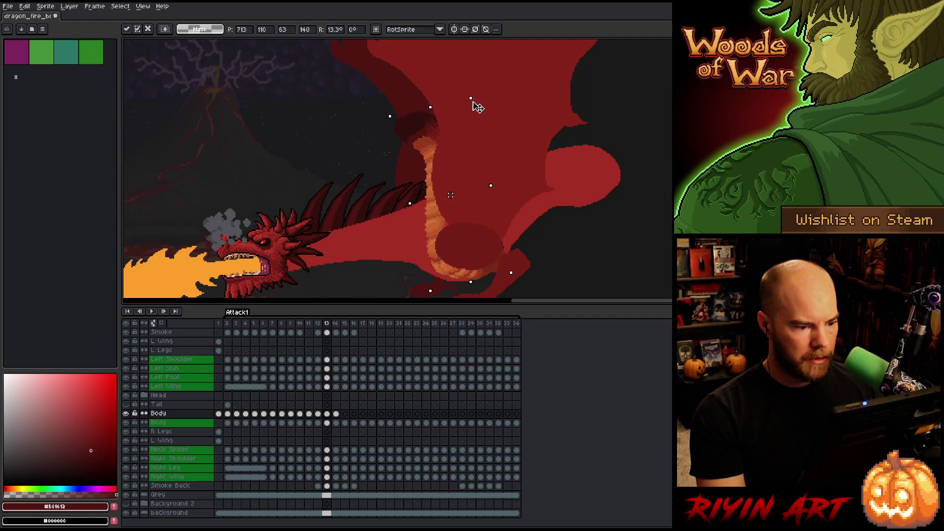
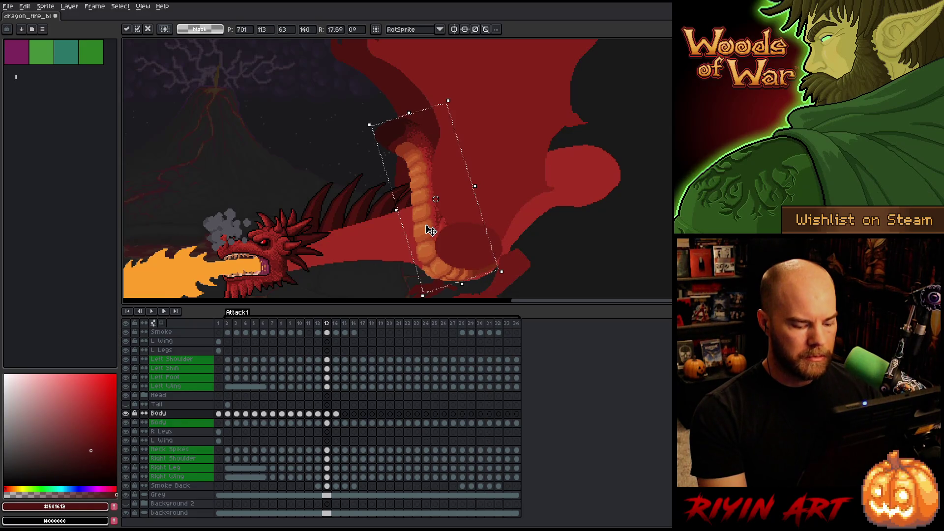
- Flip back and forth between frames 12 and 13 to compare the fire-breath poses
key(Left)
key(Left)
key(Right)
key(Right)
key(Left)
key(Left)
key(Left)
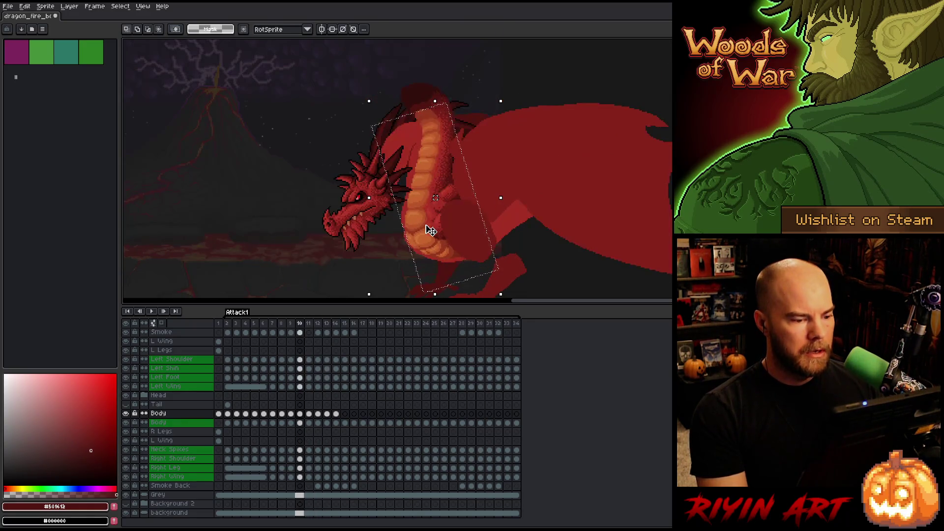
key(Right)
key(Right)
key(Right)
key(Left)
key(Right)
key(Left)
key(Right)
key(Left)
key(Right)
key(Left)
key(Right)
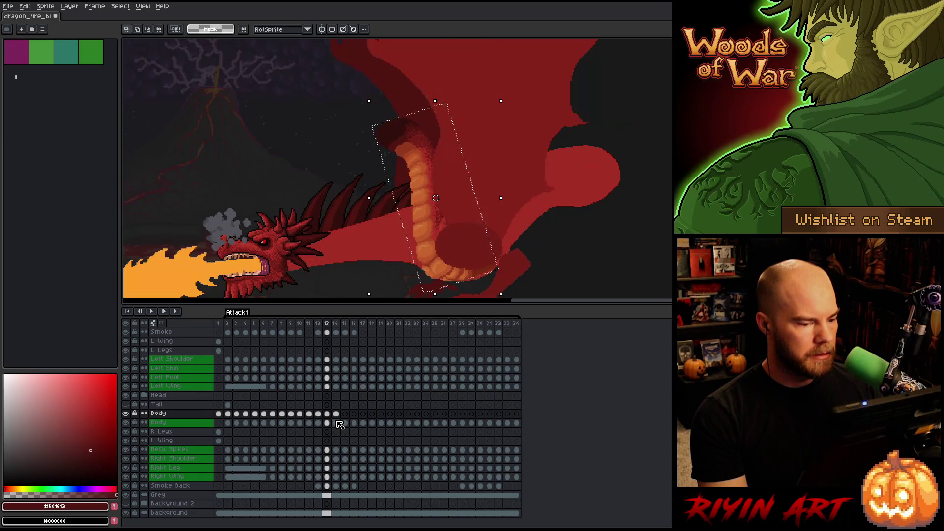
- Copy the neck and belly from frame 13's Body cel and paste them into frame 14
click(338, 414)
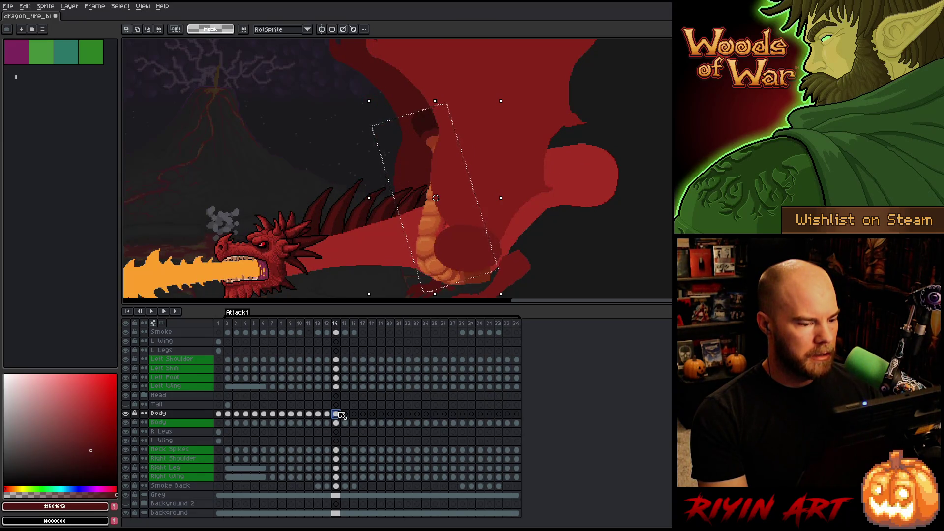
click(342, 417)
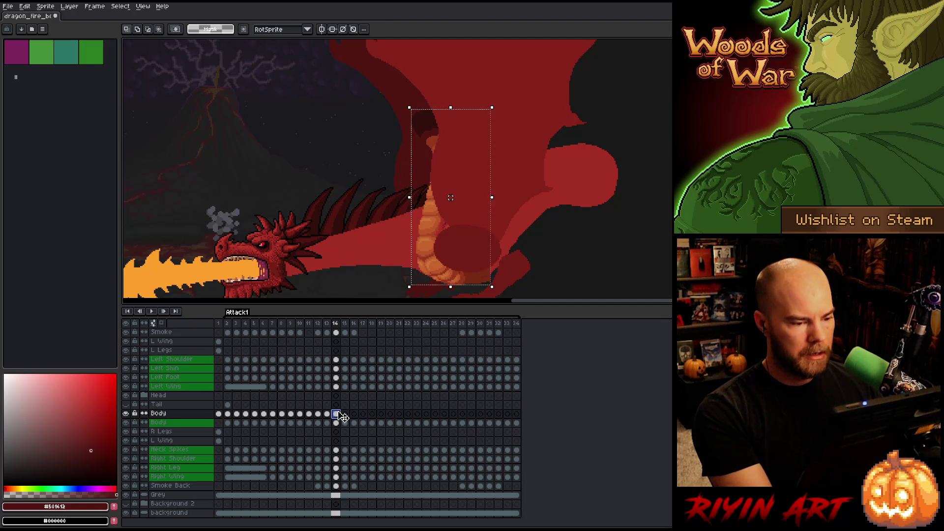
click(330, 415)
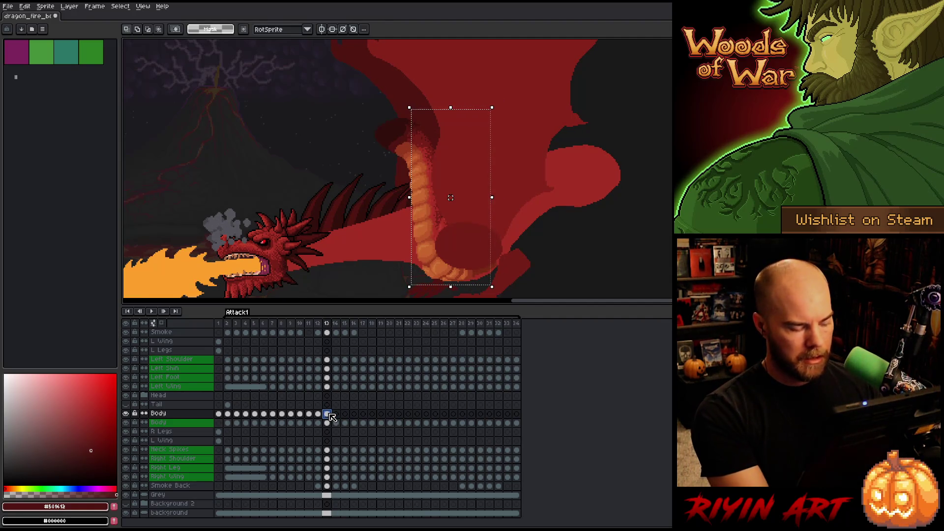
key(ctrl+d)
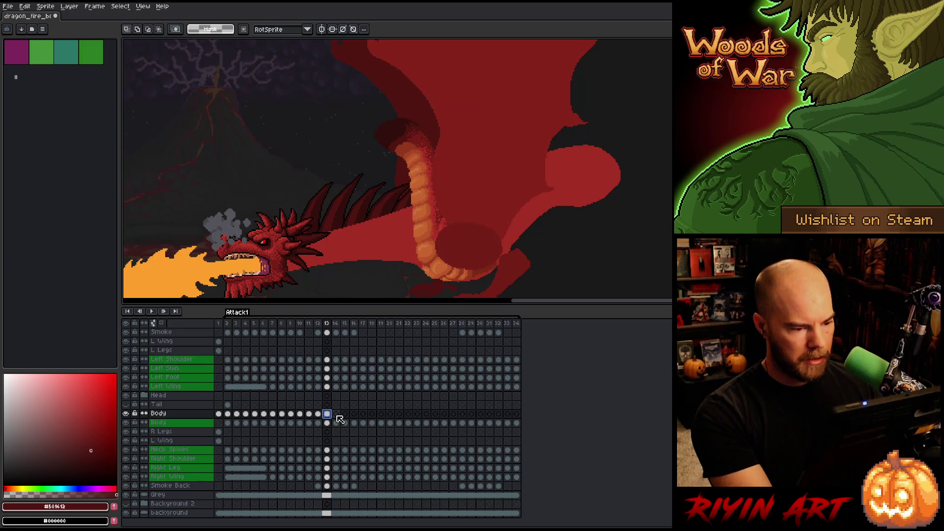
key(ctrl+v)
key(ctrl+t)
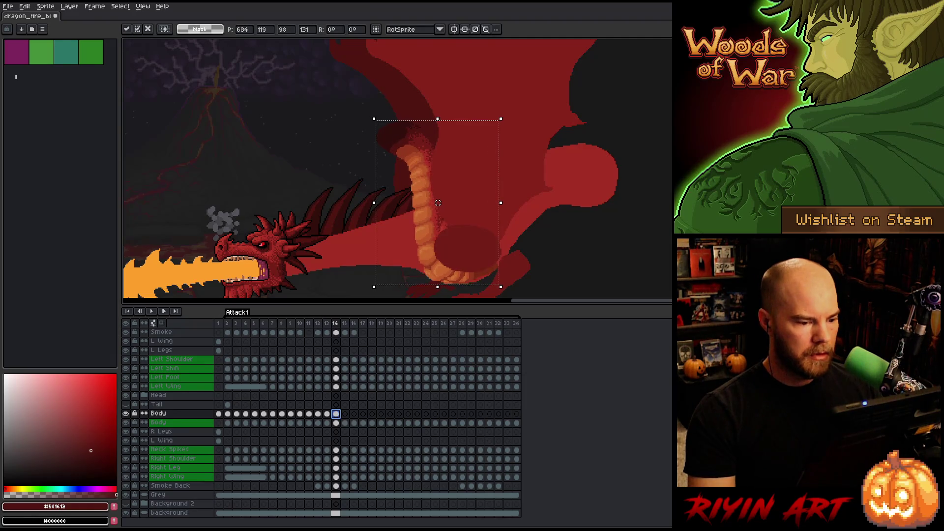
key(Left)
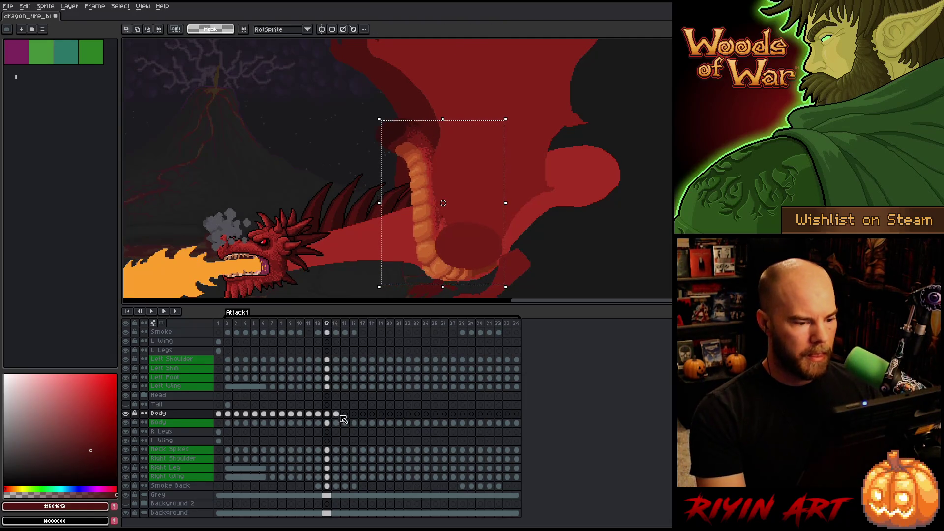
key(Right)
- Nudge the pasted neck about 5 px left and check the motion against neighbouring frames
drag(443, 203, 441, 202)
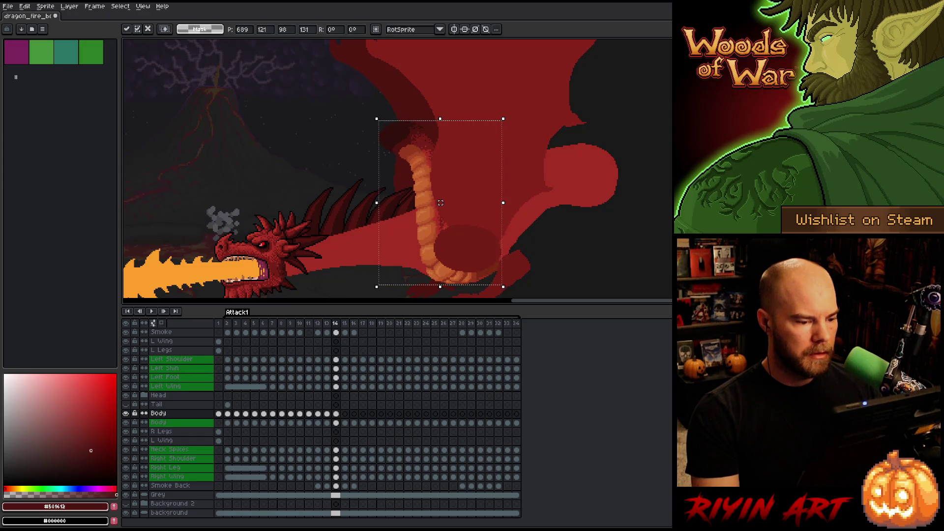
key(Left)
key(Right)
key(Left)
key(Right)
key(Right)
key(Left)
key(Left)
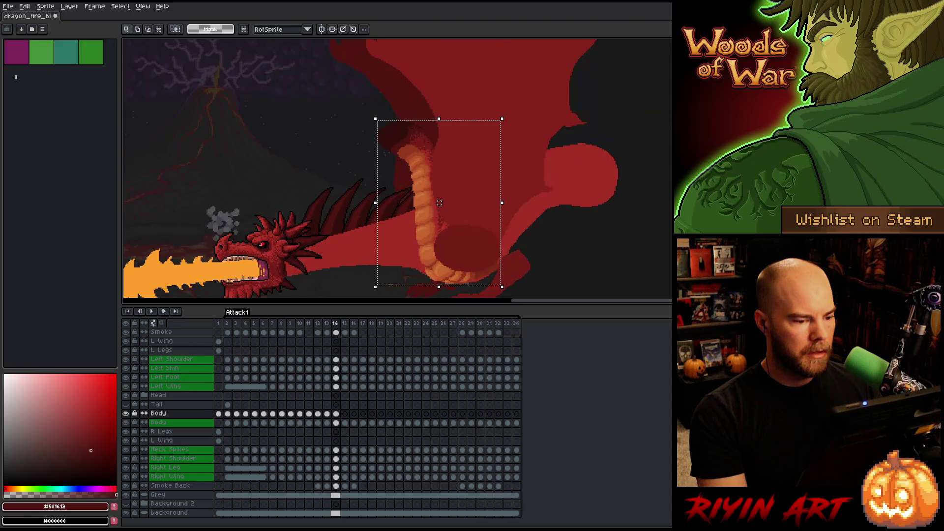
key(Right)
key(Right)
key(Left)
key(Right)
key(Left)
key(Right)
key(Left)
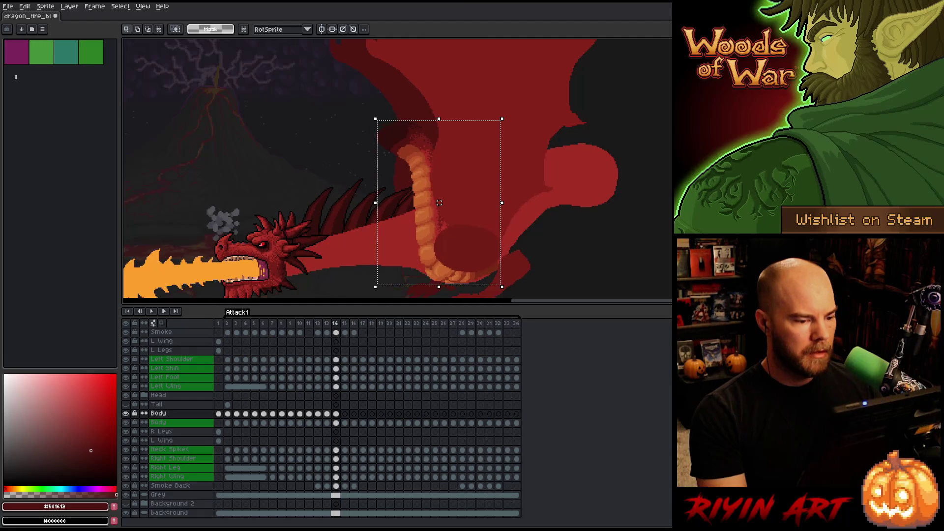
- Fine-tune frame 14's neck by a few pixels, then deselect it
drag(439, 202, 438, 202)
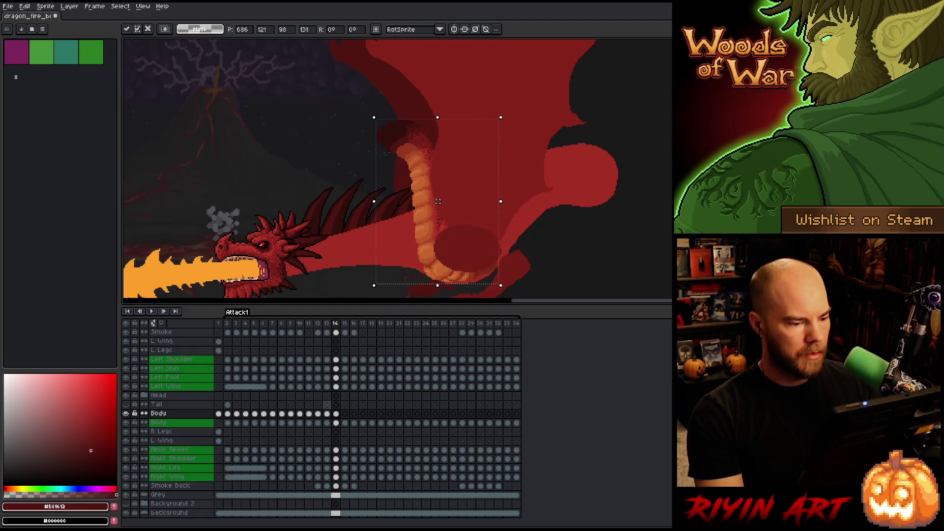
key(Right)
key(Left)
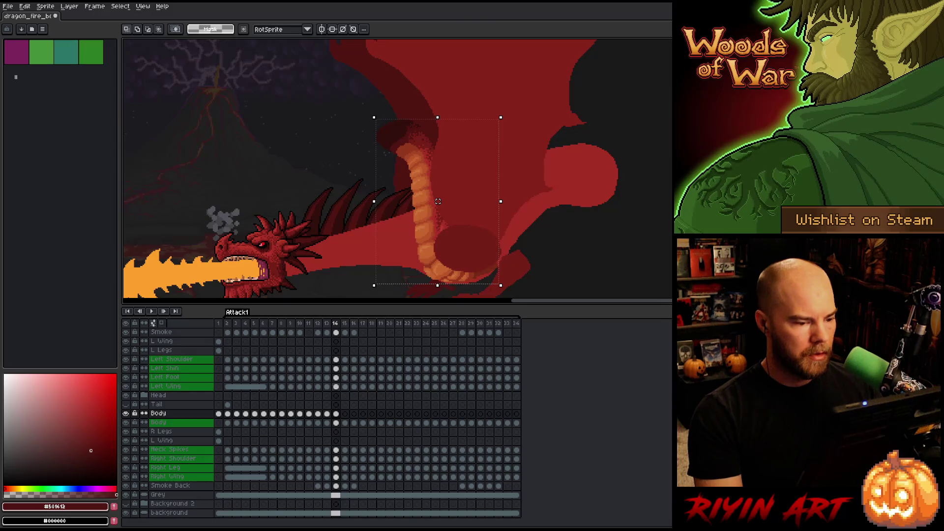
drag(437, 202, 439, 203)
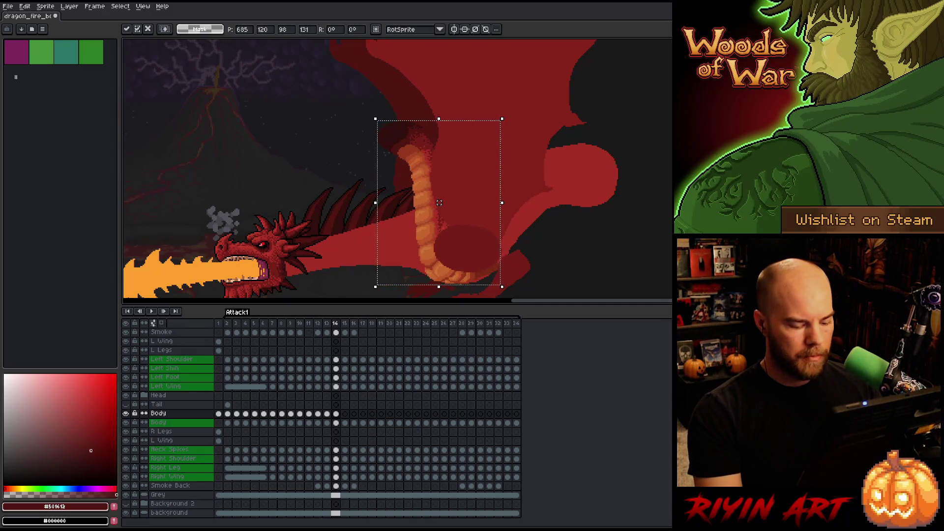
key(Right)
key(Left)
key(Right)
key(Left)
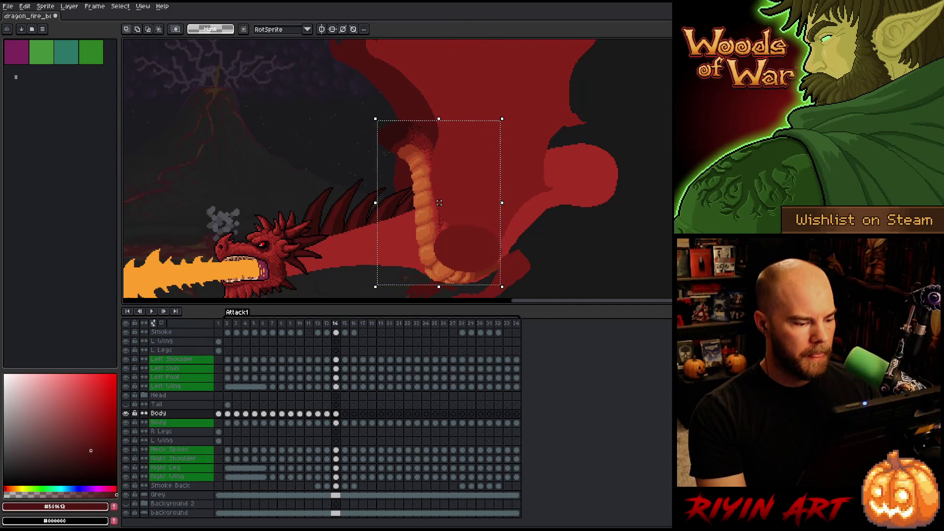
key(ctrl+d)
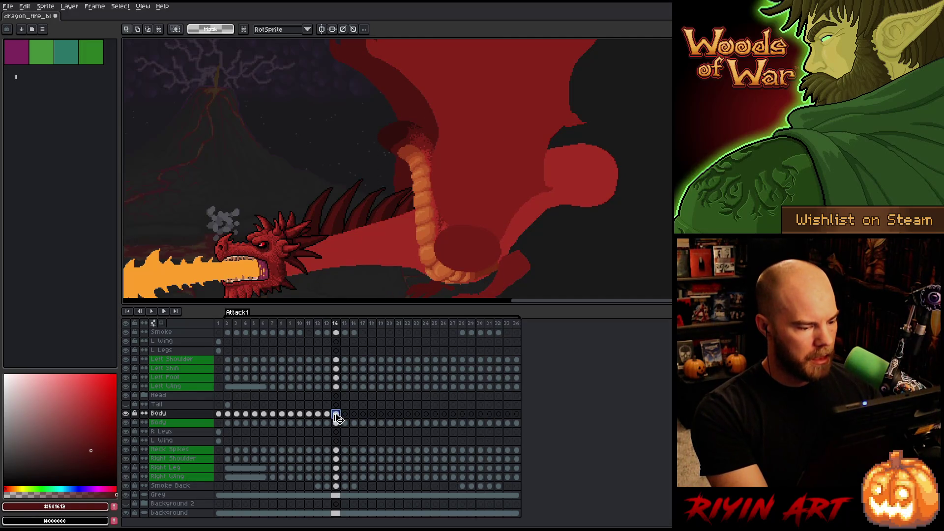
click(346, 415)
- Move frame 15's neck about 5 px down and 3 px left
key(ctrl+shift+d)
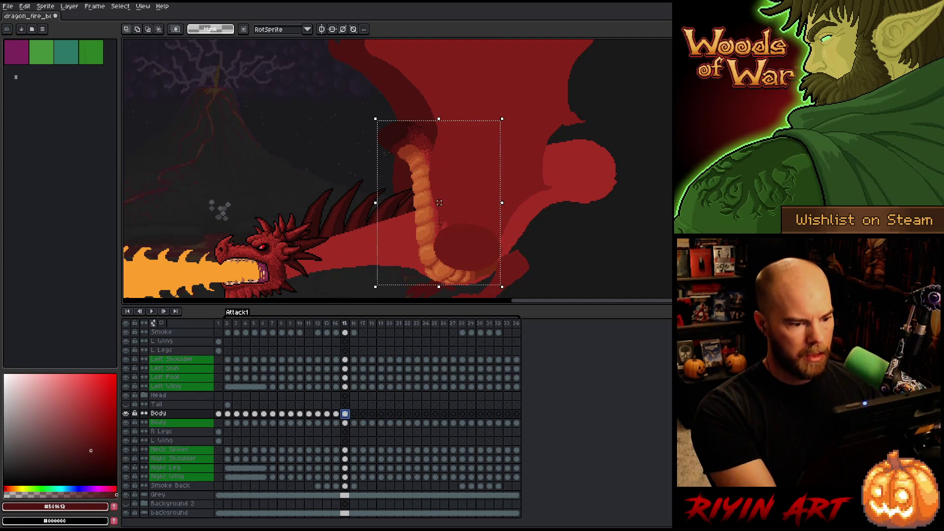
click(441, 203)
drag(440, 203, 441, 205)
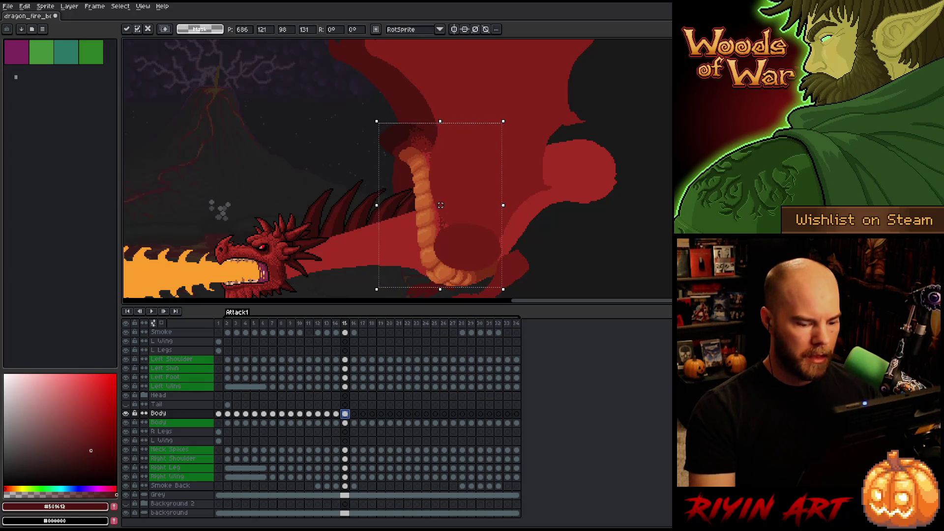
key(Return)
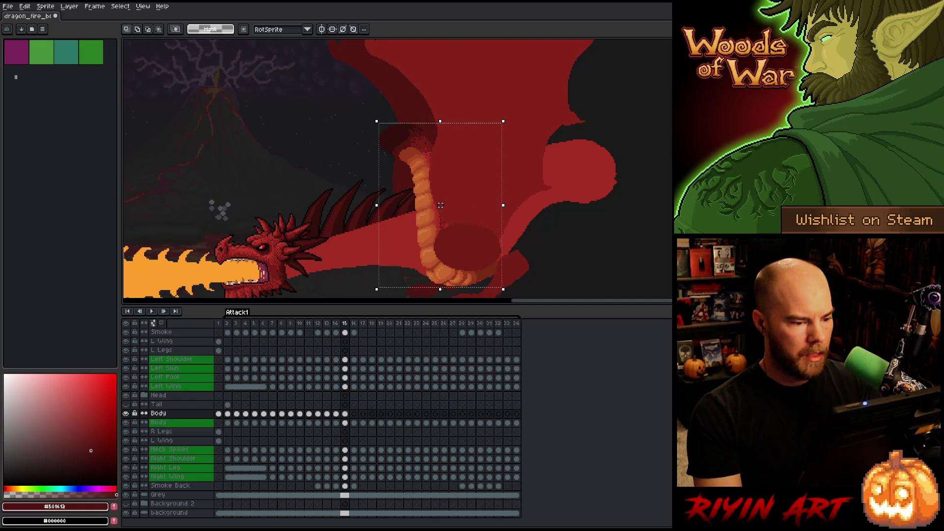
key(Right)
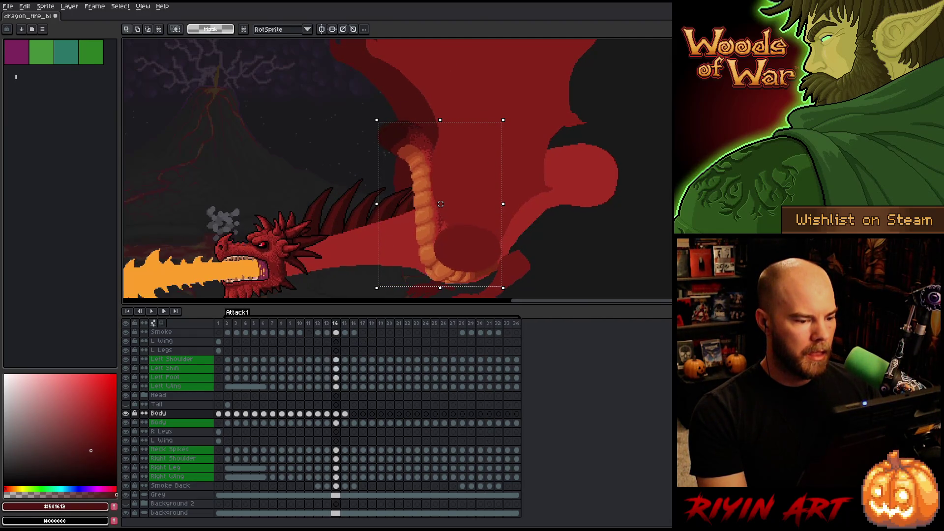
drag(441, 203, 440, 203)
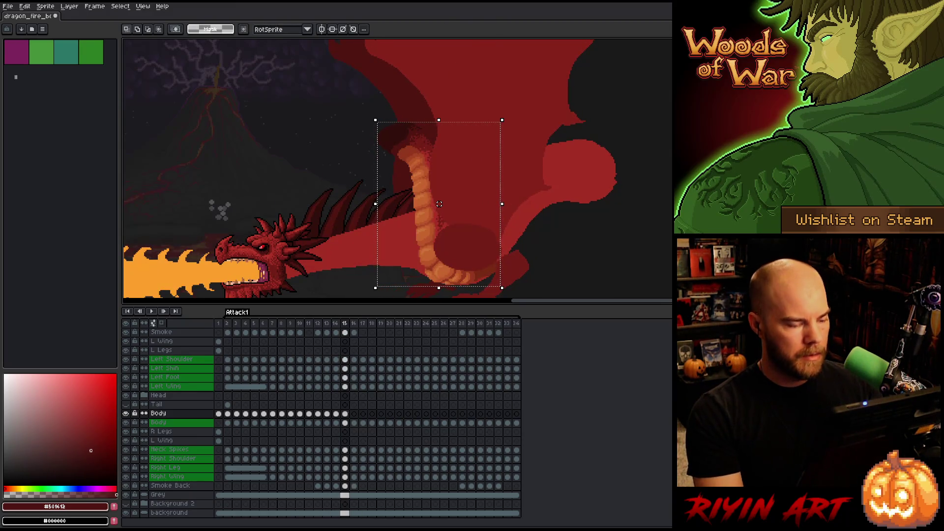
key(ctrl+d)
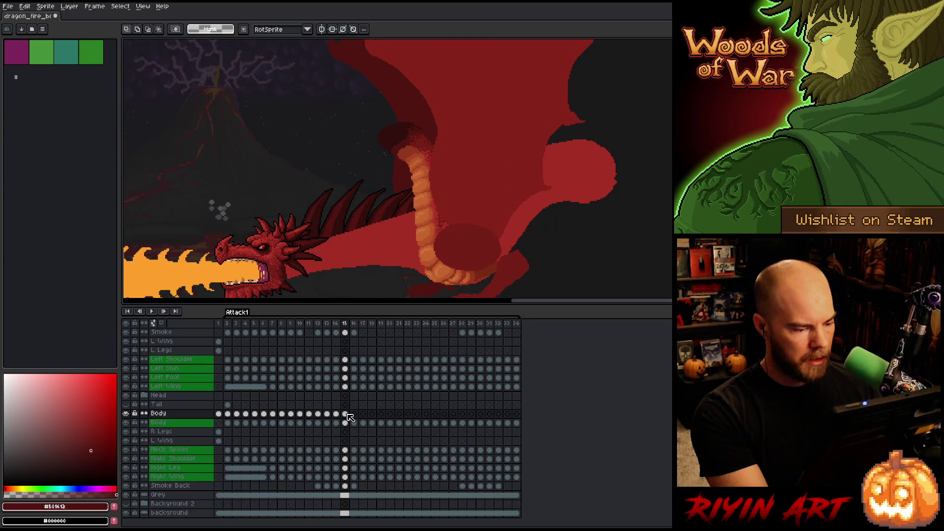
- Paste the neck and belly into frame 16 and shift them about 15 px left
click(354, 416)
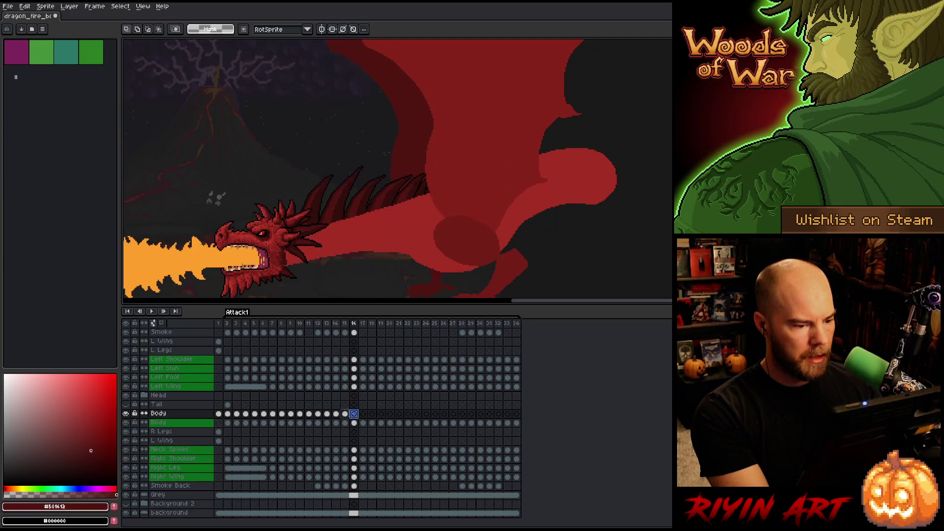
key(ctrl+shift+d)
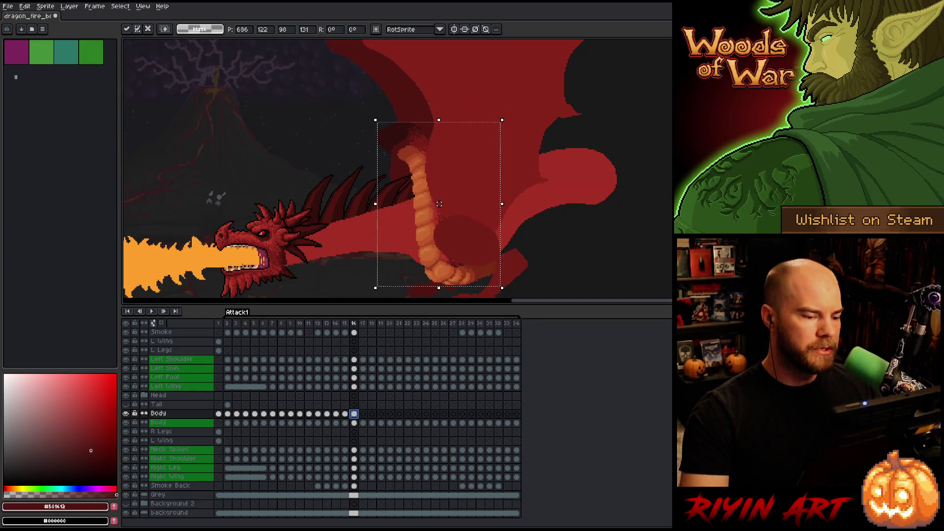
drag(440, 184, 428, 189)
key(comma)
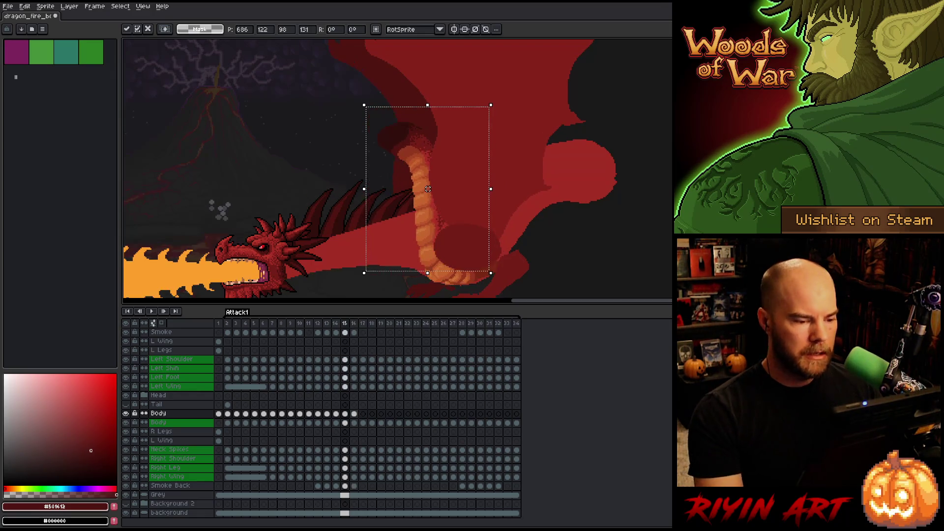
key(period)
key(comma)
key(period)
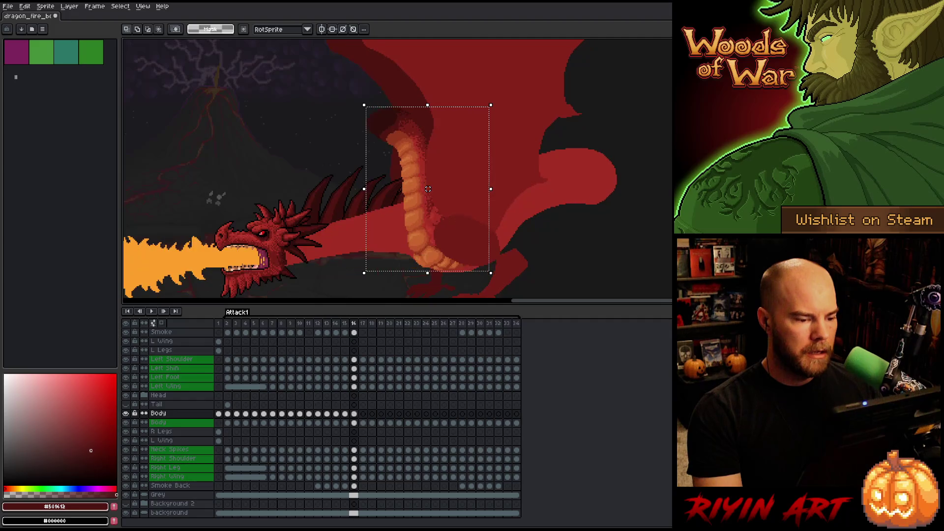
- Compare frames 15 and 16, then play the attack animation
key(comma)
key(period)
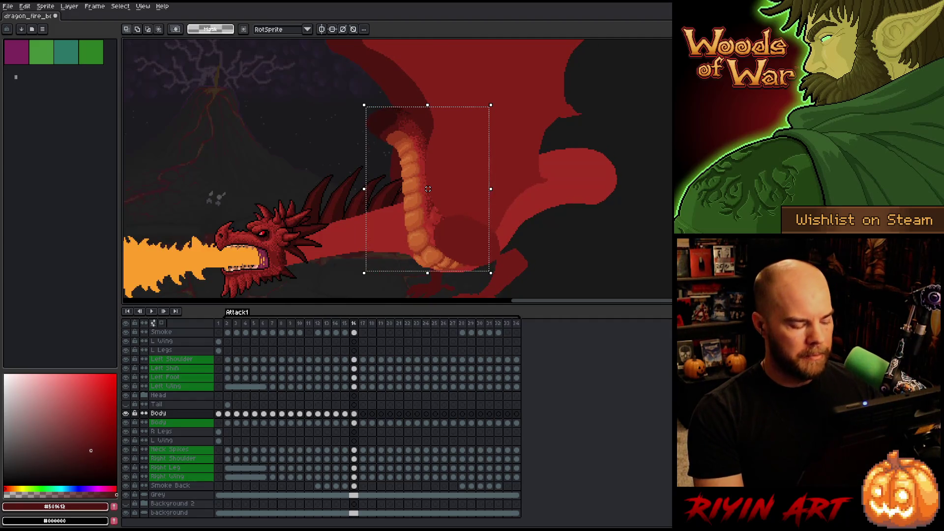
key(comma)
key(period)
key(comma)
key(period)
key(comma)
key(period)
key(comma)
key(period)
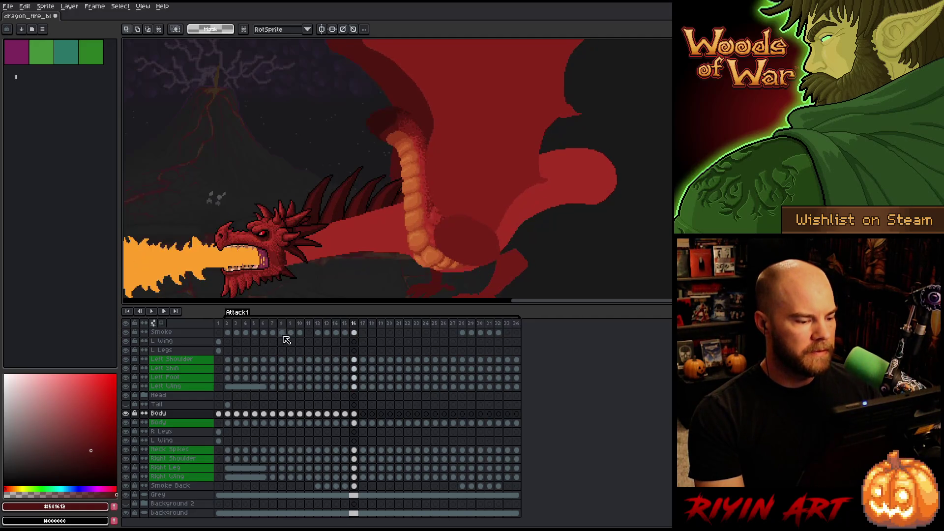
key(Return)
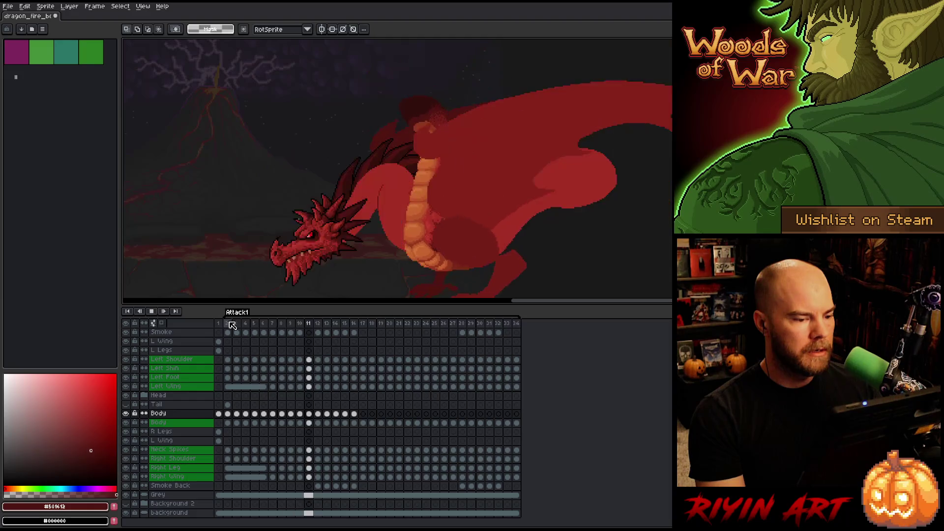
- Preview the attack animation from frame 3, then insert an empty layer above Body
key(Return)
click(239, 323)
key(Return)
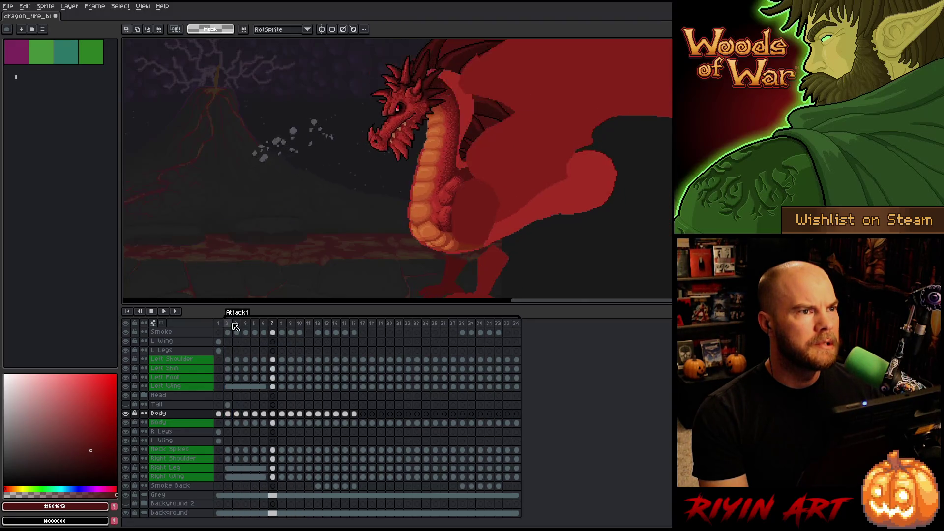
key(Return)
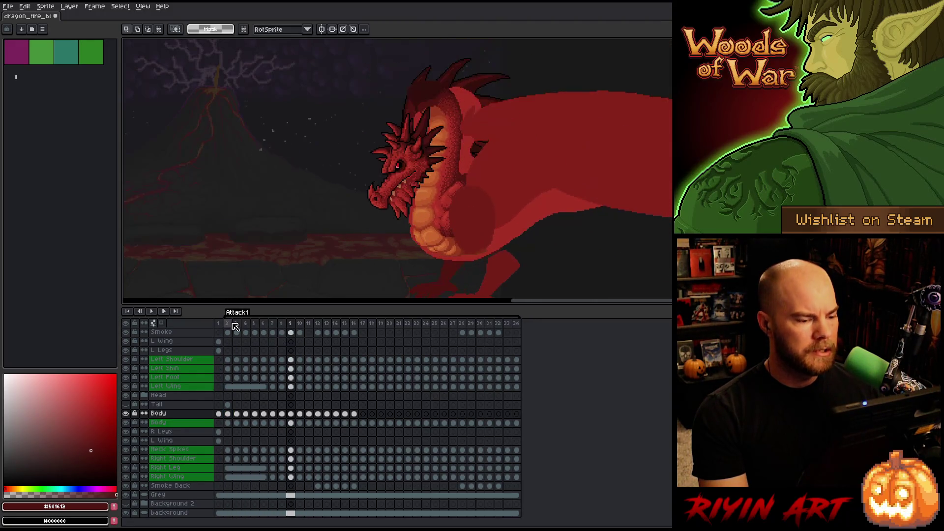
click(181, 416)
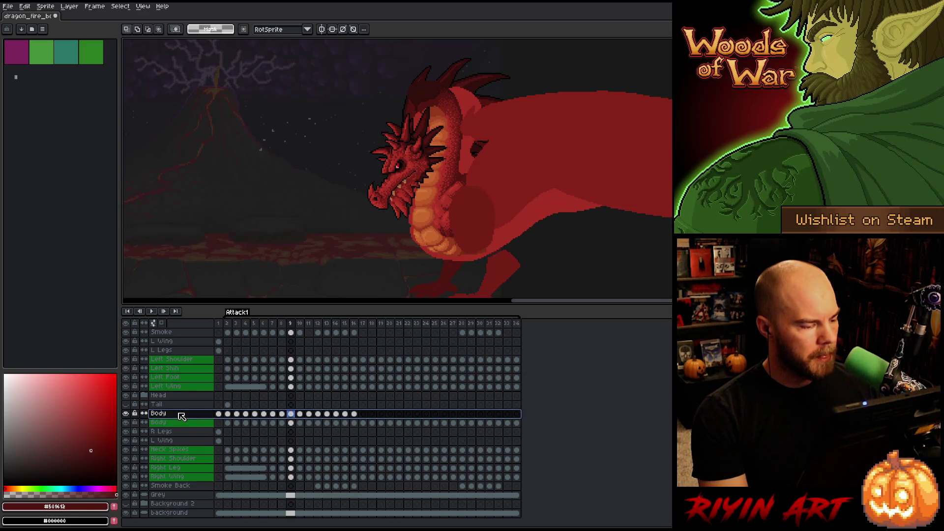
key(shift+n)
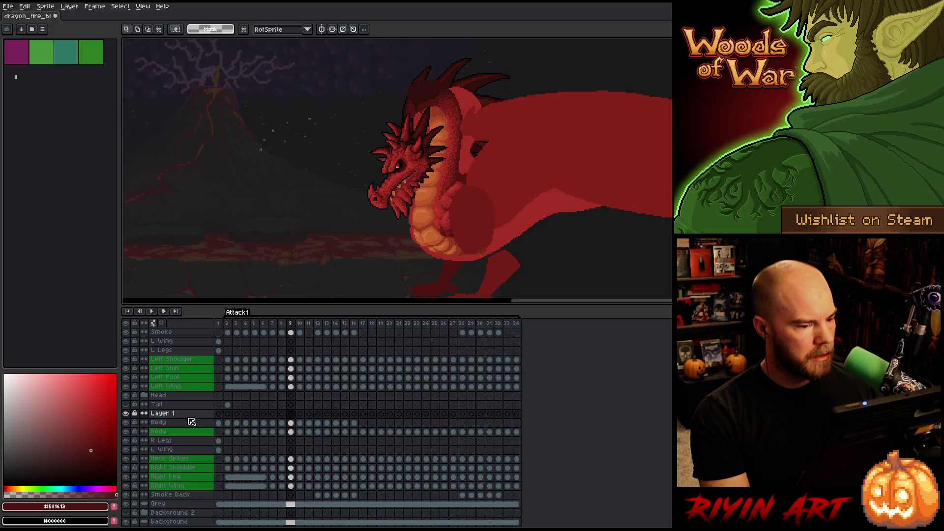
- Copy Body cels 2–16 into the new layer, rename it 'Neck' and hide it
drag(227, 423, 354, 424)
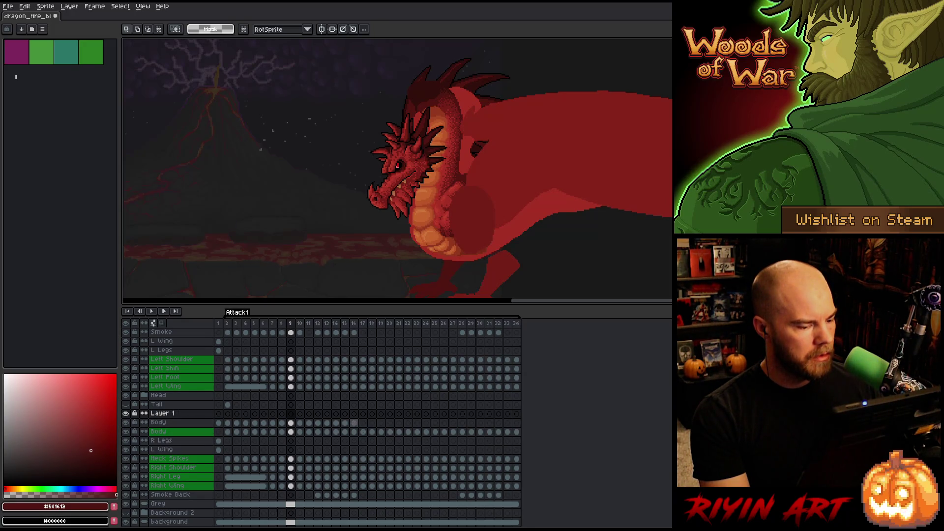
key(ctrl+c)
click(227, 413)
key(ctrl+v)
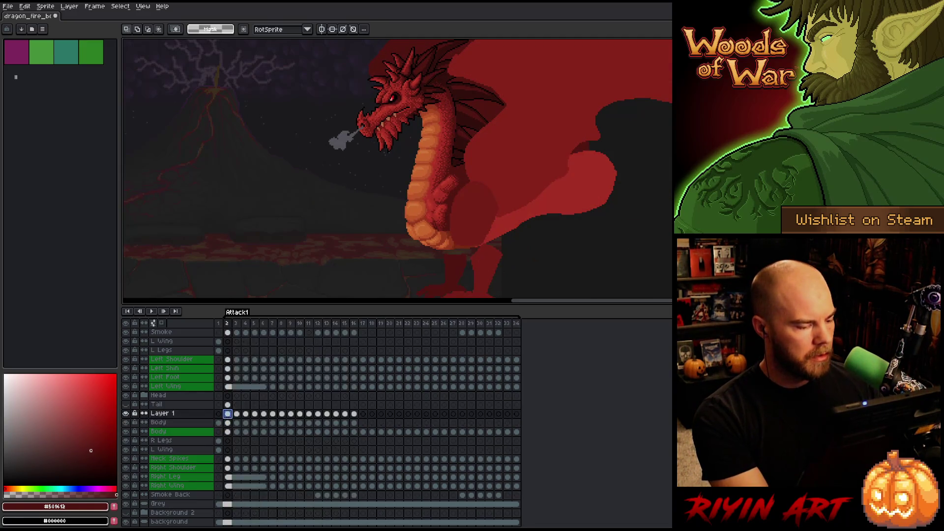
double_click(164, 416)
text(Neck)
key(Return)
click(126, 414)
- Clear the Neck layer's cels in frames 2 through 6
click(228, 423)
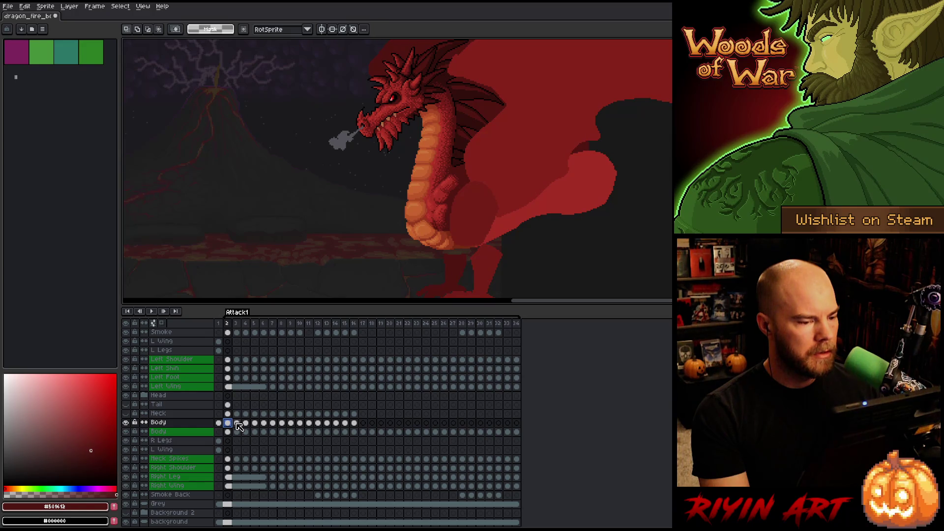
click(237, 424)
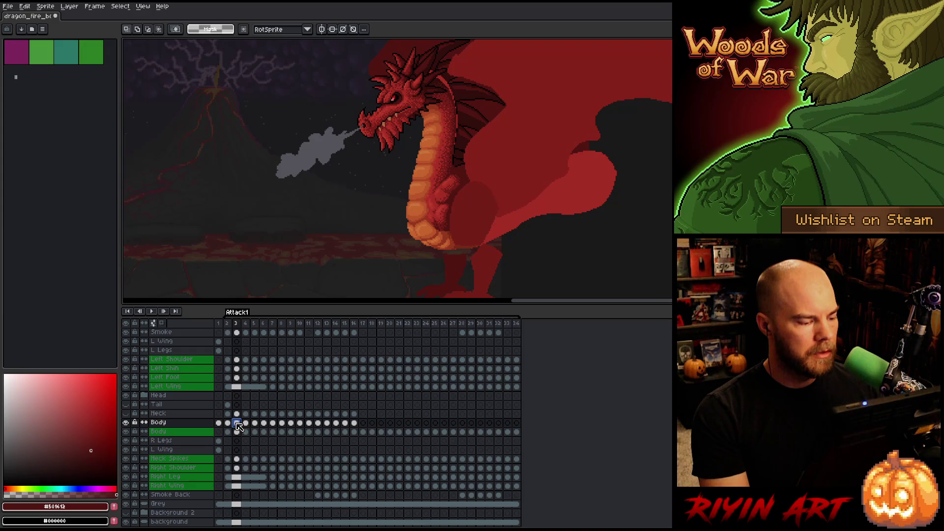
mouse_move(234, 416)
mouse_down()
mouse_move(278, 415)
mouse_move(268, 415)
mouse_up()
key(Delete)
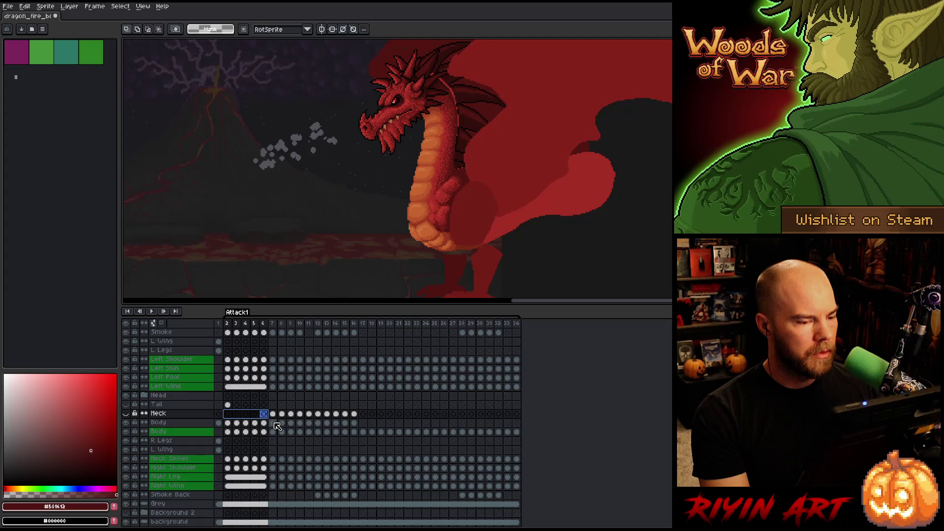
click(275, 424)
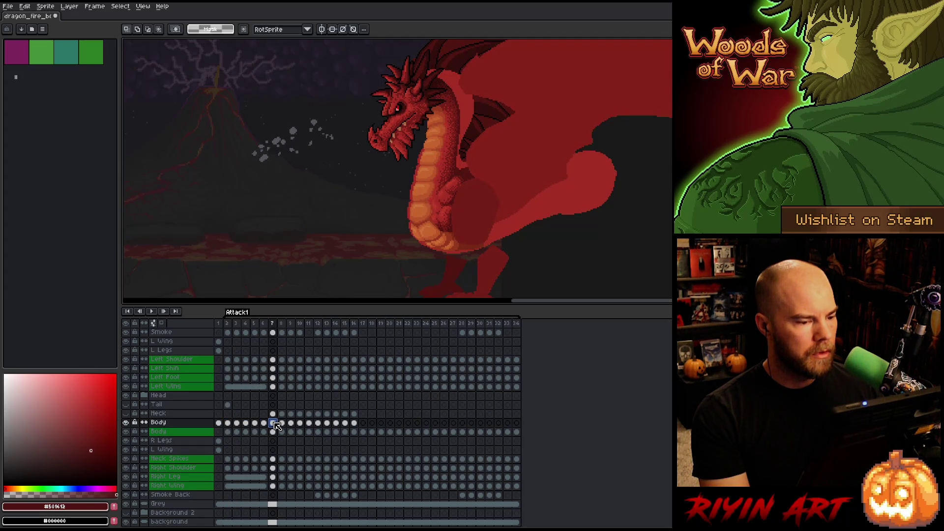
- Lasso-select the dragon's neck and head on frame 7
scroll(405, 216, up, 2)
drag(521, 158, 478, 191)
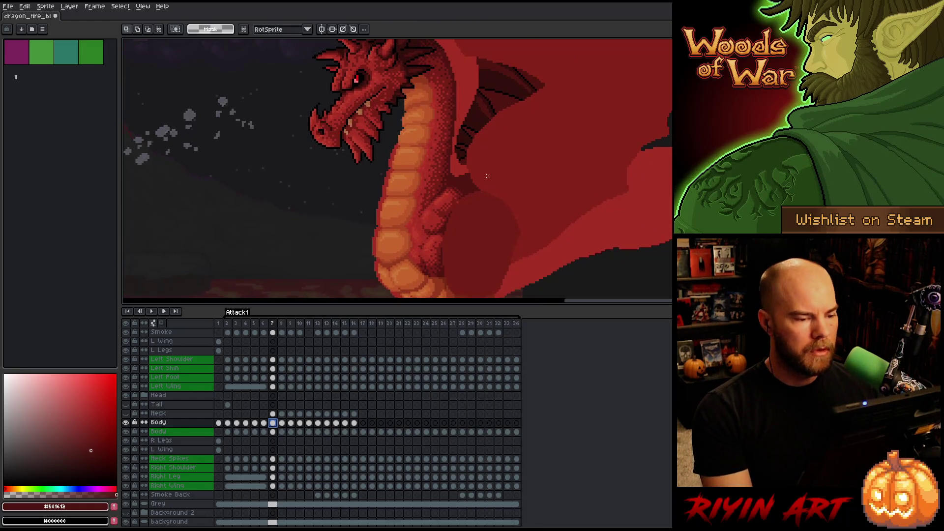
scroll(480, 181, down, 1)
scroll(457, 187, up, 1)
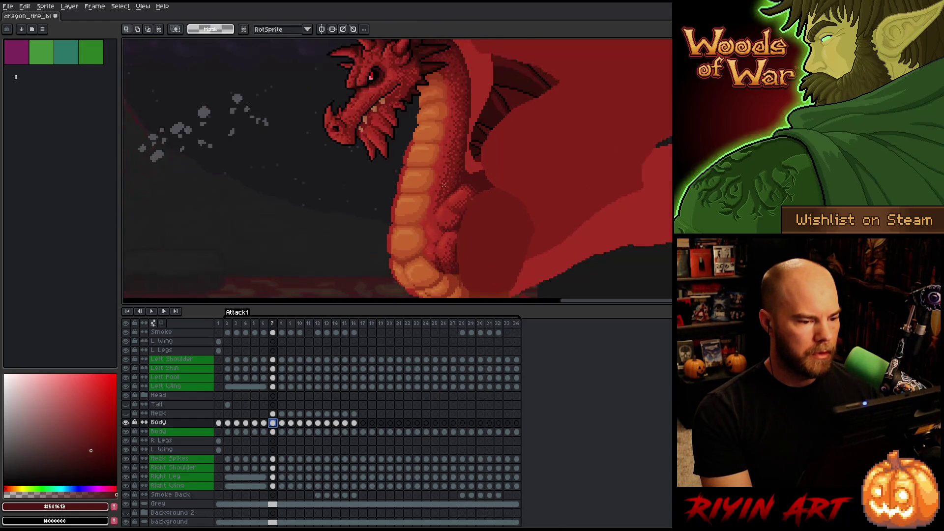
mouse_move(444, 185)
mouse_down()
mouse_move(464, 186)
mouse_move(471, 173)
mouse_up()
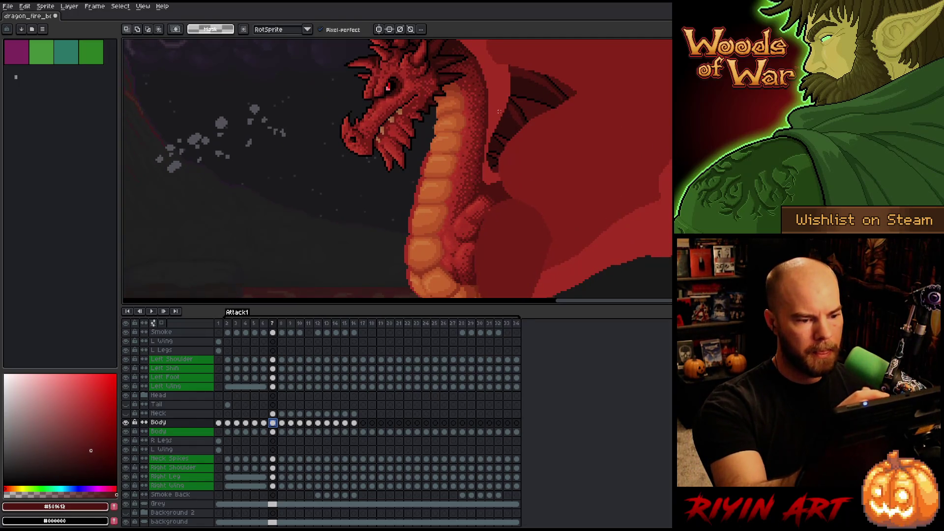
mouse_move(512, 114)
mouse_down()
mouse_move(516, 143)
mouse_move(489, 176)
mouse_up()
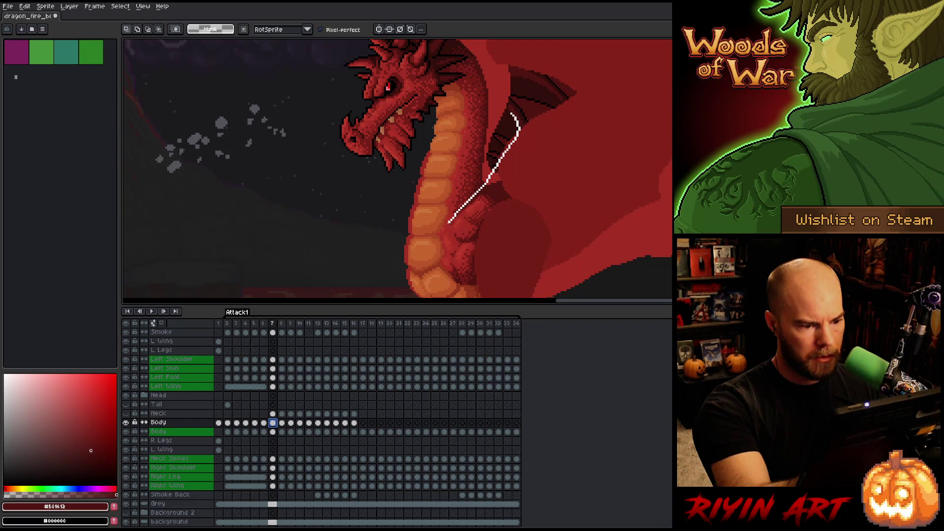
mouse_move(439, 201)
mouse_down()
mouse_move(377, 197)
mouse_move(381, 147)
mouse_move(544, 85)
mouse_up()
drag(572, 116, 578, 189)
mouse_move(573, 99)
mouse_down()
mouse_move(529, 169)
mouse_move(551, 79)
mouse_move(571, 95)
mouse_up()
- Shift the neck and head selection slightly down-left on frames 8, 9 and 10
scroll(573, 158, down, 2)
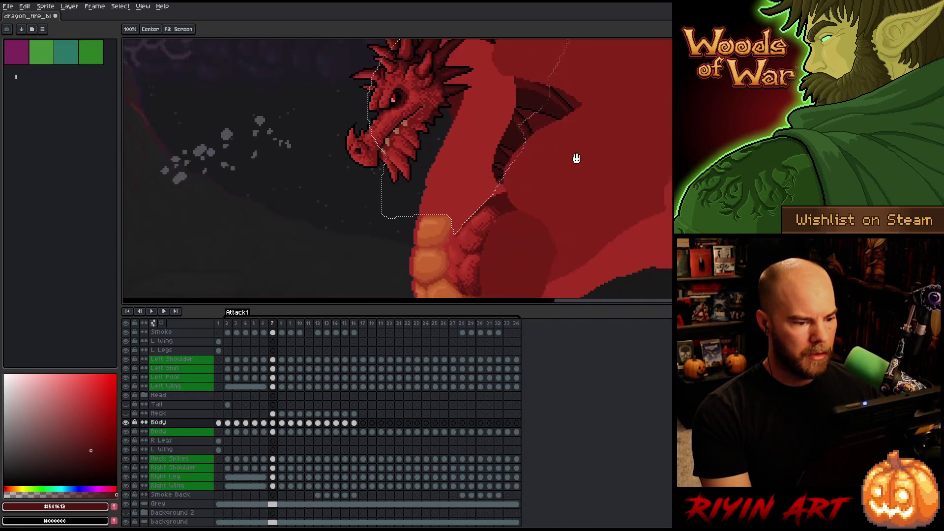
scroll(571, 138, down, 1)
scroll(572, 148, left, 2)
key(period)
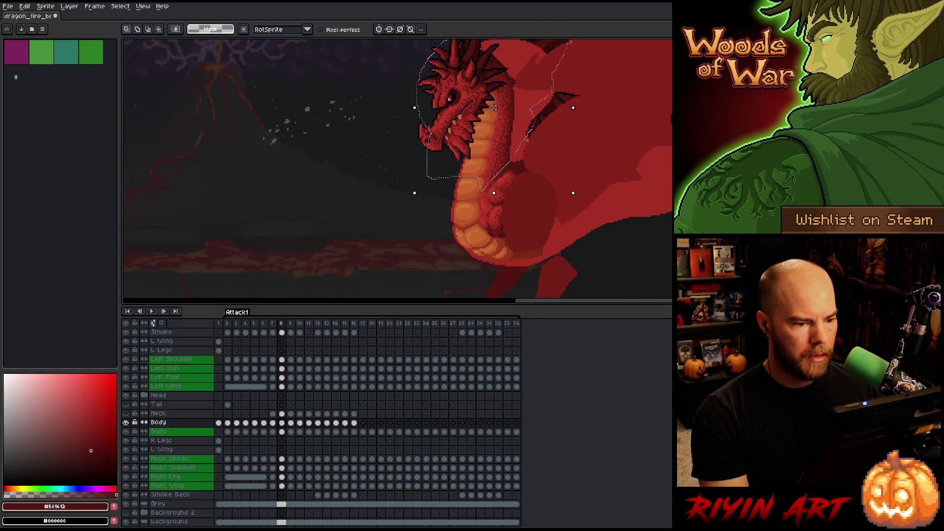
drag(515, 156, 518, 156)
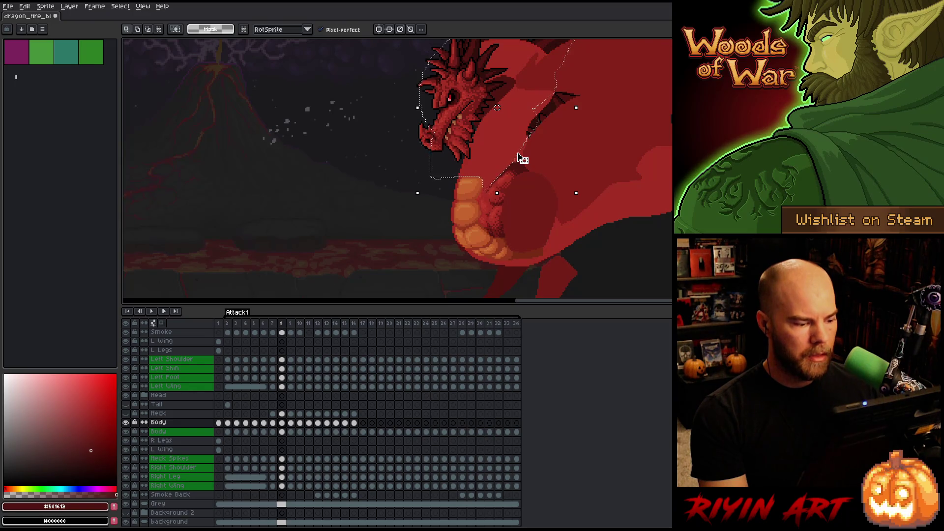
key(period)
mouse_move(519, 157)
mouse_down()
mouse_move(517, 168)
mouse_move(521, 158)
mouse_up()
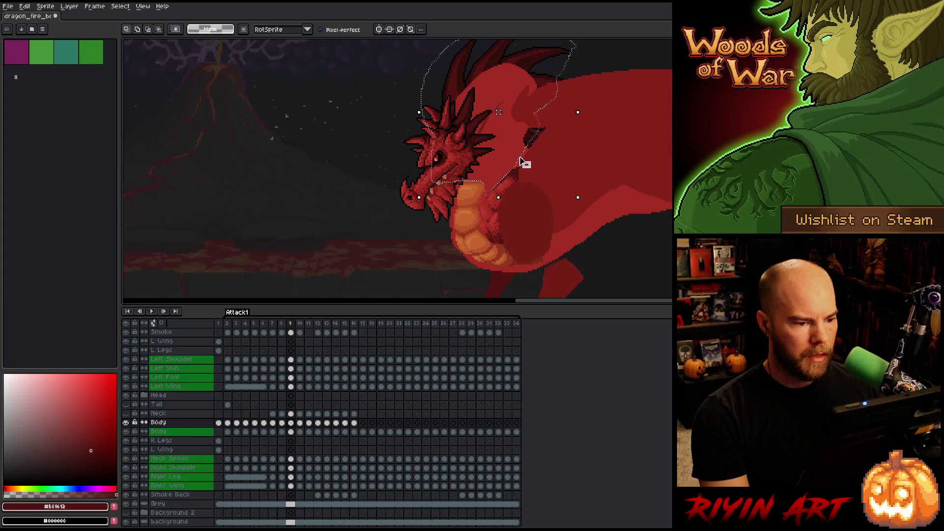
key(period)
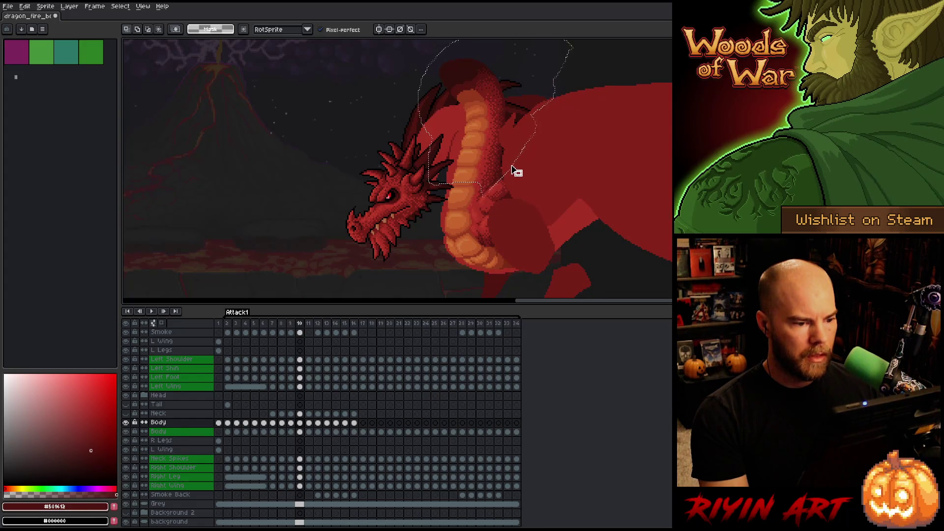
drag(508, 168, 506, 171)
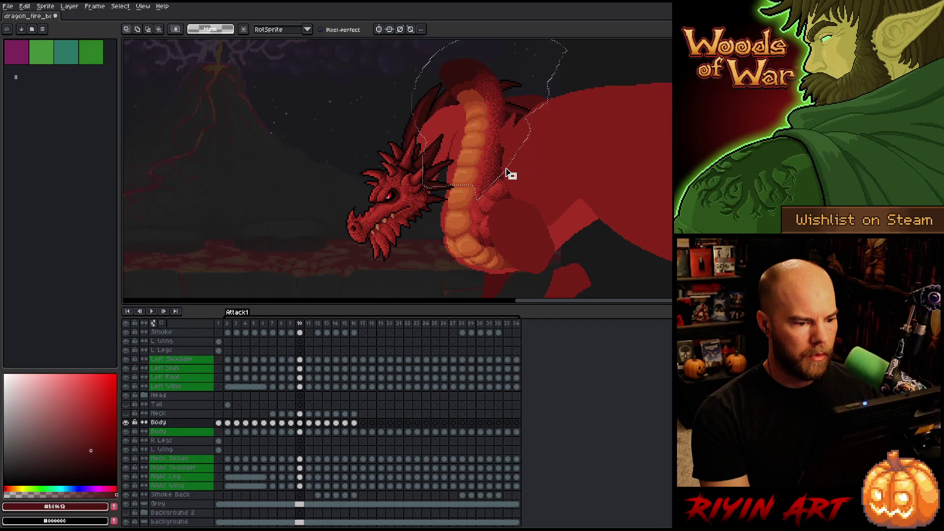
key(ctrl+v)
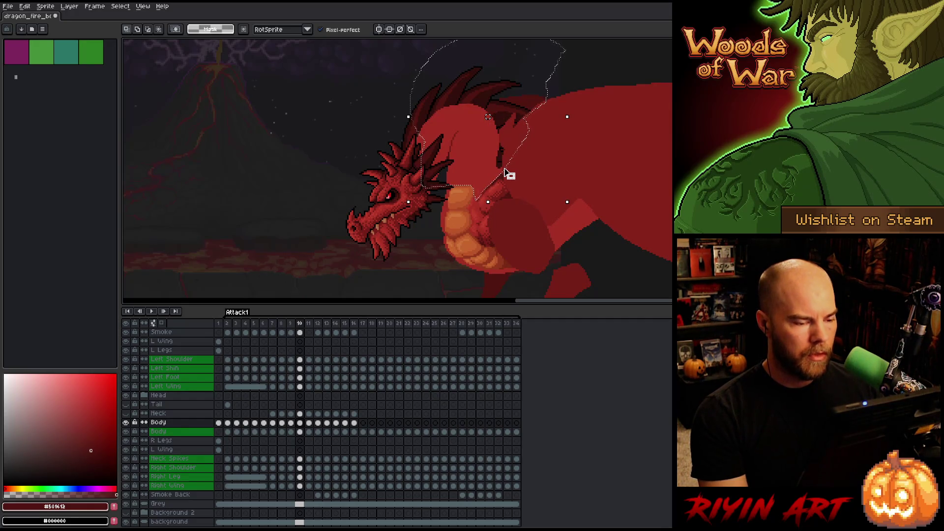
- On frame 11, hide Left Wing and erase the lassoed orange neck pixels
key(period)
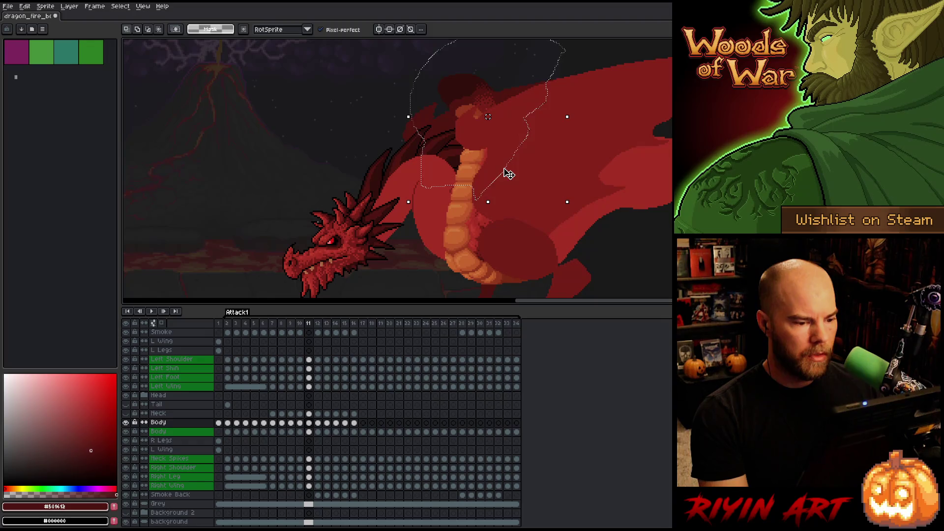
mouse_move(575, 58)
mouse_down()
mouse_move(534, 153)
mouse_move(586, 50)
mouse_up()
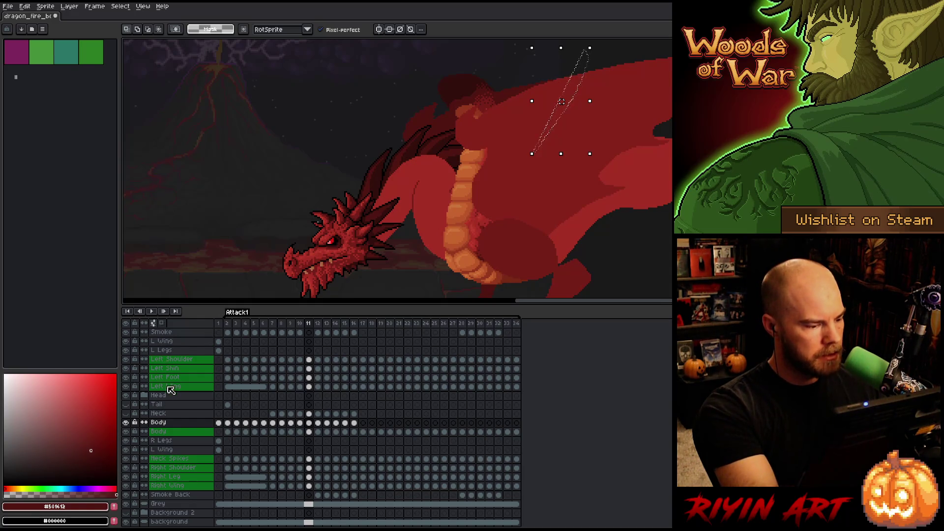
click(126, 387)
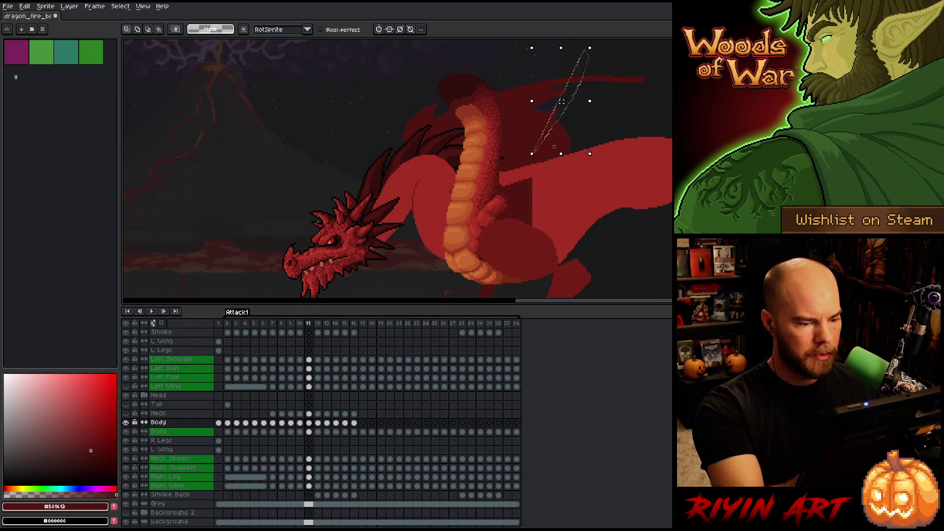
drag(544, 148, 621, 101)
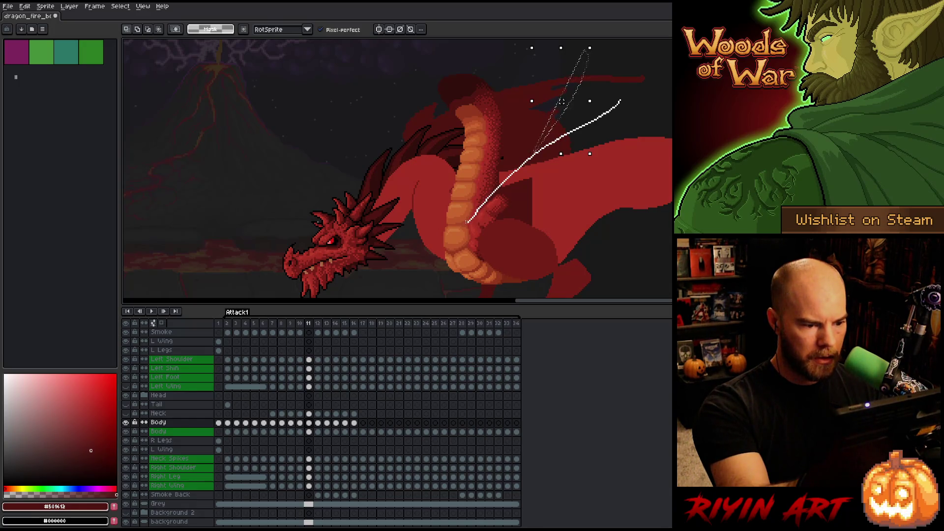
mouse_move(430, 223)
mouse_down()
mouse_move(453, 74)
mouse_move(521, 64)
mouse_up()
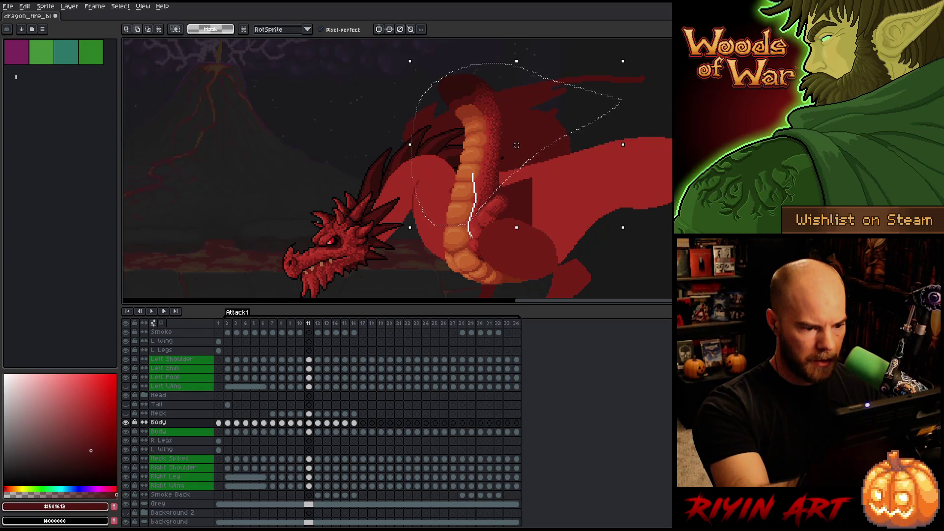
drag(451, 252, 449, 254)
mouse_move(480, 113)
mouse_down()
mouse_move(473, 69)
mouse_move(415, 84)
mouse_up()
key(Delete)
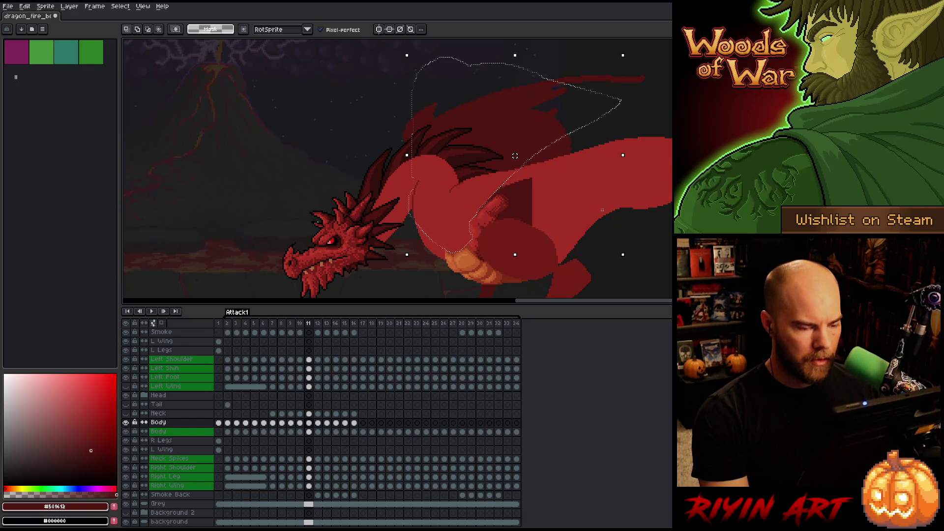
key(Right)
- Lasso the neck on frame 12, then lasso and erase the upright neck on frame 13
mouse_move(593, 54)
mouse_down()
mouse_move(588, 98)
mouse_move(500, 191)
mouse_up()
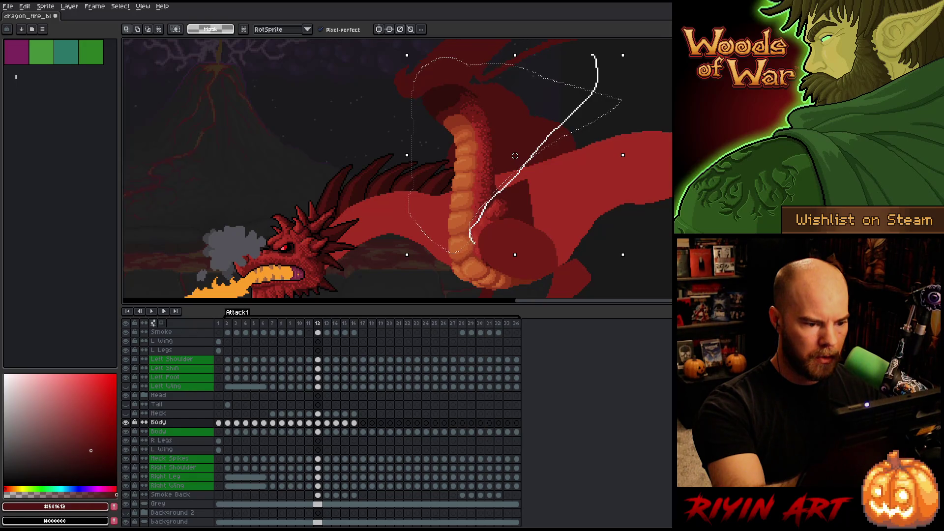
mouse_move(592, 55)
mouse_down()
mouse_move(355, 187)
mouse_move(458, 258)
mouse_move(472, 246)
mouse_up()
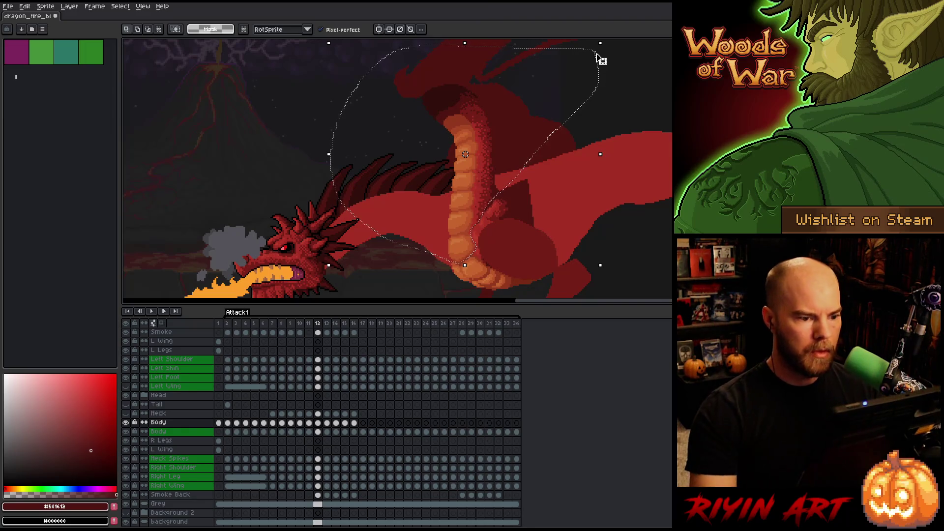
key(period)
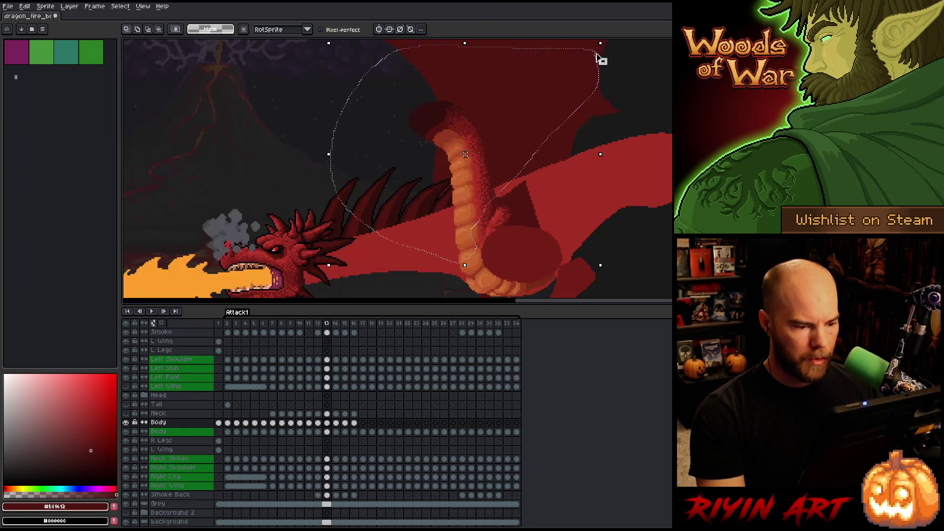
key(ctrl+d)
scroll(600, 56, down, 2)
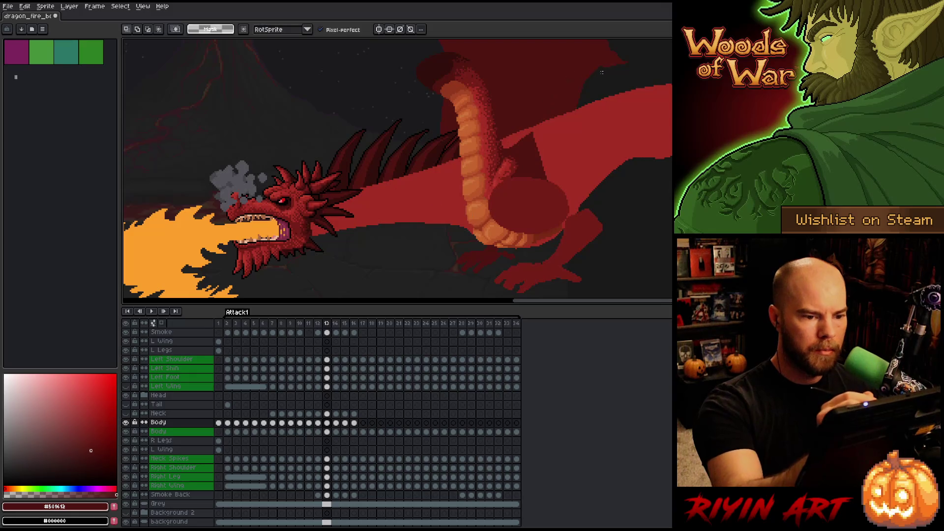
drag(558, 91, 510, 147)
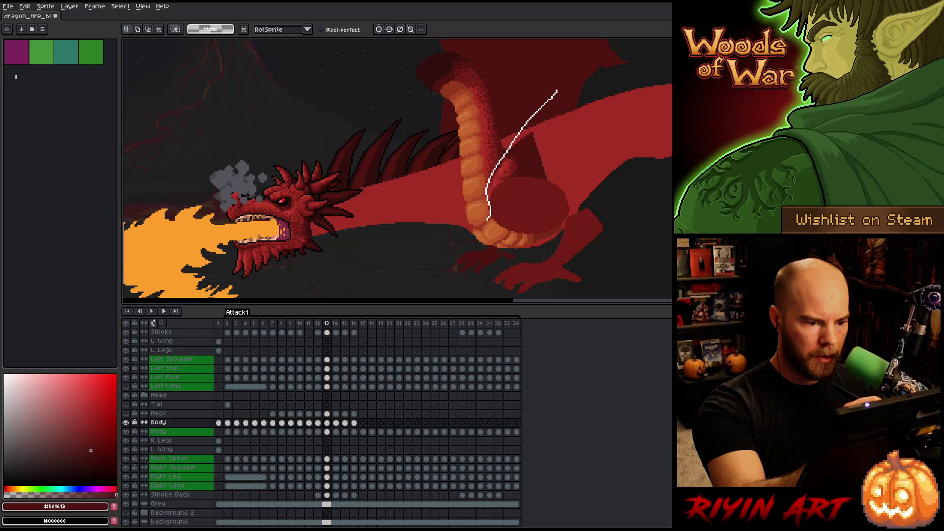
mouse_move(432, 217)
mouse_down()
mouse_move(389, 66)
mouse_move(517, 52)
mouse_move(558, 66)
mouse_up()
key(Delete)
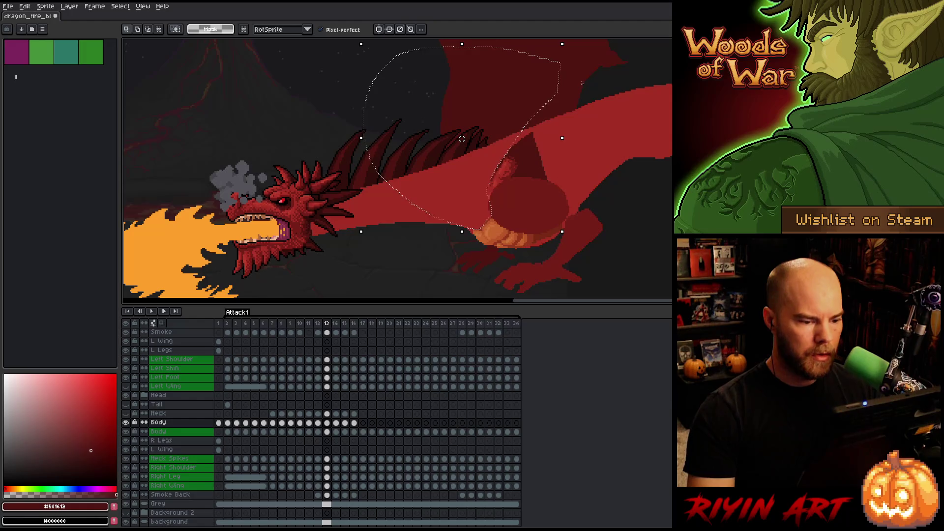
- Erase the upright orange neck on frames 14, 15 and 16
click(335, 424)
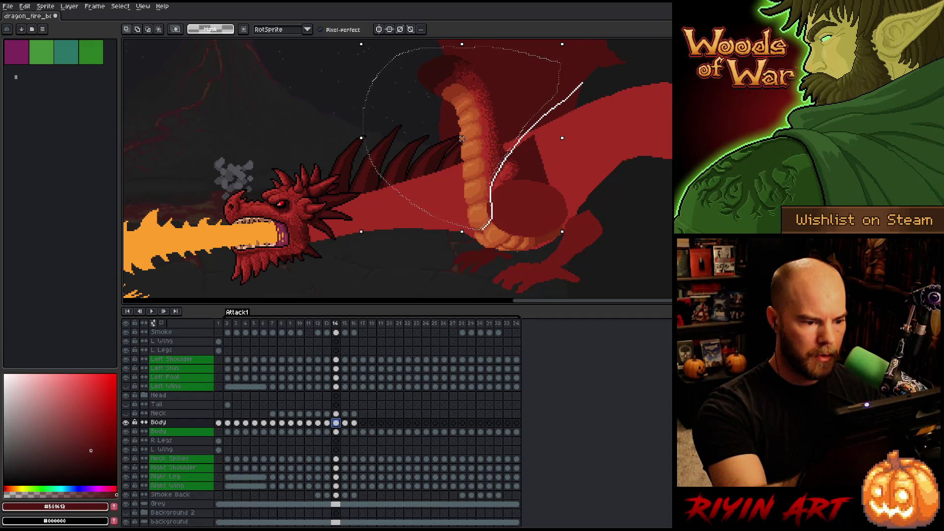
key(ctrl+z)
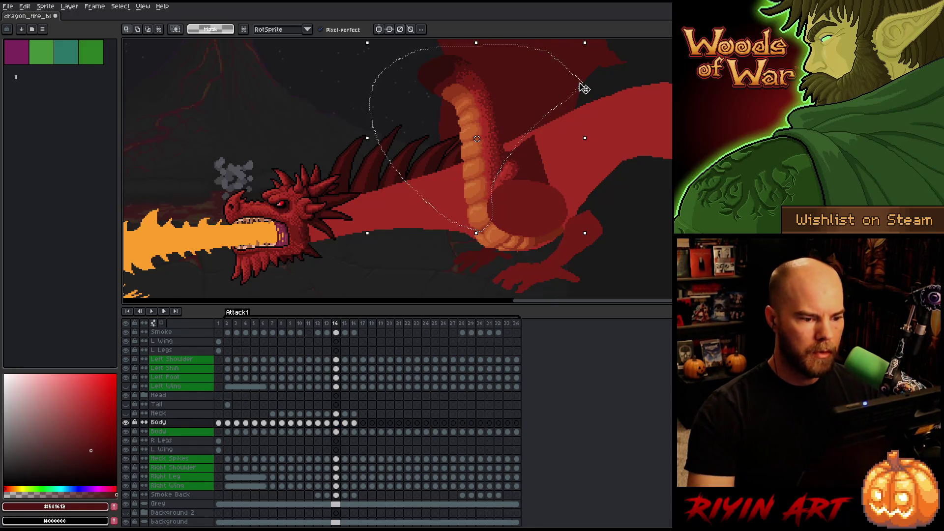
key(period)
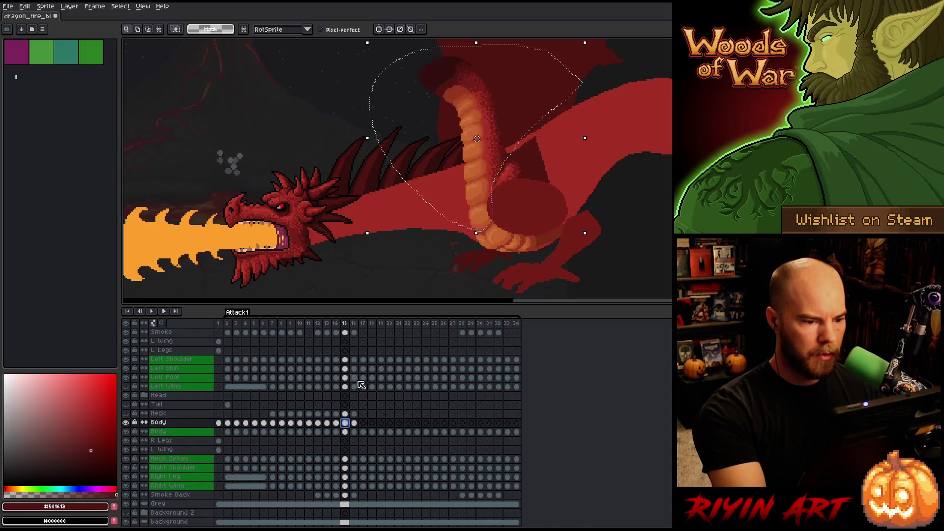
key(comma)
key(period)
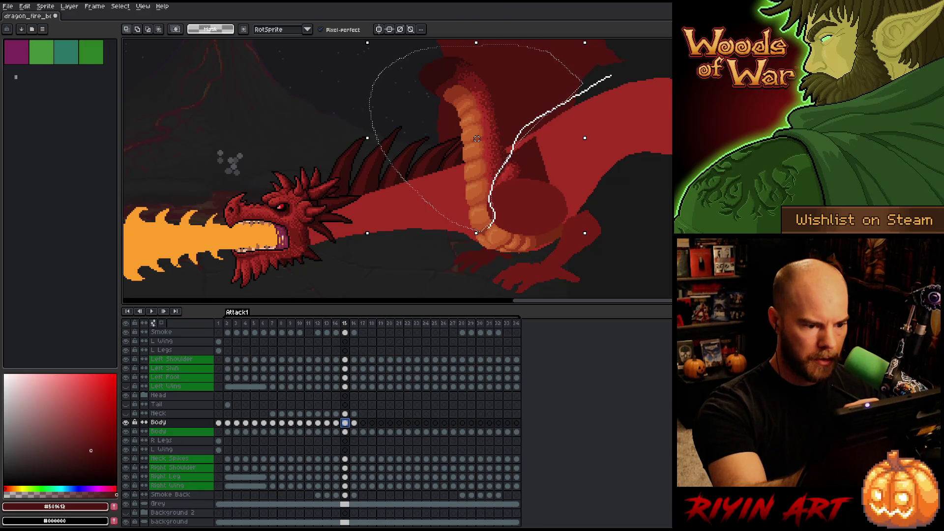
mouse_move(610, 76)
mouse_down()
mouse_move(371, 148)
mouse_move(480, 234)
mouse_up()
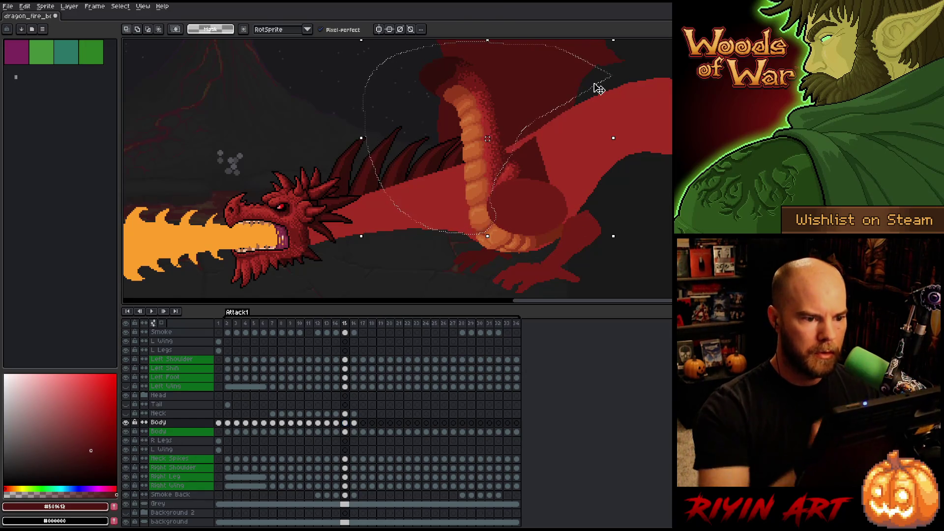
key(period)
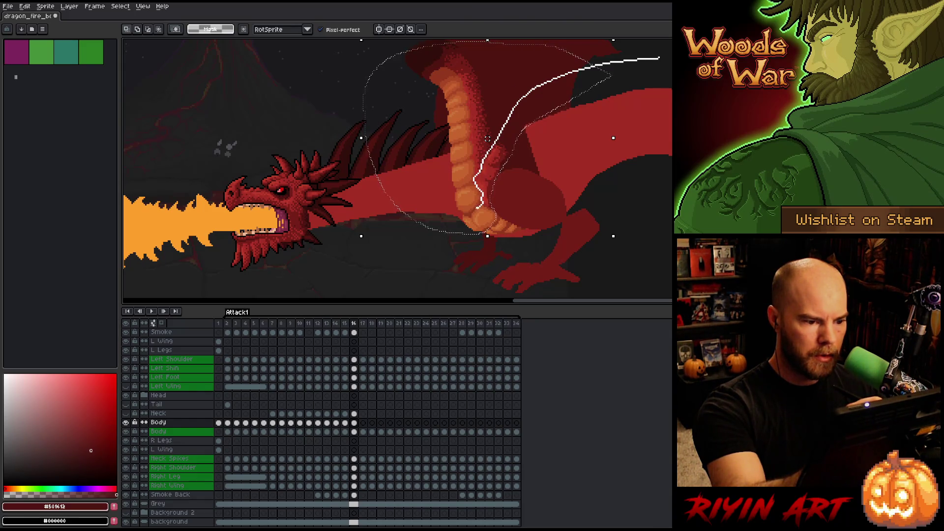
mouse_move(413, 212)
mouse_down()
mouse_move(362, 40)
mouse_move(658, 133)
mouse_up()
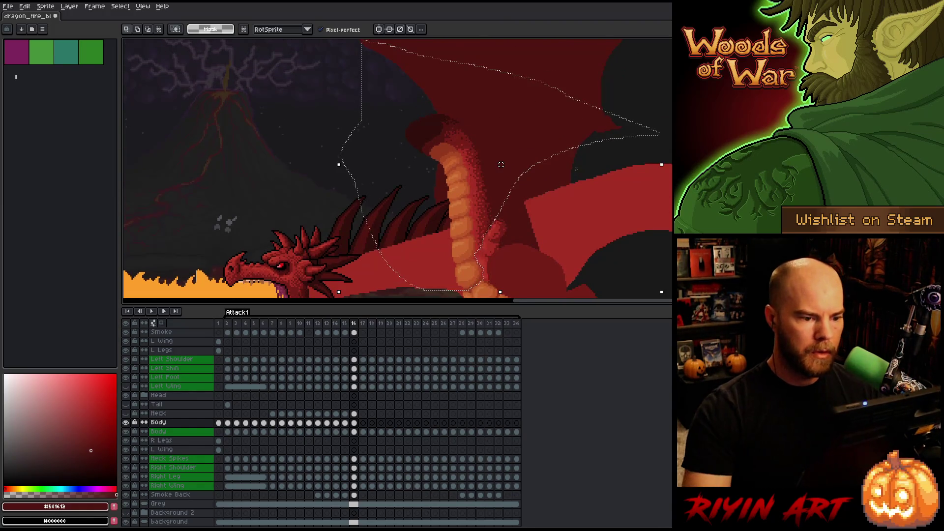
key(Delete)
key(space)
mouse_move(467, 216)
mouse_down()
mouse_move(432, 165)
mouse_move(432, 180)
mouse_up()
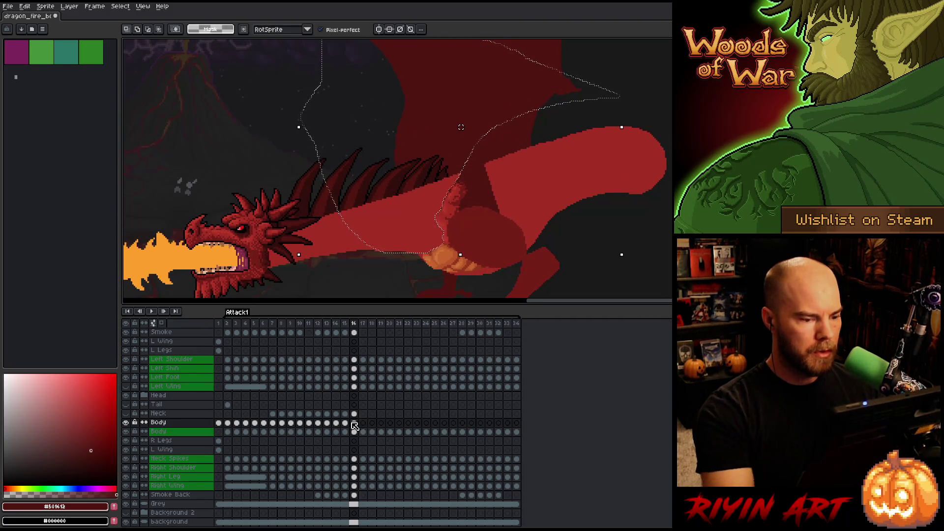
- Drop the selection, play the attack animation, and stop it on frame 2
click(227, 324)
key(Return)
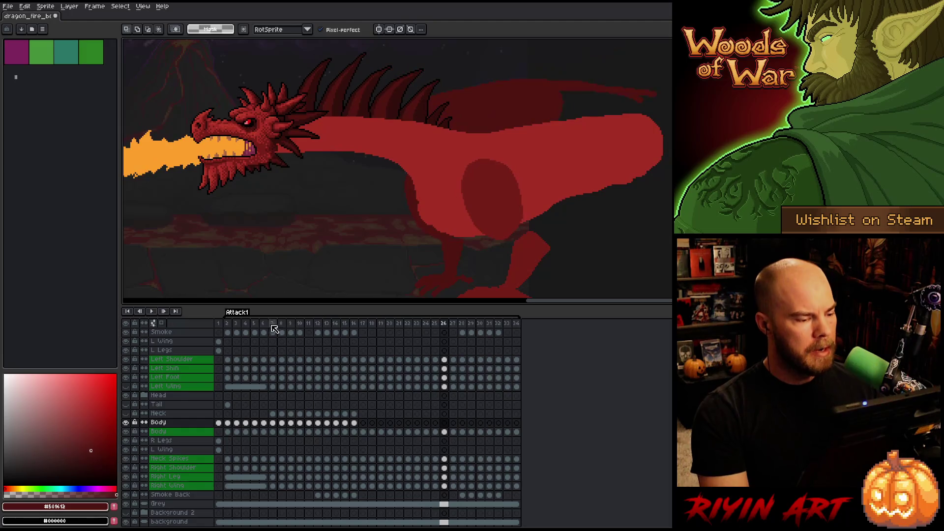
click(229, 325)
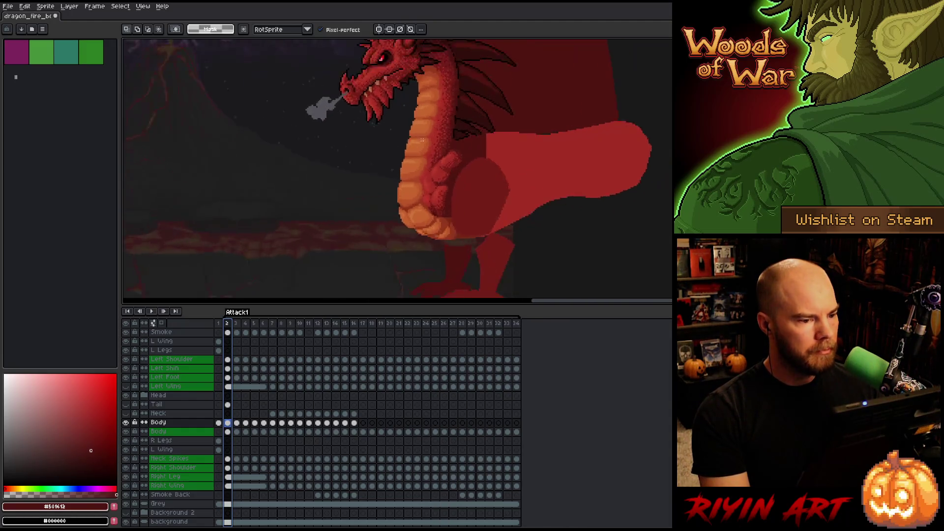
scroll(374, 148, up, 2)
scroll(457, 99, down, 2)
scroll(428, 154, up, 3)
scroll(429, 154, up, 1)
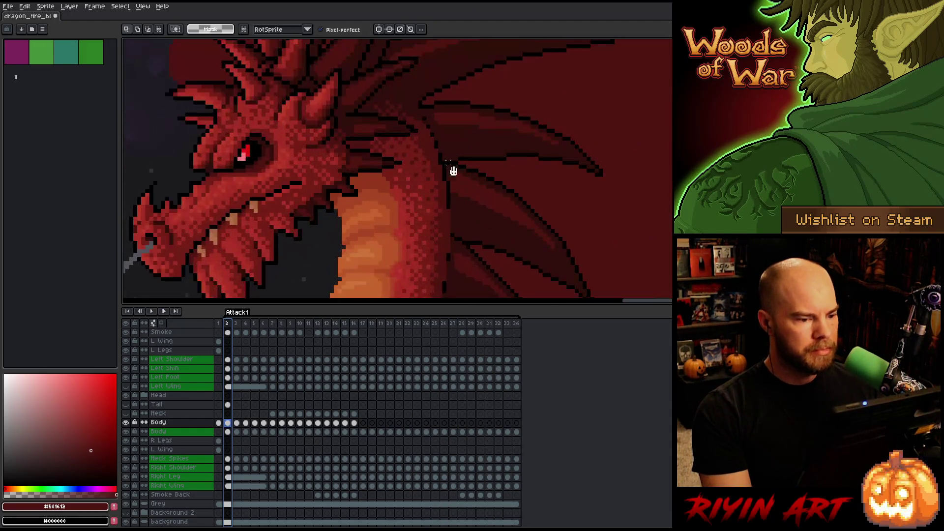
scroll(450, 157, down, 2)
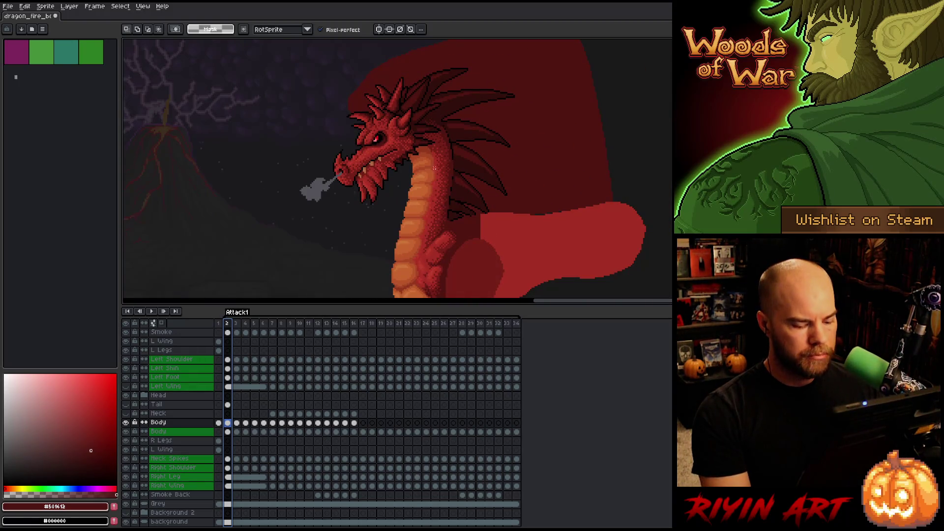
- Flip between frames 2 and 3 to compare the smoke puff, then pick frame 3's Body cel
key(Right)
key(Left)
key(Right)
key(Left)
key(Right)
key(Left)
key(Right)
key(Left)
key(Right)
key(Left)
key(Right)
key(Left)
key(Right)
key(Left)
key(Right)
scroll(339, 215, down, 2)
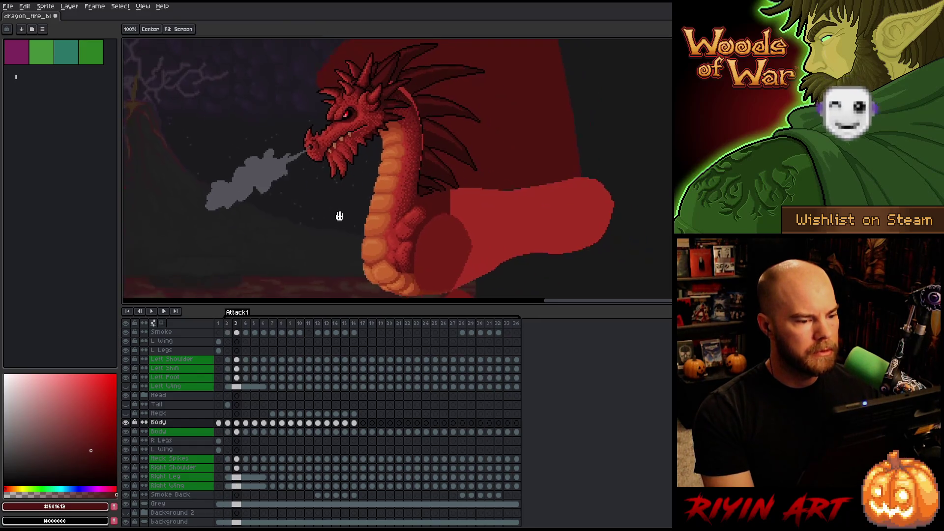
key(Left)
key(Right)
key(Left)
key(Right)
key(Left)
key(Right)
click(228, 423)
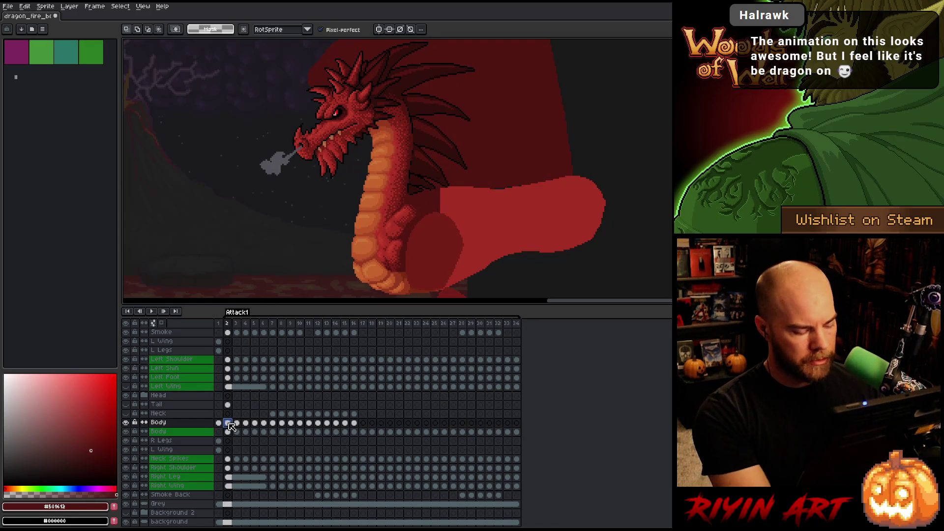
click(237, 423)
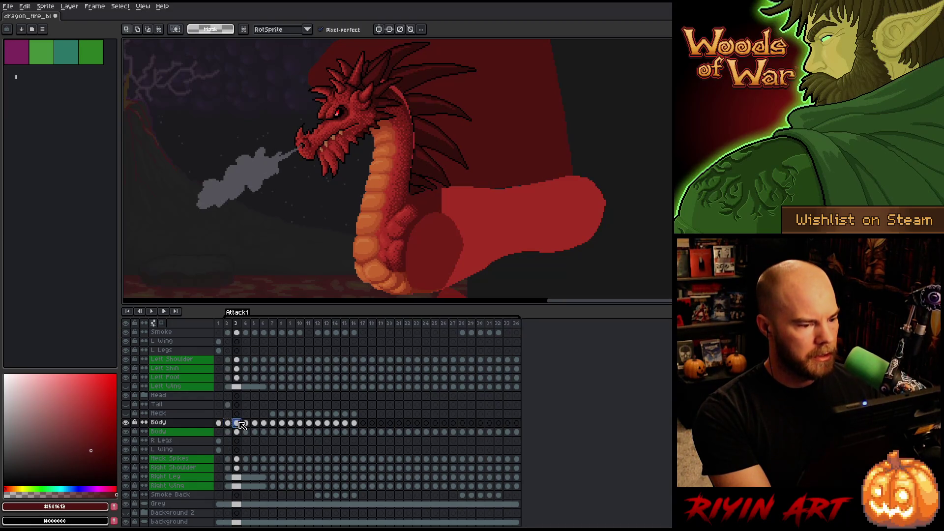
- Transform the frame 3 body selection and nudge it a few pixels left
key(ctrl+t)
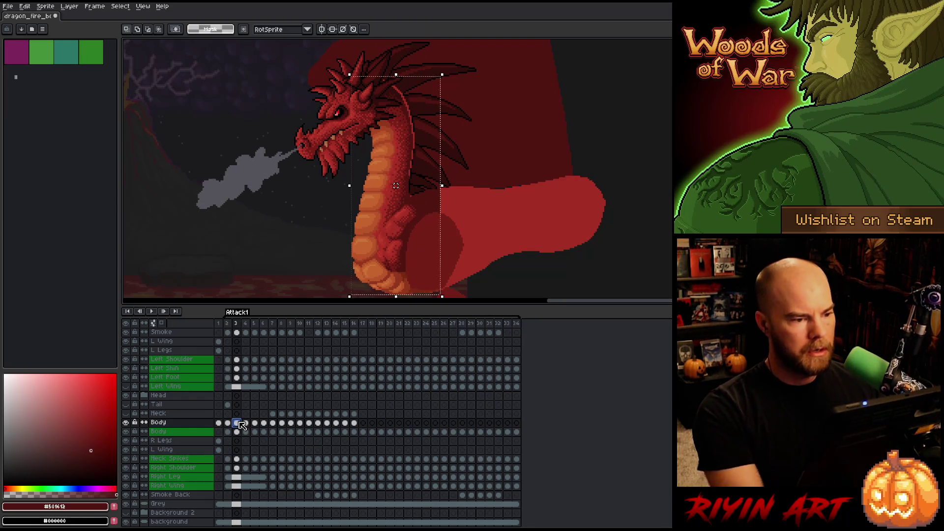
key(Left)
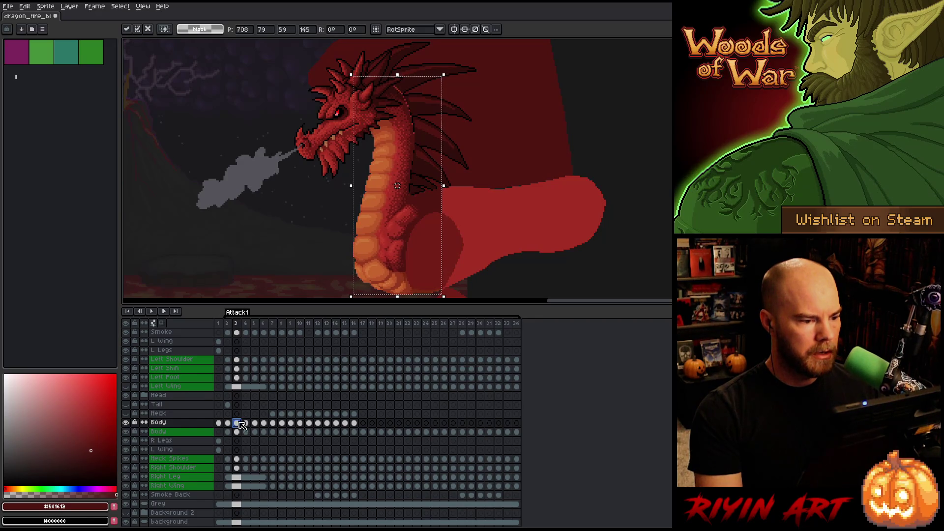
key(Up)
key(Down)
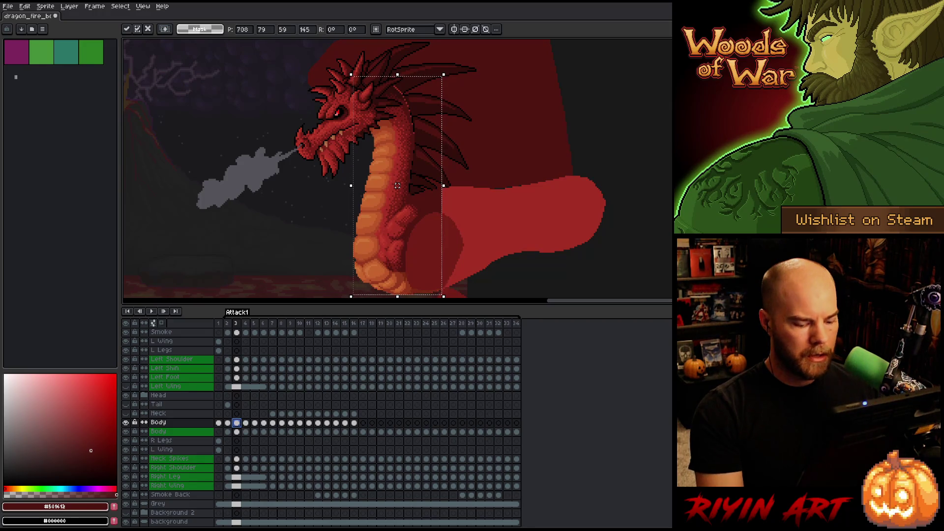
key(Right)
- Flip between frames to check the shifted body, then reselect the frame 3 Body cel
key(Left)
key(Right)
key(Left)
key(Right)
key(Left)
key(Right)
key(Left)
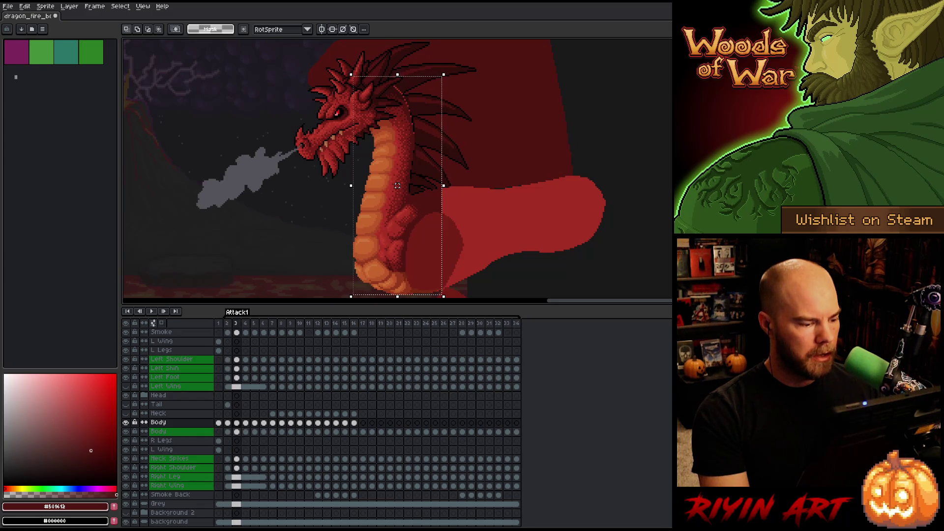
ctrl+click(236, 431)
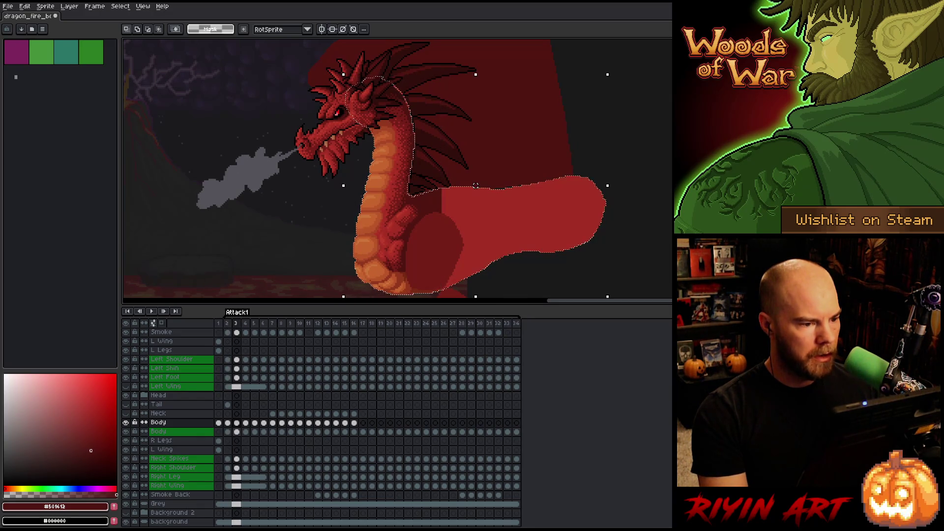
scroll(385, 127, up, 5)
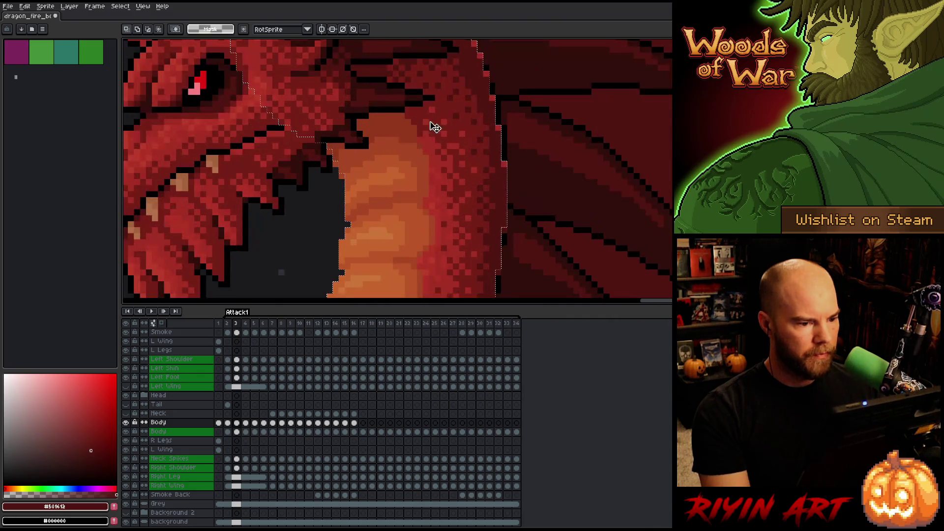
click(237, 423)
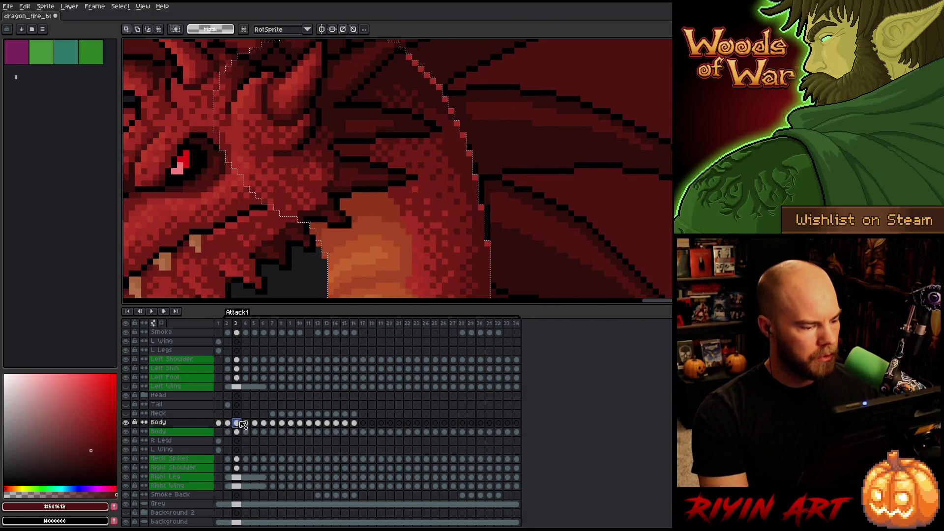
- Show only the Body layer and pick the dark body red #501612
alt+click(127, 423)
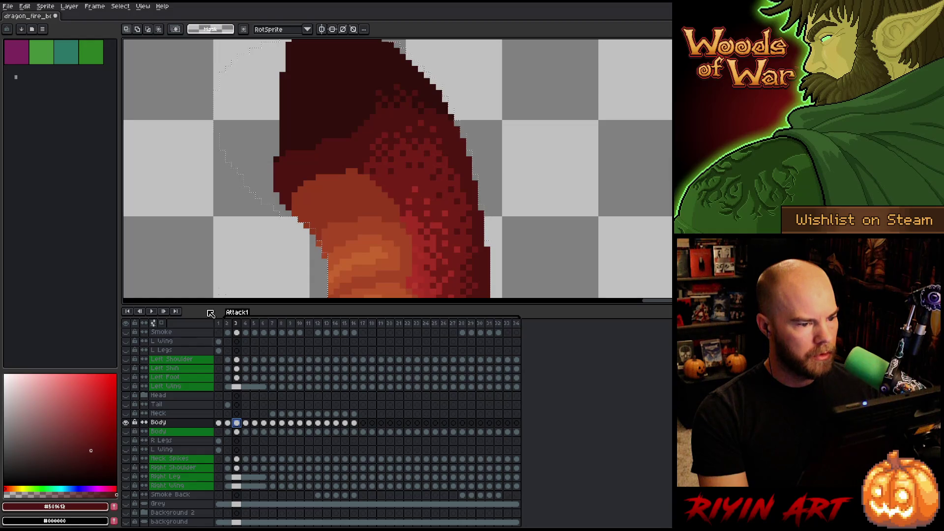
scroll(302, 187, down, 1)
scroll(334, 198, up, 1)
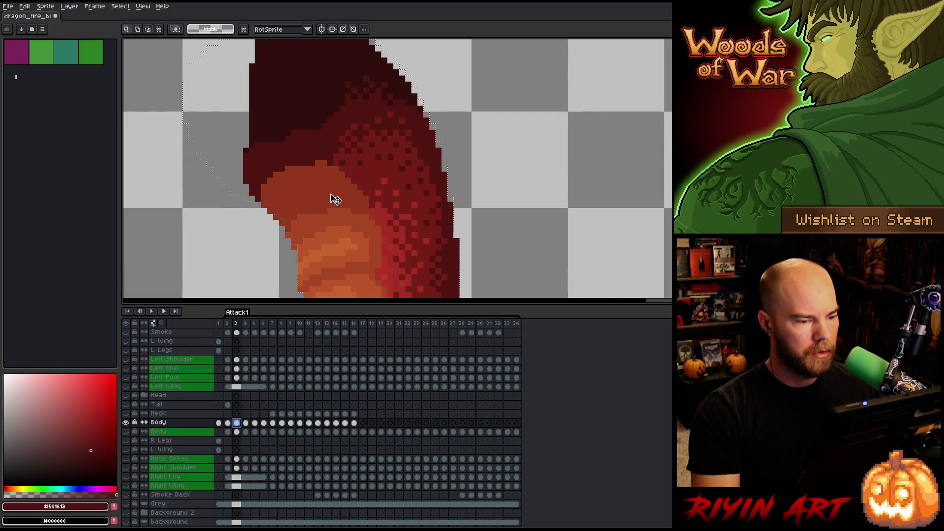
key(b)
click(451, 187)
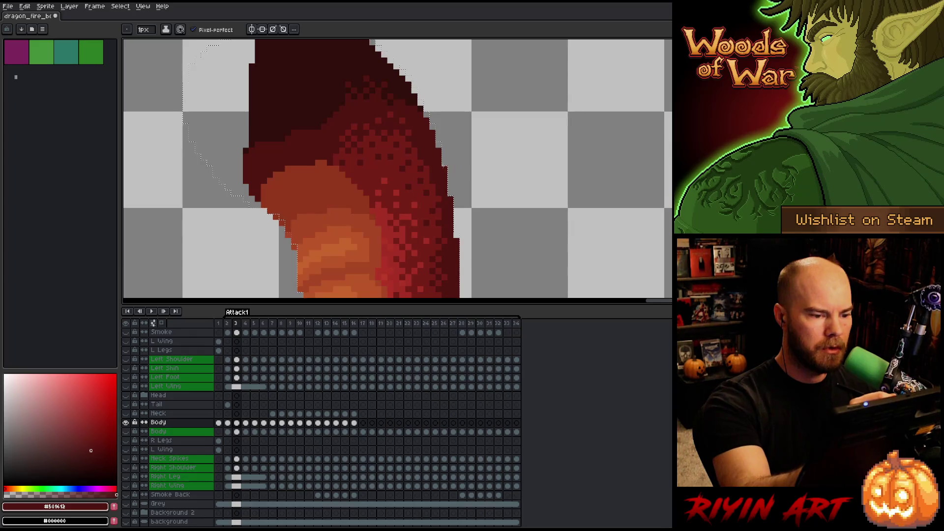
key(ctrl+z)
alt+click(412, 86)
mouse_move(434, 107)
mouse_down()
mouse_move(486, 233)
mouse_move(433, 179)
mouse_move(481, 95)
mouse_up()
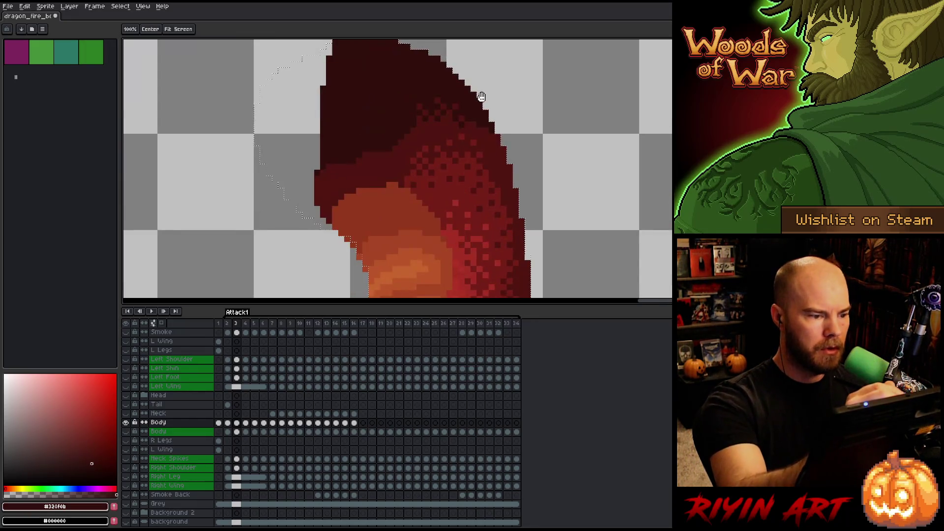
alt+click(413, 116)
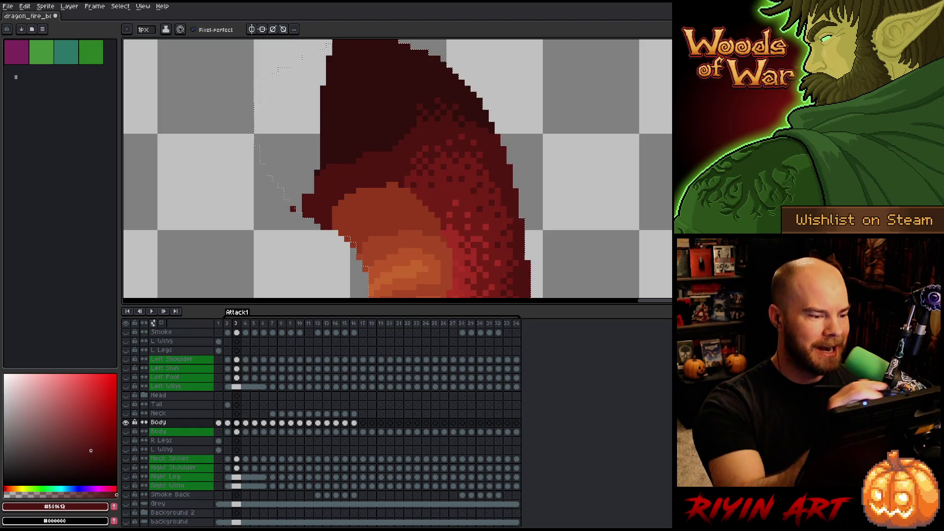
drag(324, 210, 292, 159)
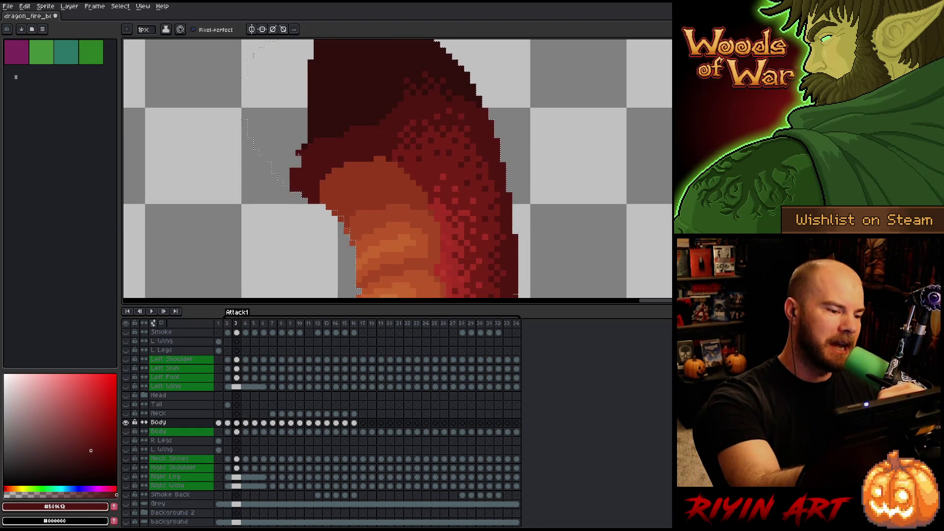
- Paint-bucket fill the gaps in the neck outline and its top-left light area dark red
key(g)
click(284, 173)
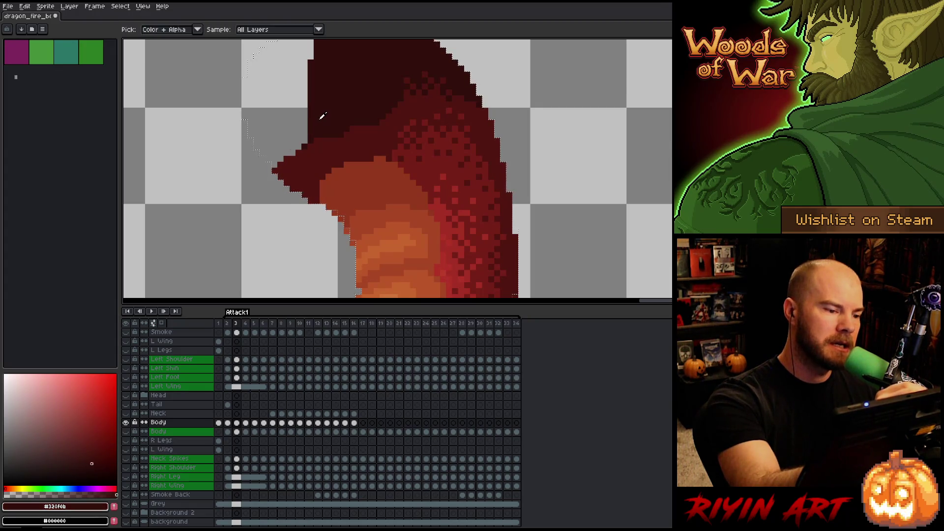
click(283, 99)
mouse_move(518, 130)
mouse_down()
mouse_move(528, 215)
mouse_move(533, 126)
mouse_move(530, 175)
mouse_up()
key(g)
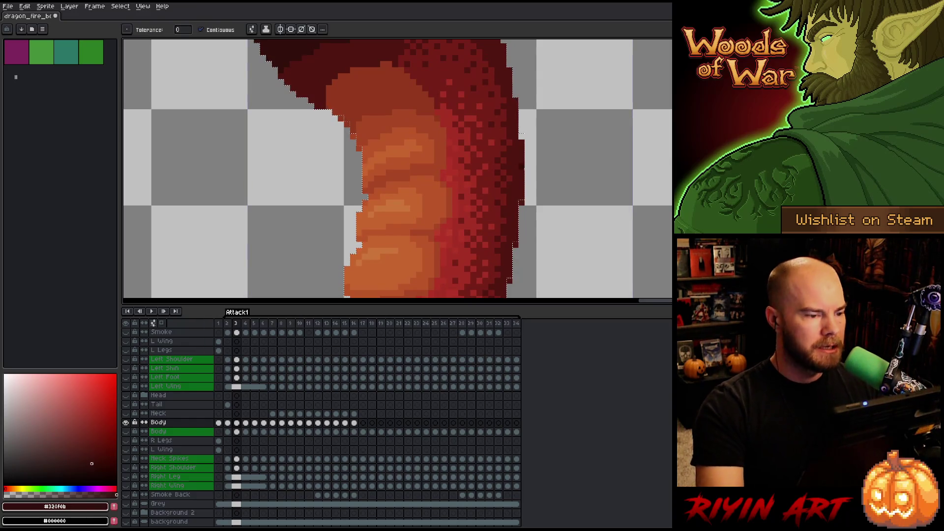
key(b)
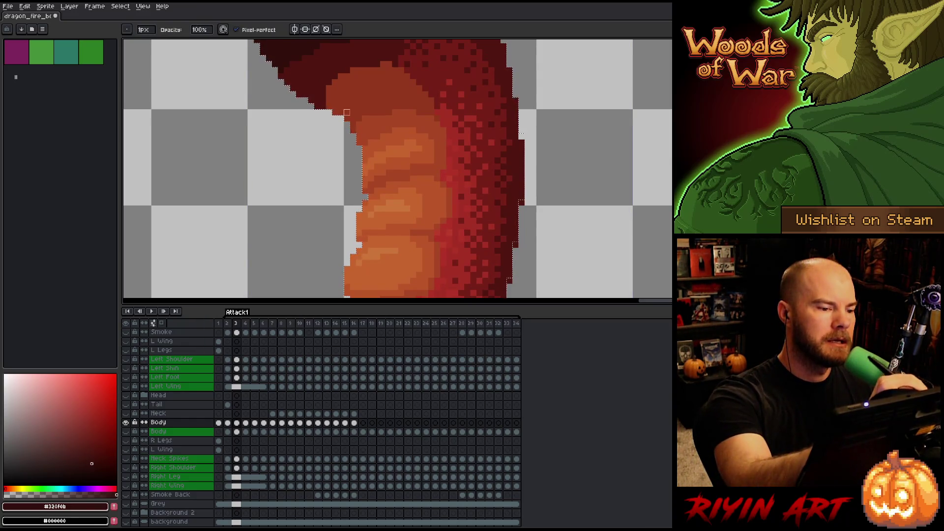
scroll(341, 160, down, 3)
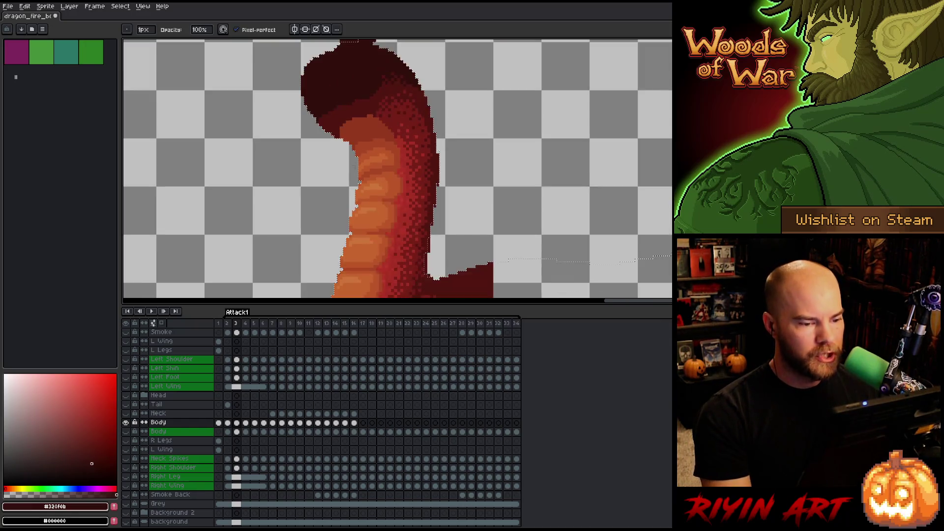
scroll(390, 152, up, 3)
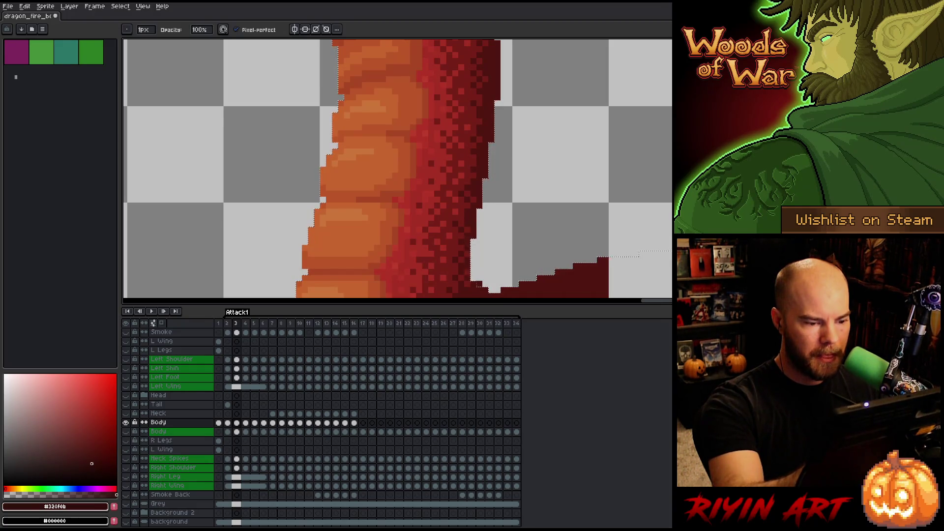
drag(510, 230, 564, 111)
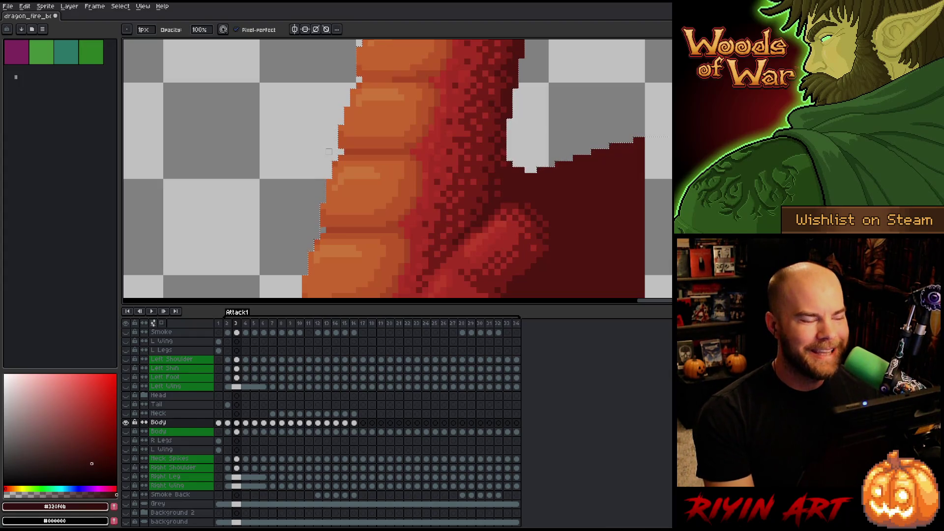
scroll(329, 151, down, 2)
scroll(309, 159, up, 2)
scroll(315, 172, down, 2)
scroll(344, 264, up, 3)
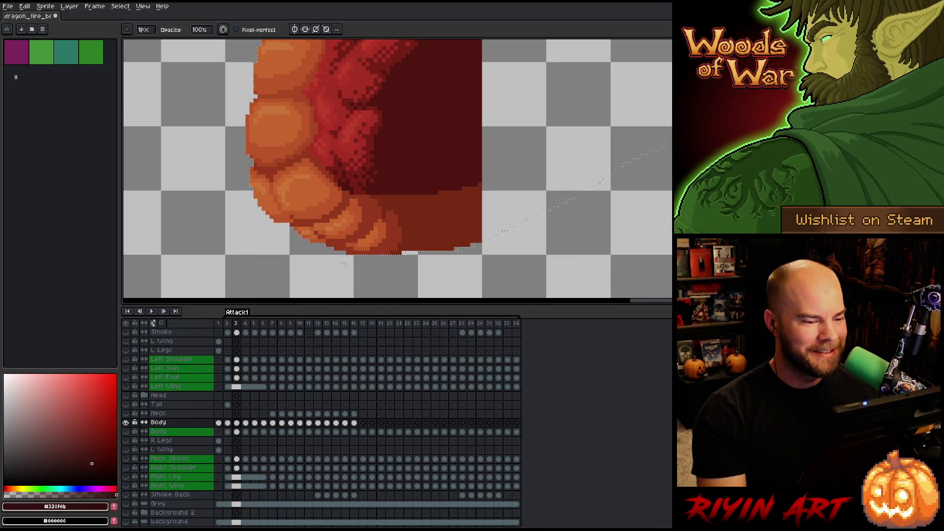
- Pick the body's red-brown and draw a curved tail edge rightward from frame 3's body
alt+click(412, 231)
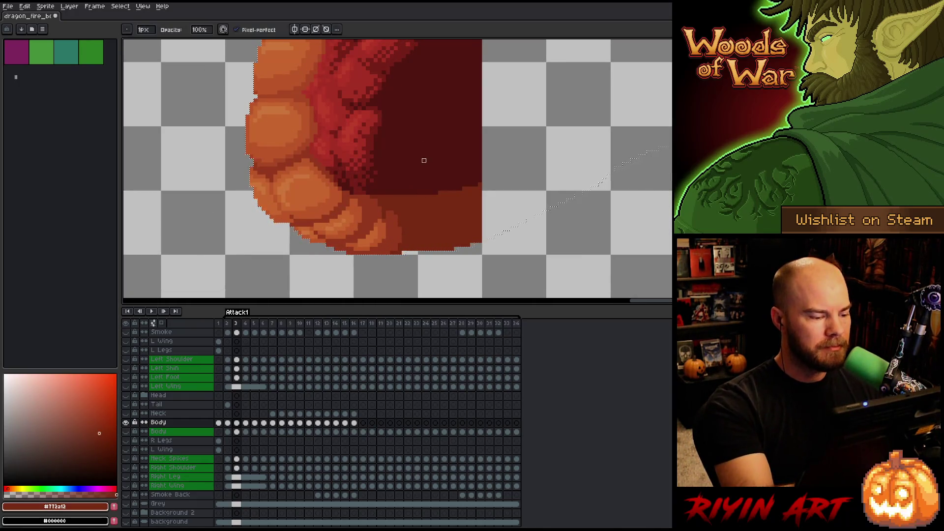
click(241, 426)
key(e)
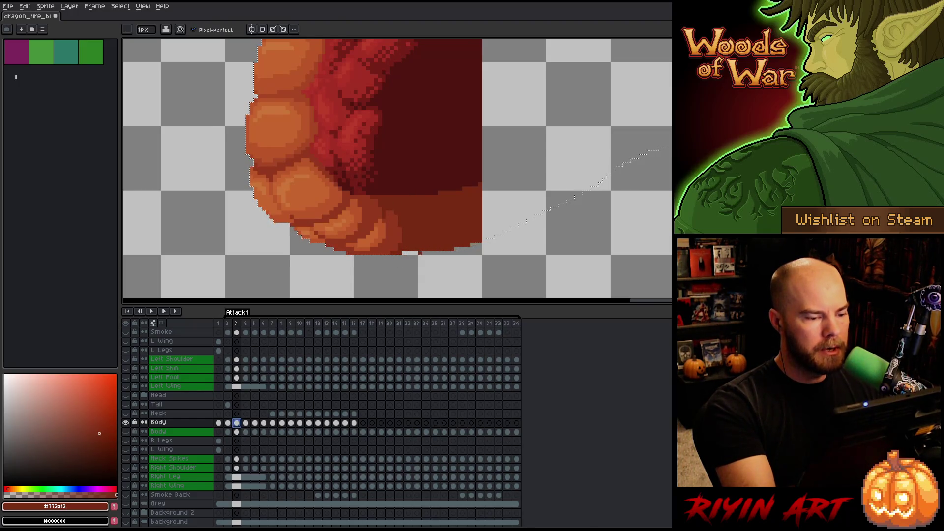
key(alt)
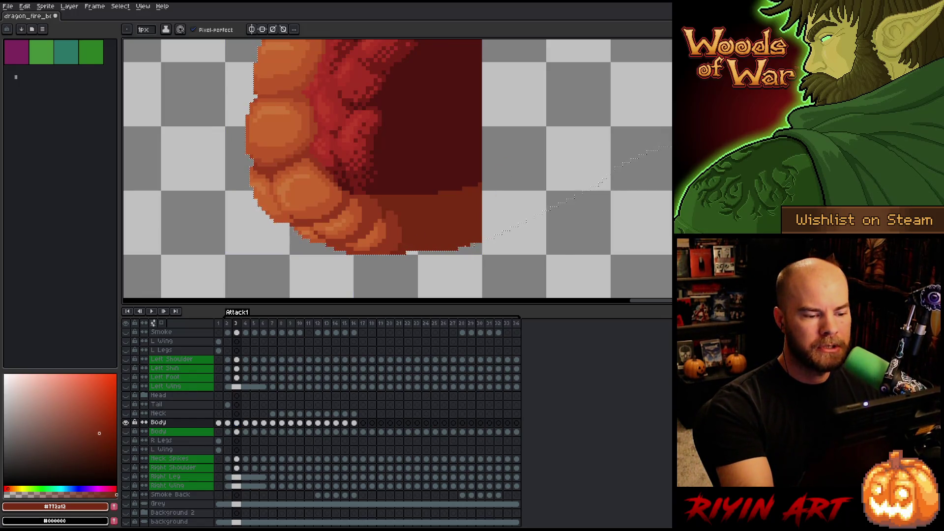
drag(512, 232, 431, 264)
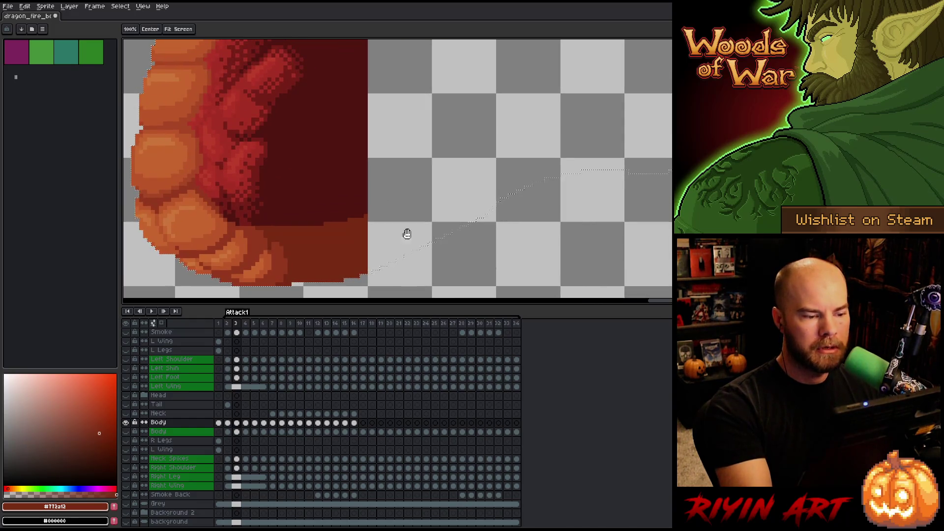
mouse_move(370, 216)
mouse_down()
mouse_move(468, 175)
mouse_move(672, 127)
mouse_up()
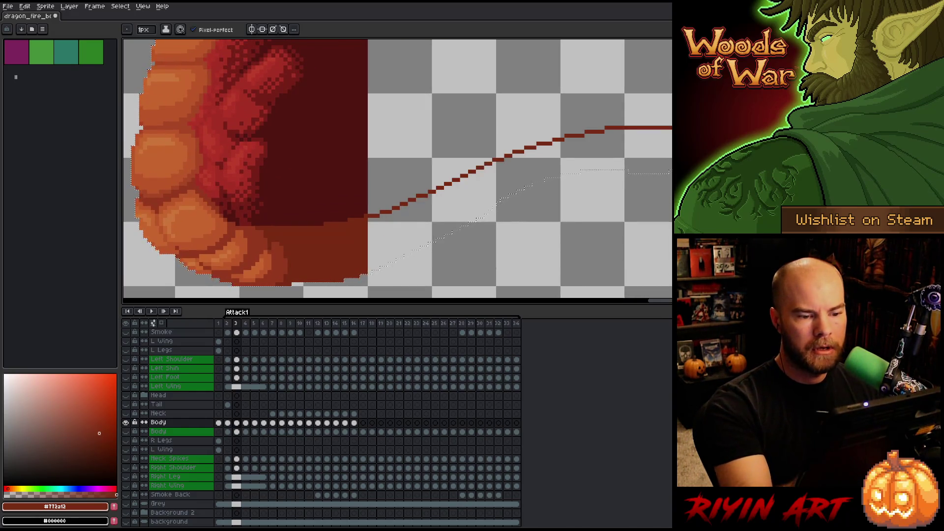
- Fill the enclosed tail area with the darkest body red
click(566, 196)
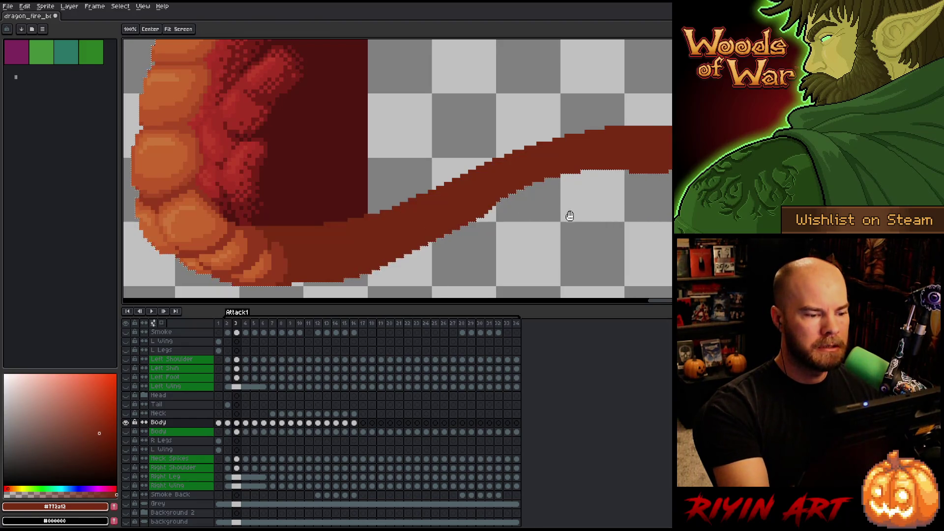
scroll(563, 213, up, 2)
alt+click(390, 180)
click(437, 173)
scroll(529, 272, down, 3)
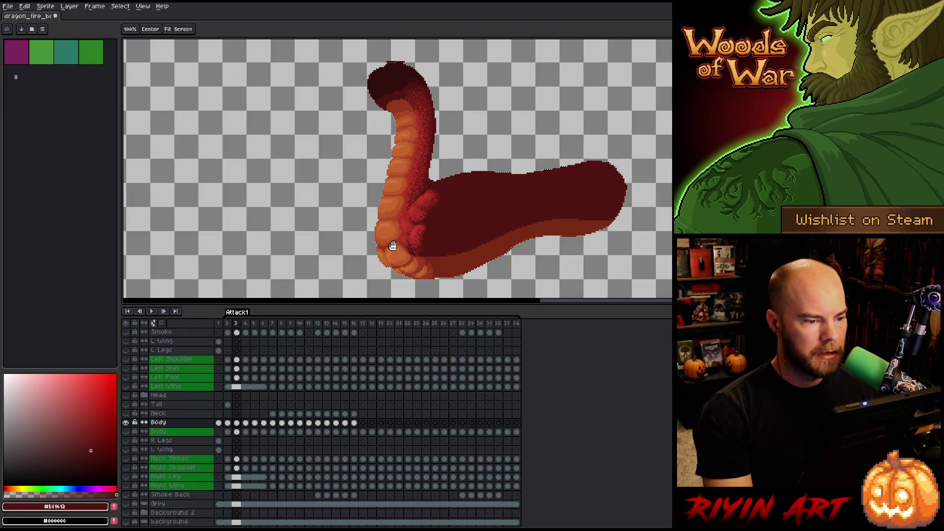
scroll(480, 66, up, 2)
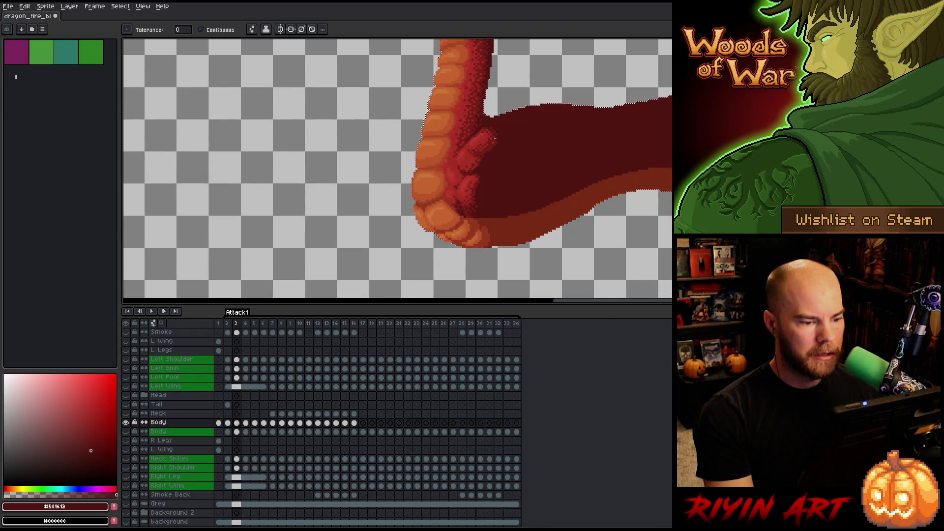
- Compare the Body and Tail cels across frames 1, 2 and 3
key(Left)
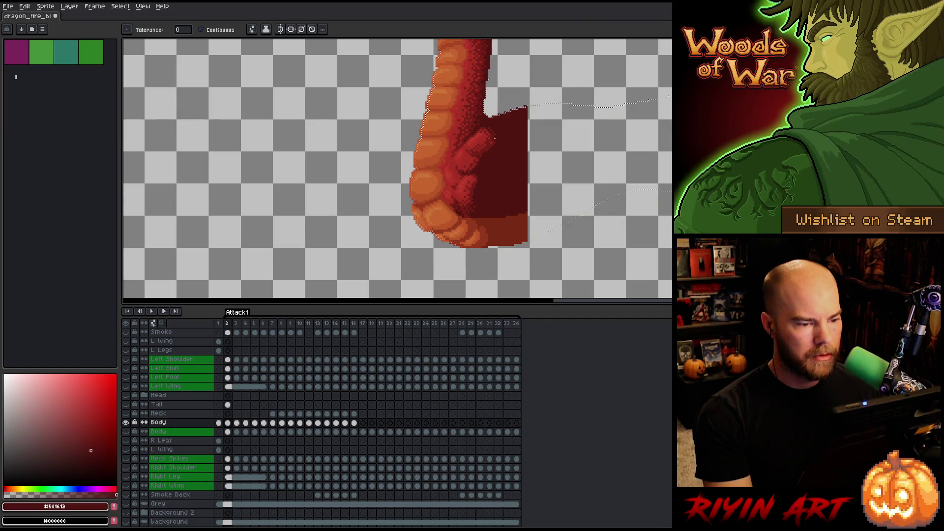
scroll(426, 256, up, 1)
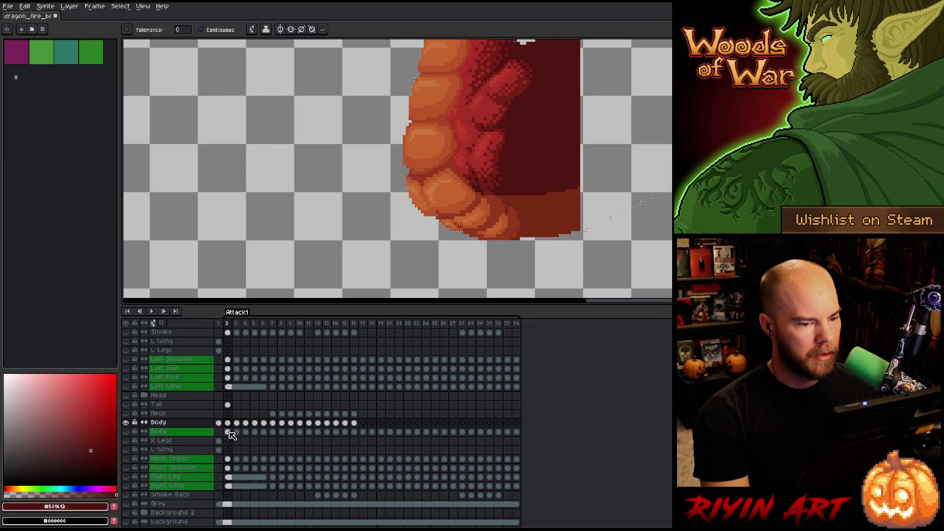
scroll(417, 193, down, 1)
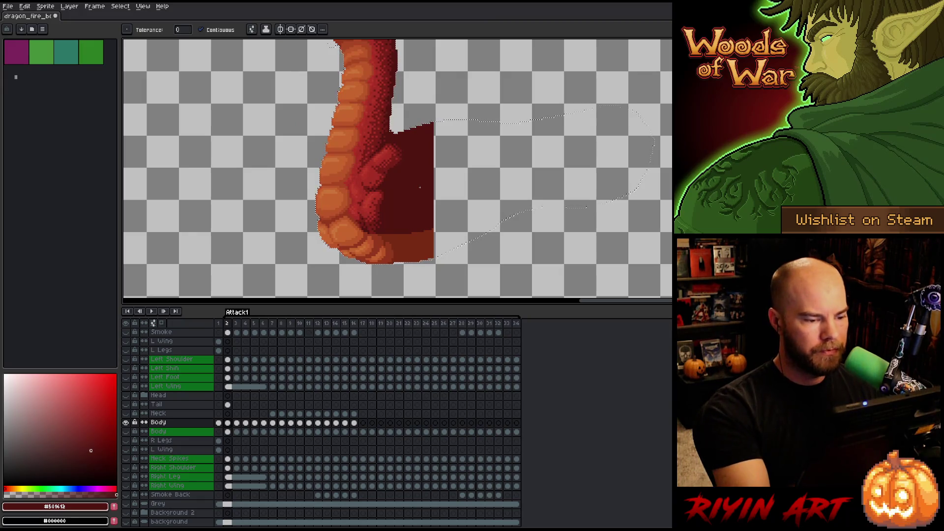
click(236, 424)
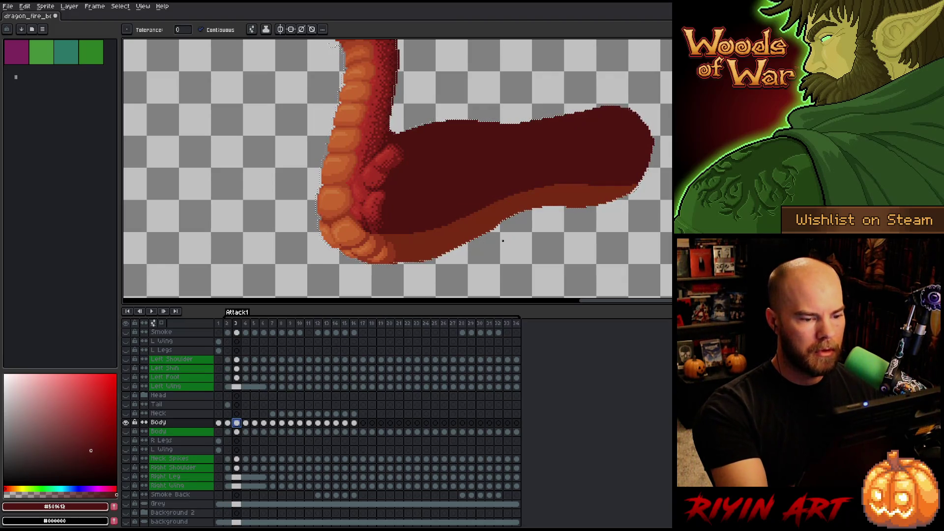
click(228, 405)
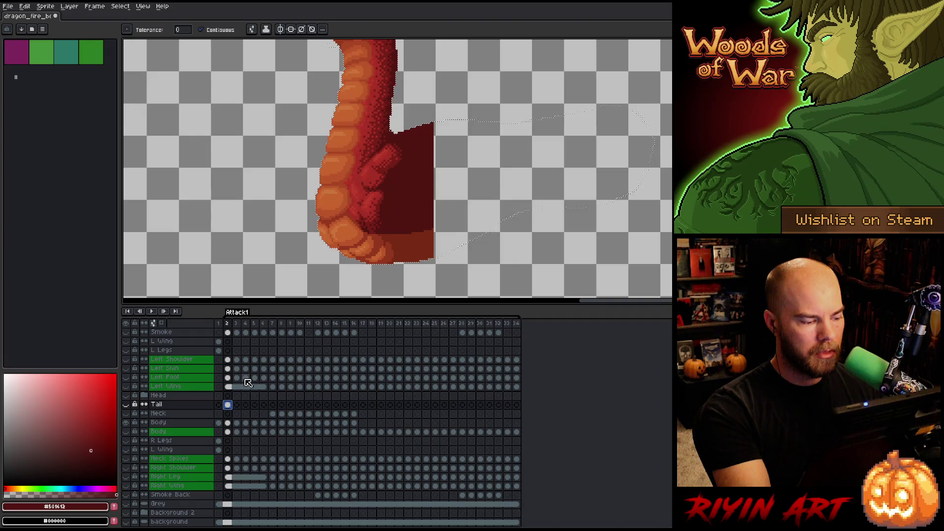
click(218, 423)
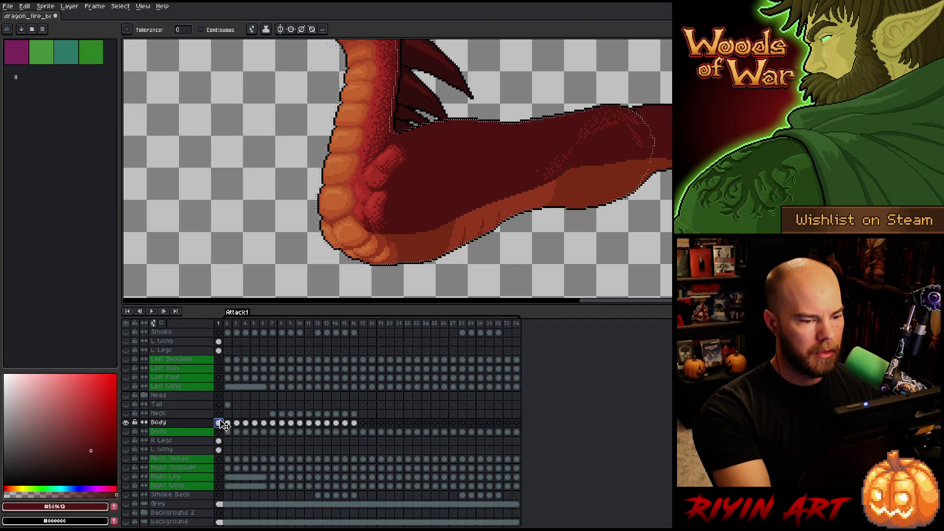
key(v)
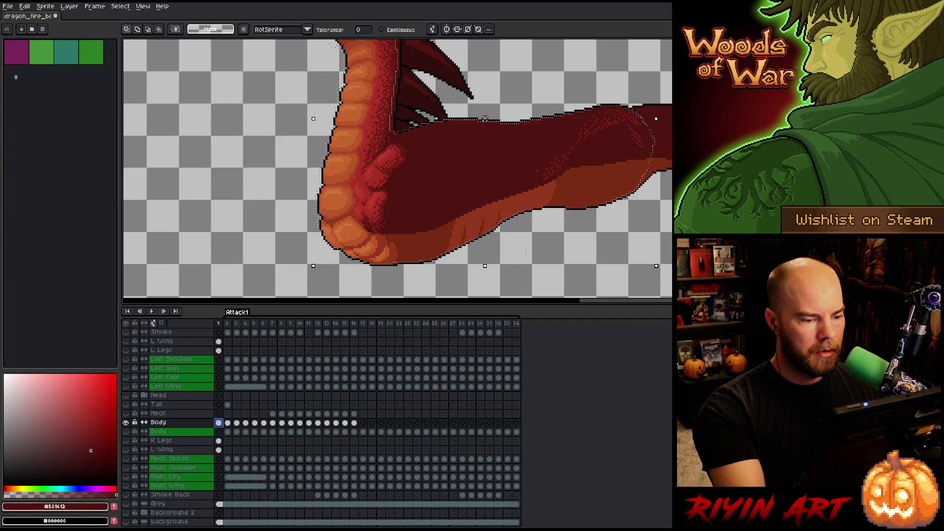
click(228, 423)
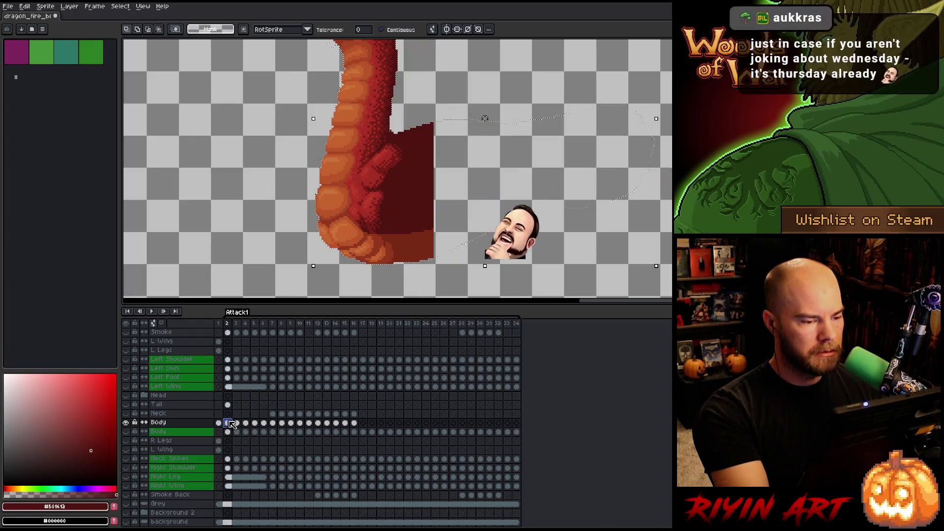
click(236, 423)
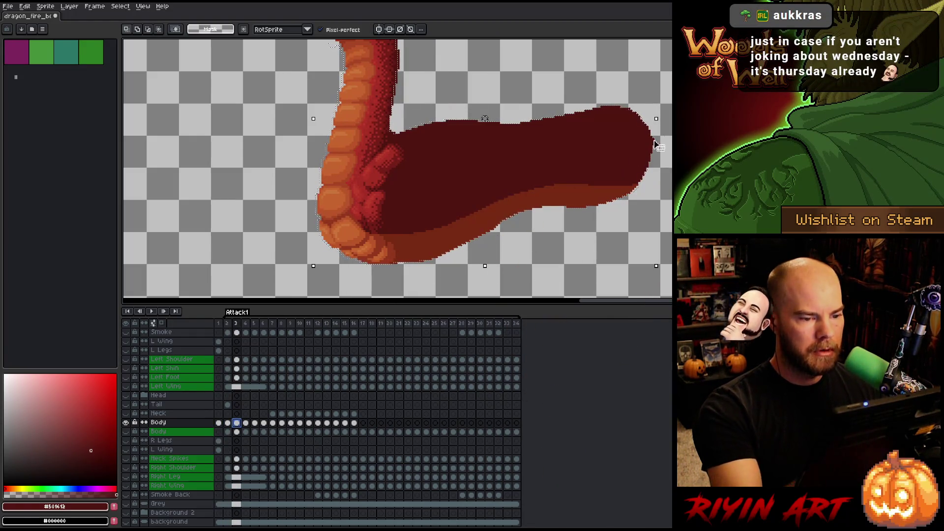
key(Left)
key(Right)
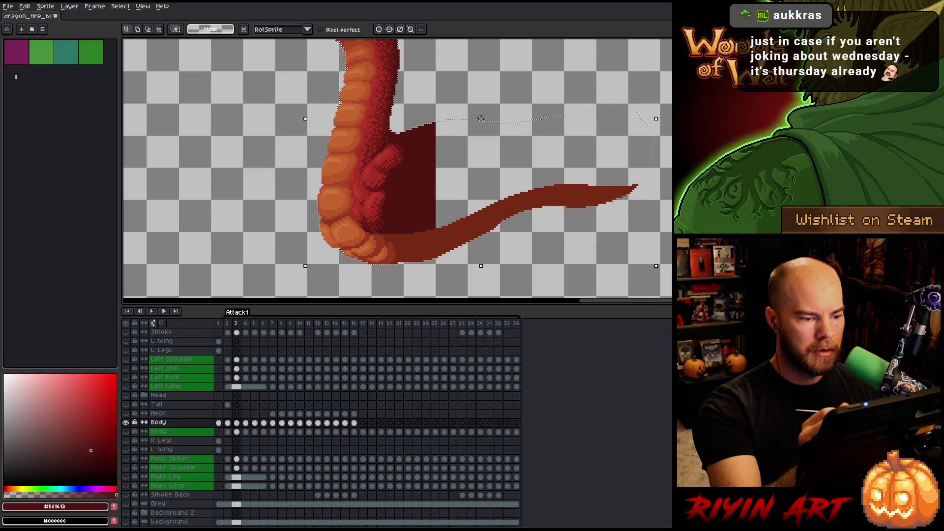
- Delete the thin tail line from frame 3 and show all layers again
key(Delete)
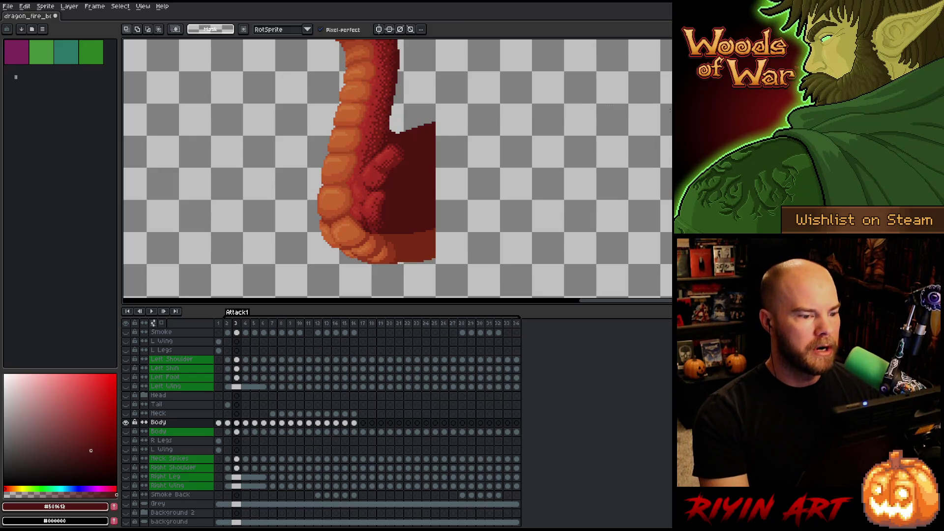
key(space)
drag(461, 142, 477, 149)
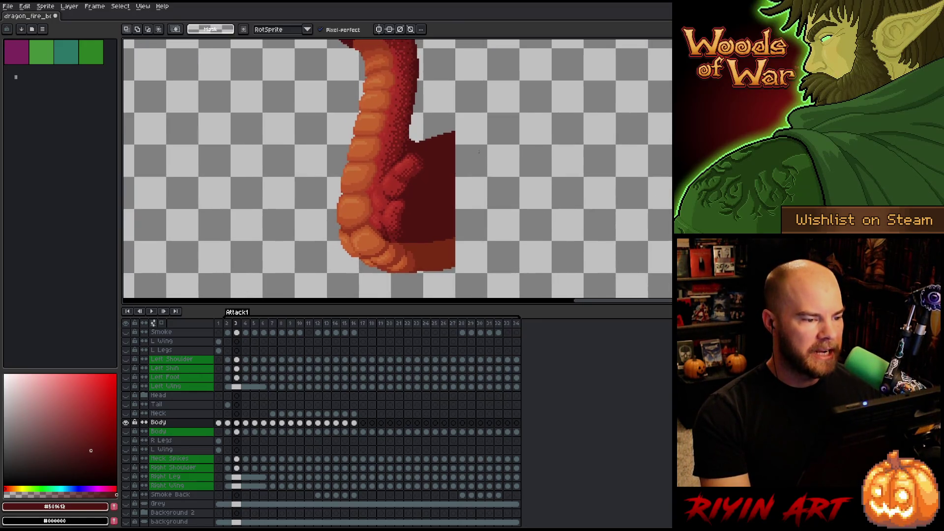
scroll(478, 149, down, 1)
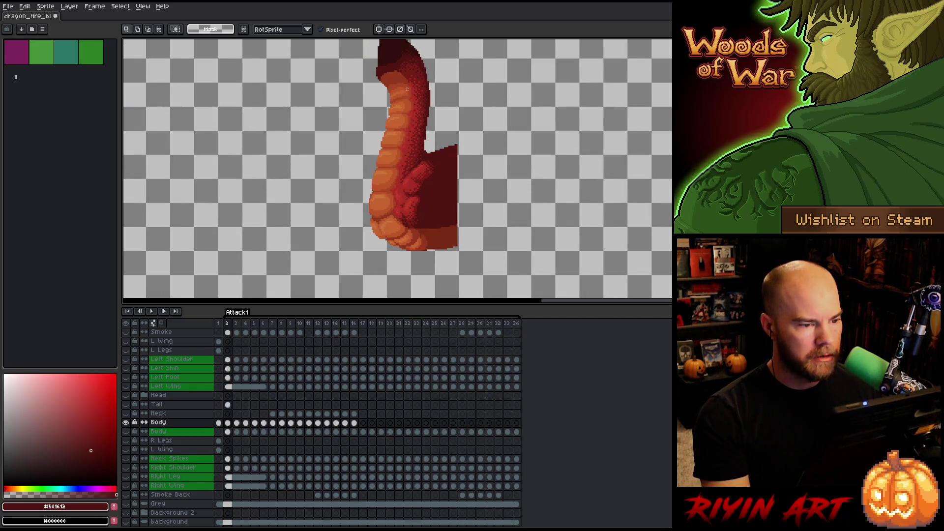
alt+click(126, 423)
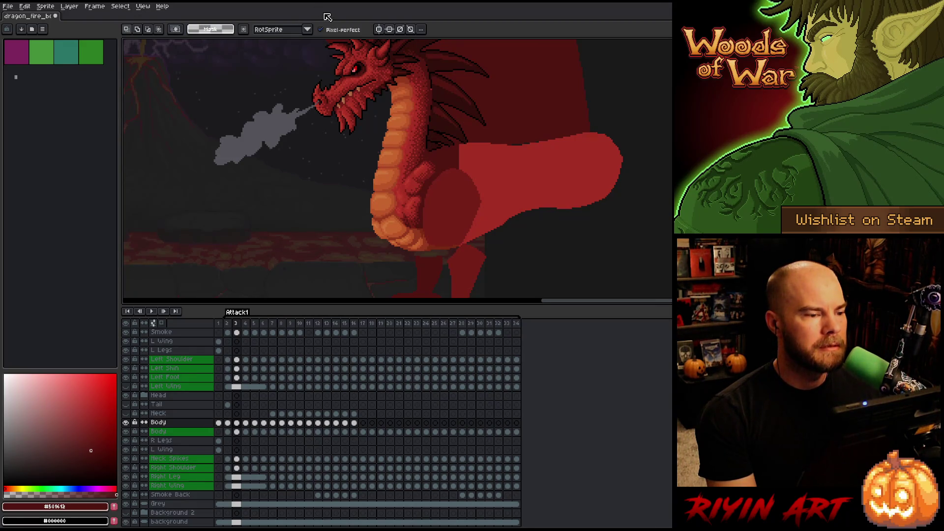
scroll(288, 43, down, 1)
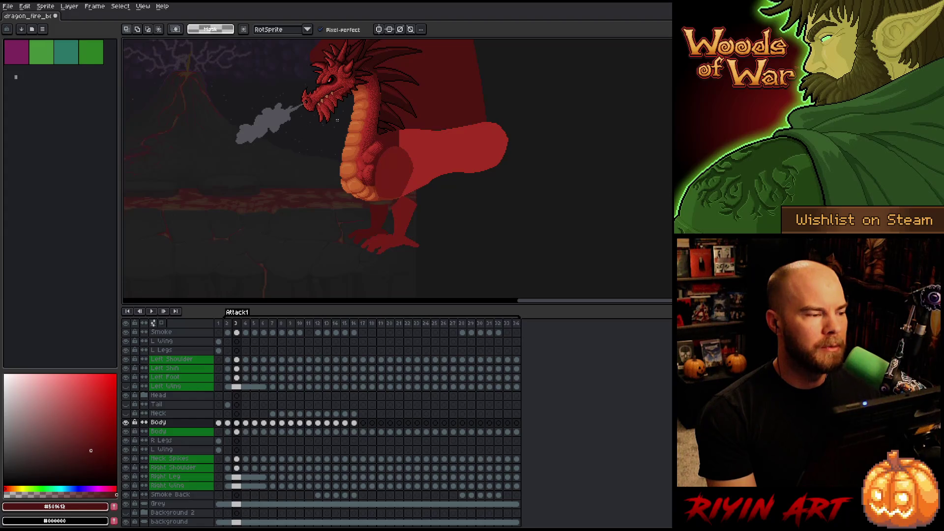
scroll(336, 116, up, 1)
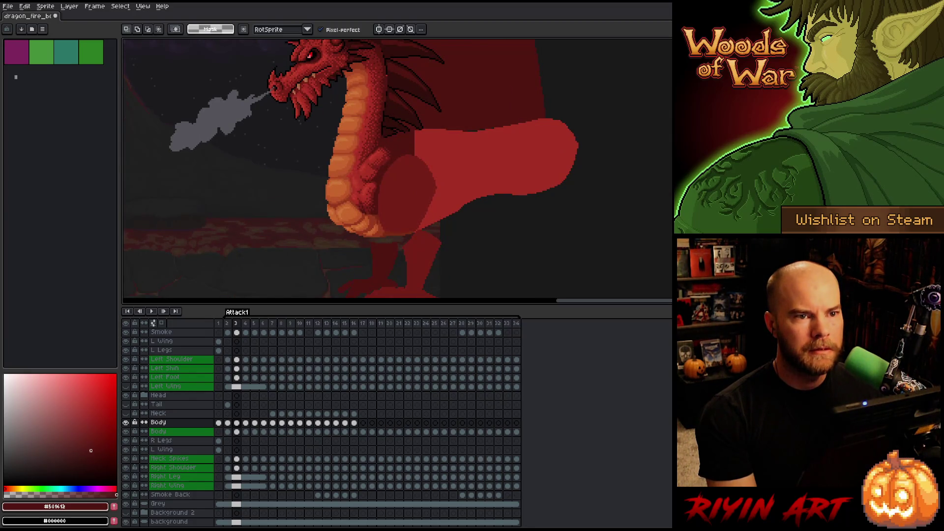
scroll(333, 166, down, 1)
scroll(332, 166, up, 1)
scroll(332, 166, up, 2)
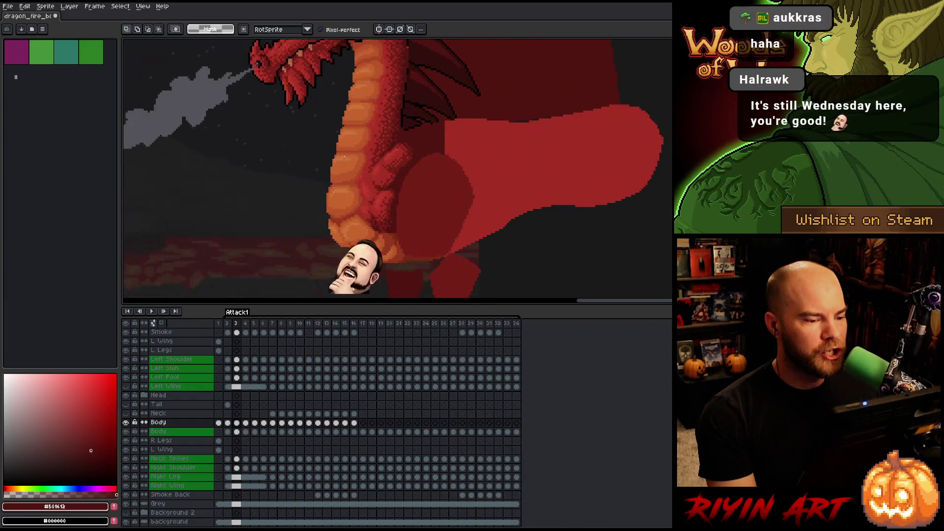
scroll(408, 204, down, 1)
scroll(408, 204, down, 1)
scroll(374, 167, up, 1)
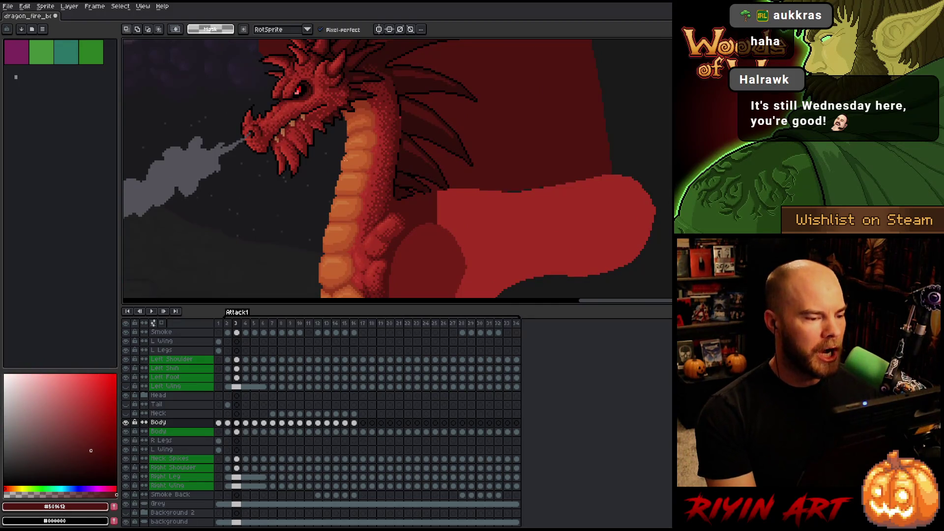
key(comma)
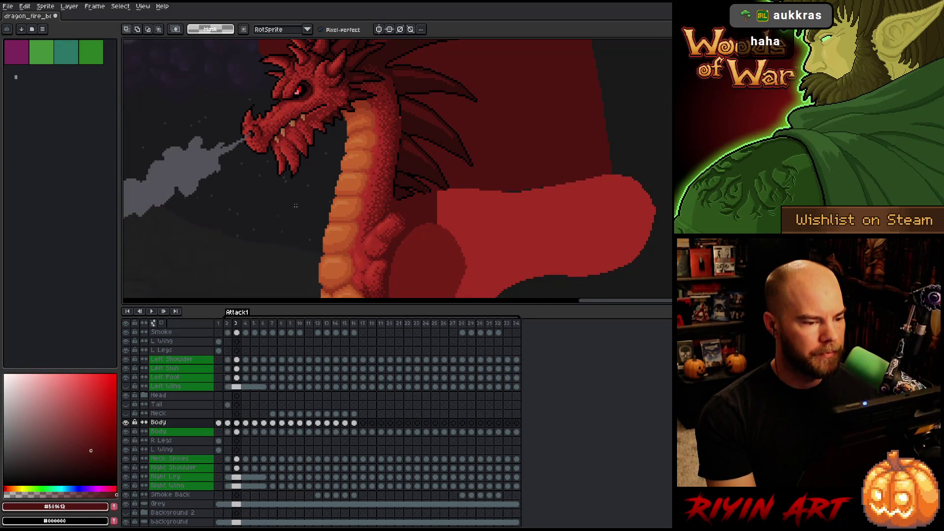
key(comma)
key(comma)
key(period)
key(period)
key(period)
key(comma)
key(period)
key(period)
key(comma)
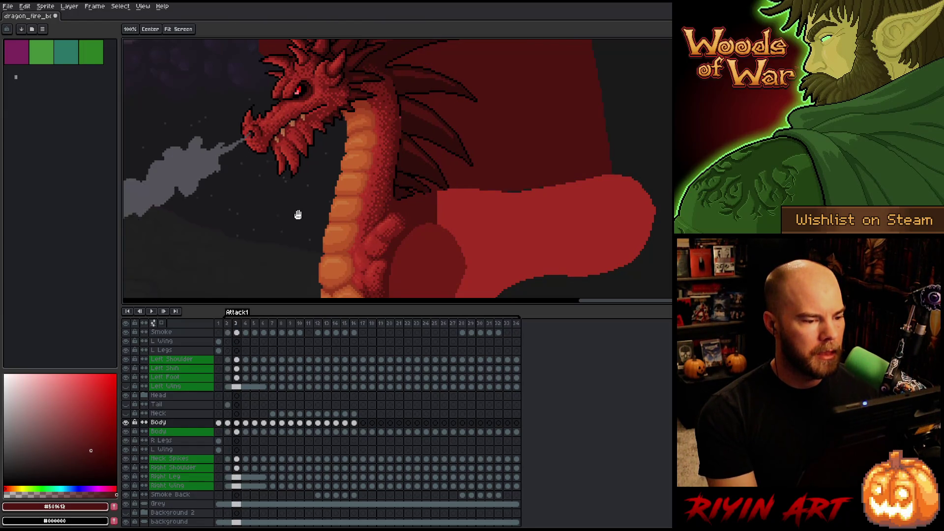
key(comma)
key(comma)
key(period)
key(period)
key(comma)
key(period)
key(comma)
key(period)
key(comma)
key(period)
key(comma)
key(period)
key(comma)
key(period)
key(comma)
key(comma)
key(period)
key(period)
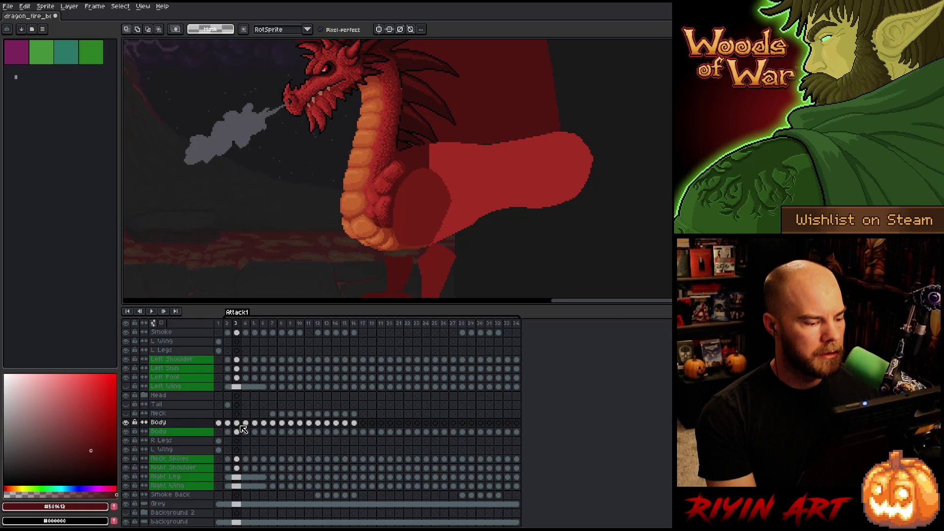
- Go to frame 4, select its Body cel, and show only the Body layer
key(period)
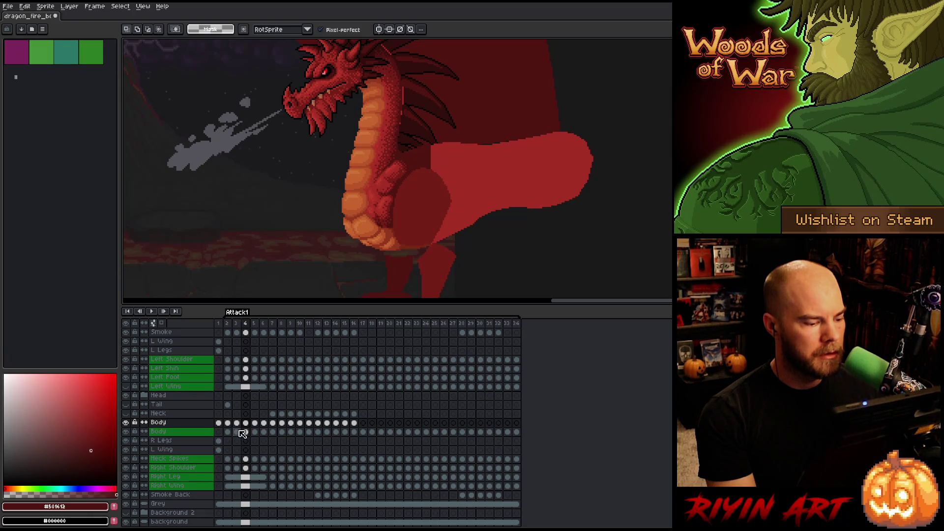
ctrl+click(247, 433)
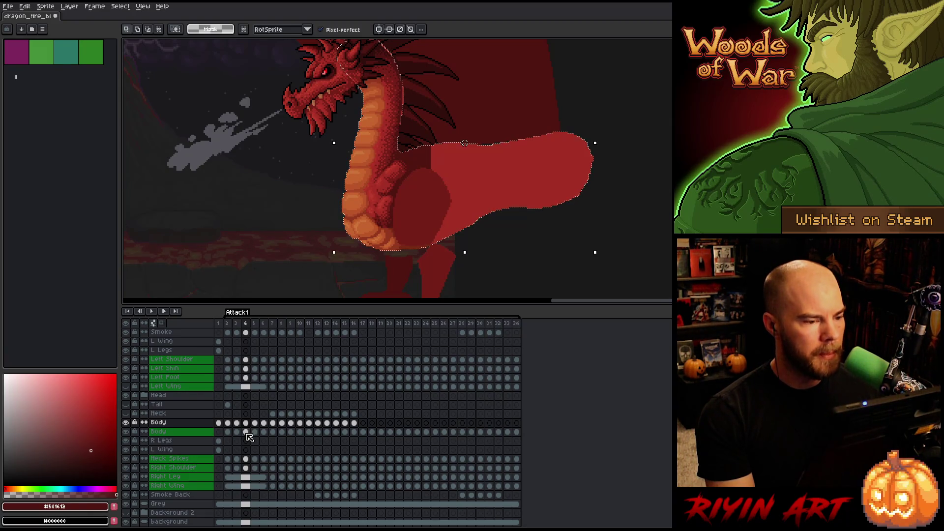
click(246, 422)
alt+click(126, 423)
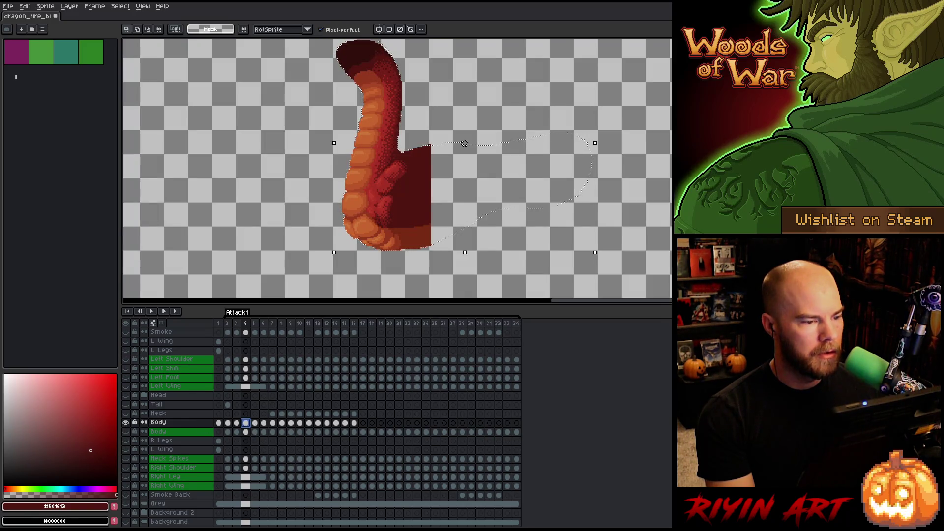
scroll(364, 146, up, 1)
scroll(364, 146, up, 2)
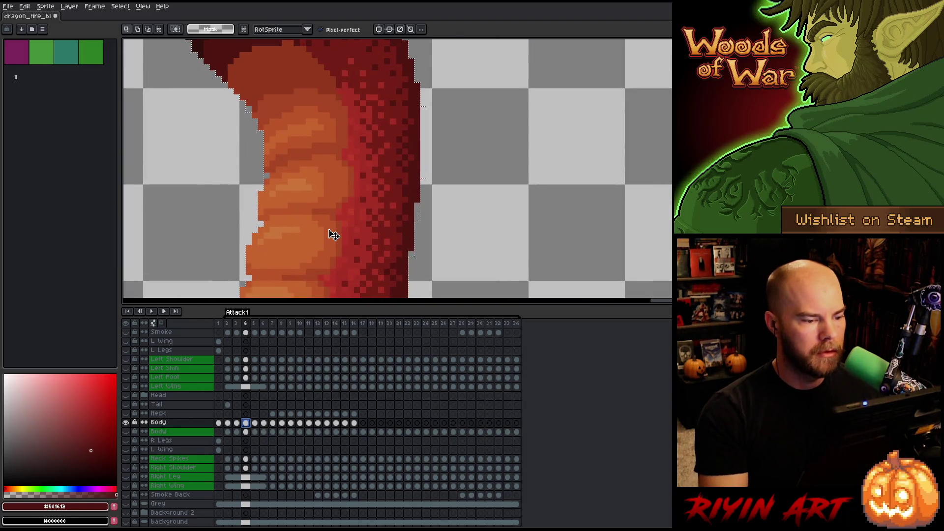
- Pencil dark pixels along the right edge of the dragon's neck
key(b)
mouse_move(423, 112)
mouse_down()
mouse_move(417, 225)
mouse_move(458, 97)
mouse_up()
mouse_move(429, 136)
mouse_down()
mouse_move(429, 154)
mouse_move(558, 93)
mouse_move(502, 175)
mouse_move(484, 184)
mouse_up()
- Fill the empty area at the top of the neck with the darkest red
alt+click(325, 180)
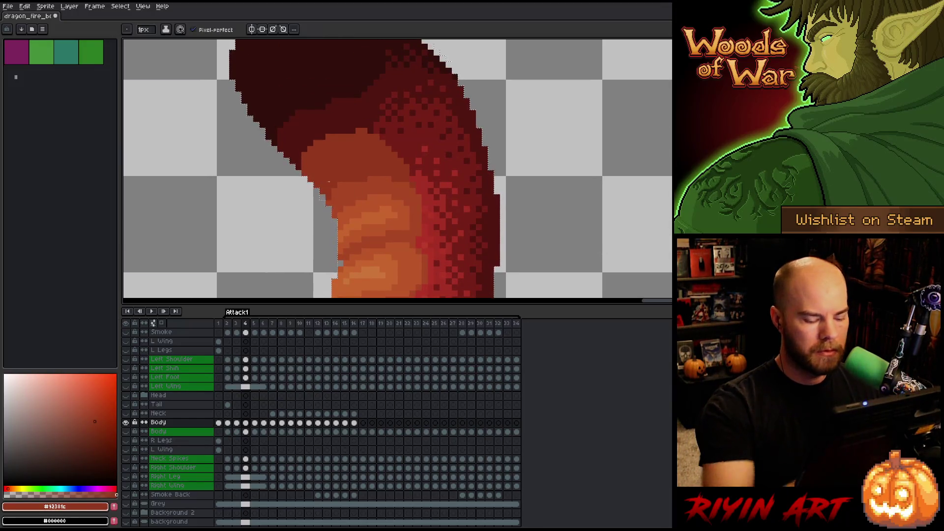
drag(544, 158, 546, 236)
alt+click(448, 145)
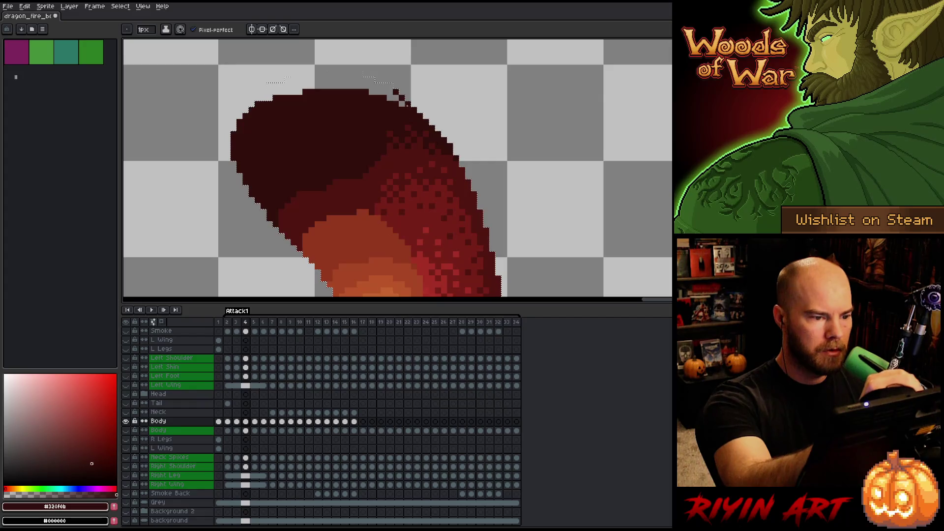
key(g)
click(360, 72)
key(b)
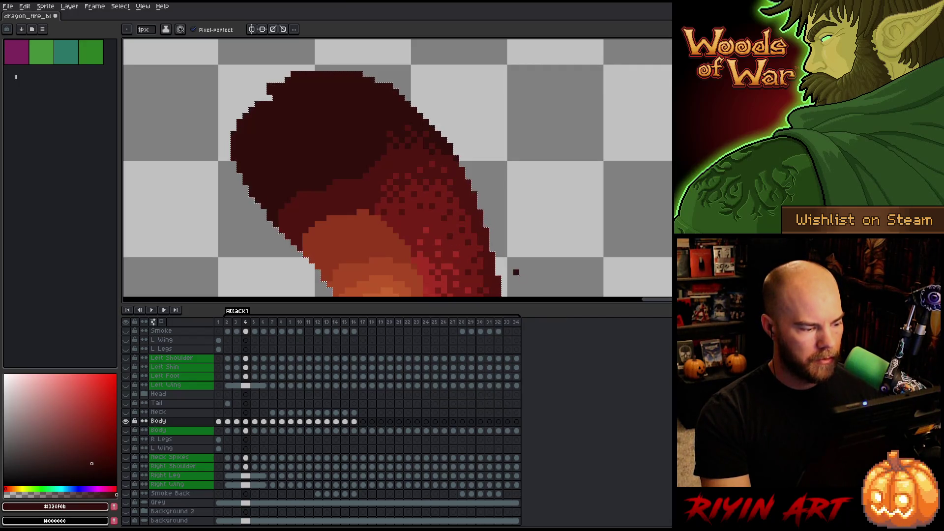
drag(548, 305, 549, 396)
scroll(369, 451, down, 3)
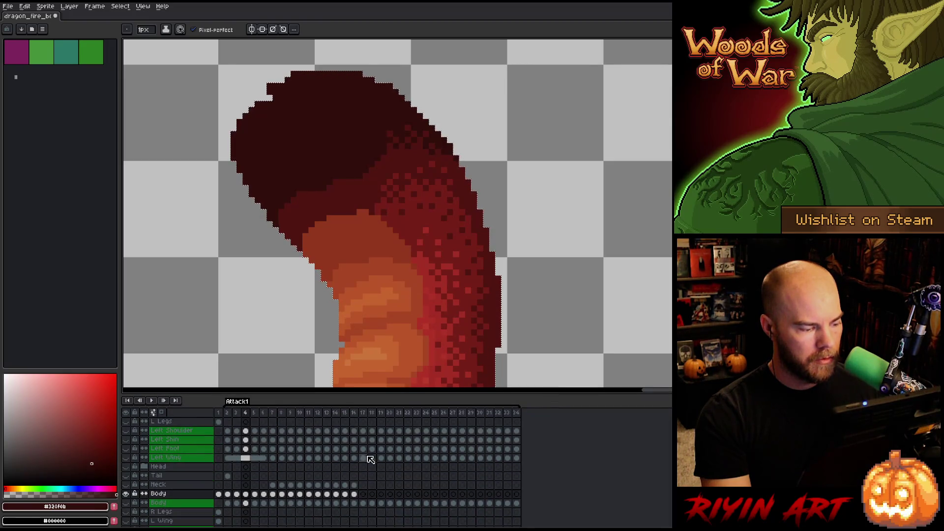
- Show all layers again and zoom out to fit the whole dragon
scroll(378, 248, down, 3)
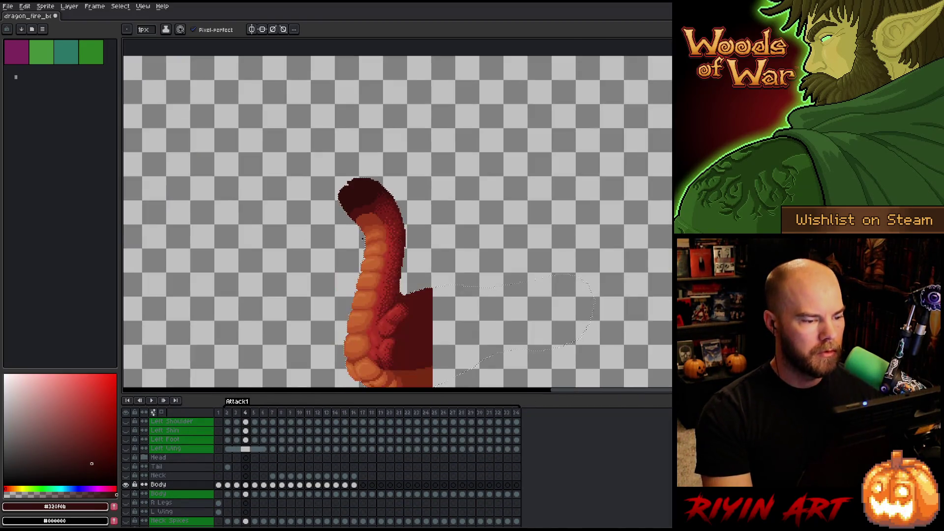
scroll(388, 164, up, 3)
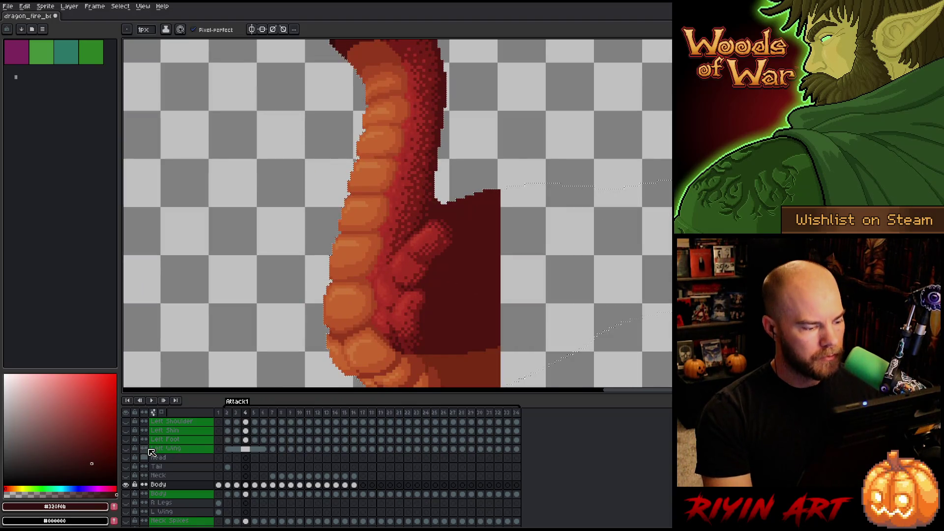
scroll(176, 464, down, 2)
alt+click(126, 467)
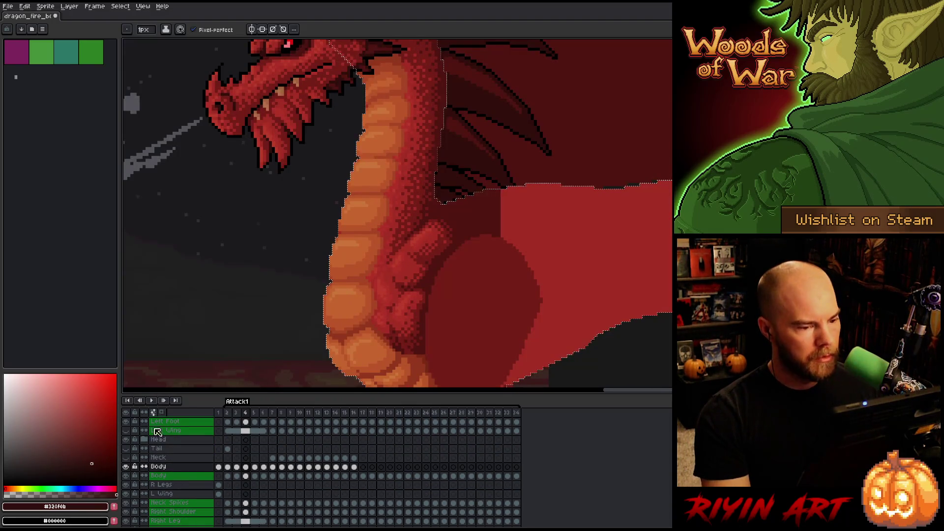
key(minus)
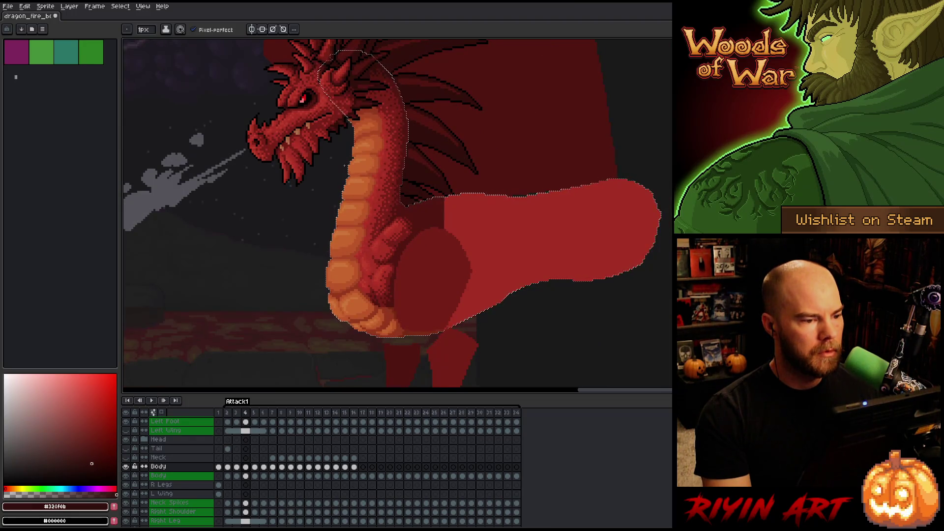
- Flip between frames 3 and 4 to compare the neck, then view frame 5 with only Body shown
key(Left)
key(Right)
key(Left)
key(Right)
key(Left)
key(Right)
key(Left)
key(Right)
key(Left)
key(Right)
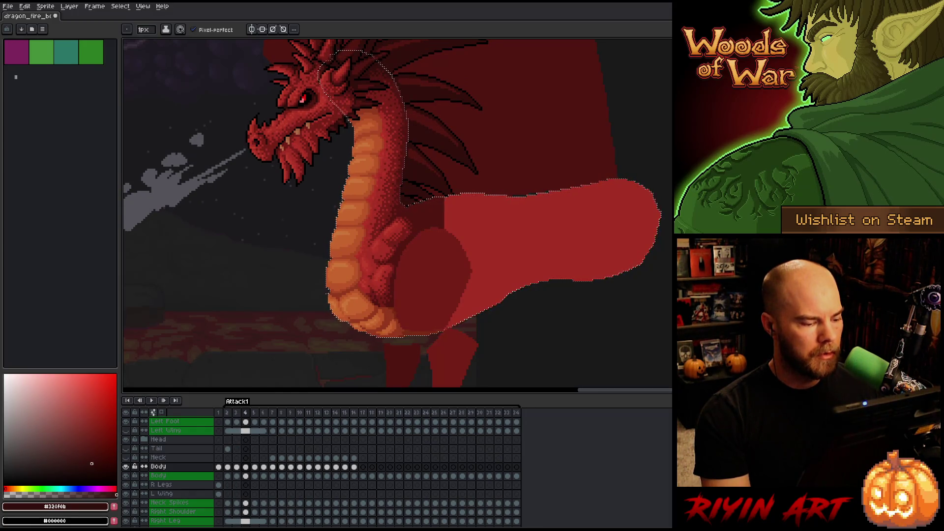
key(Right)
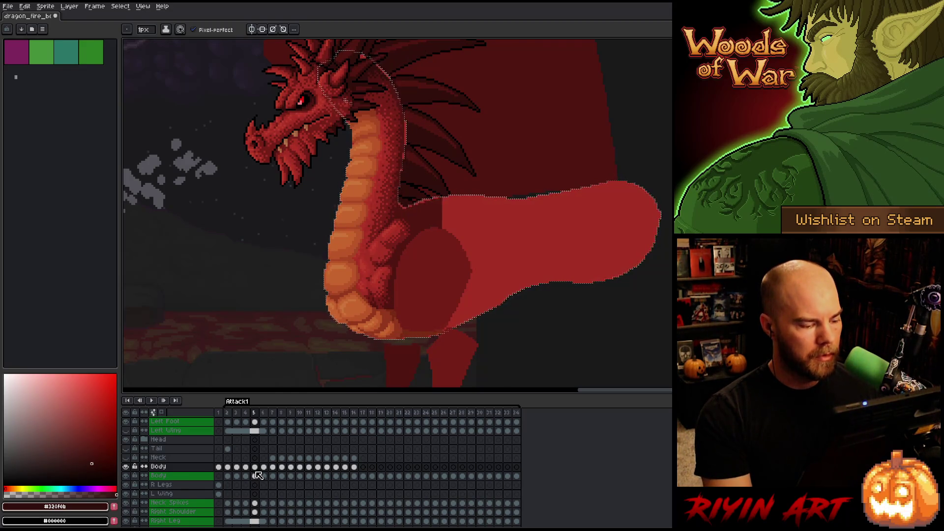
alt+click(126, 466)
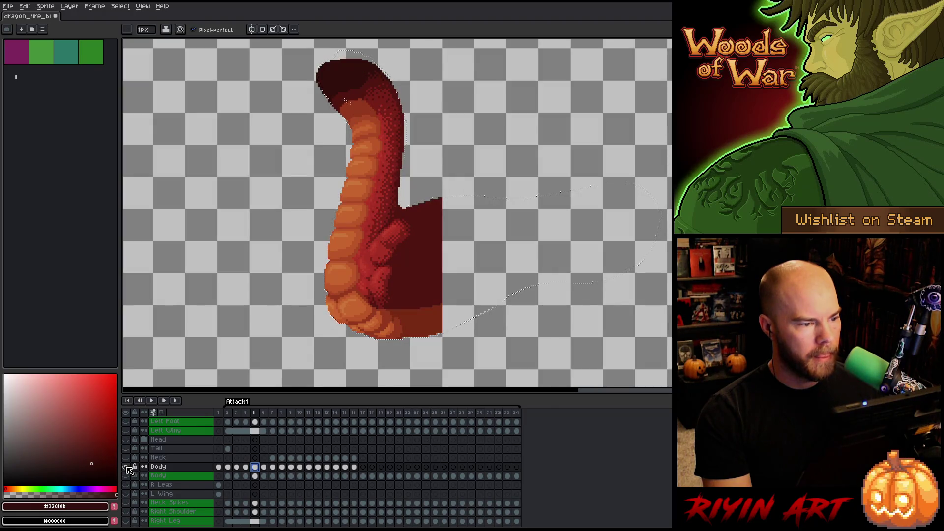
- Pick the neck's dark red and fill the empty area at the top of the neck with it
scroll(411, 185, up, 2)
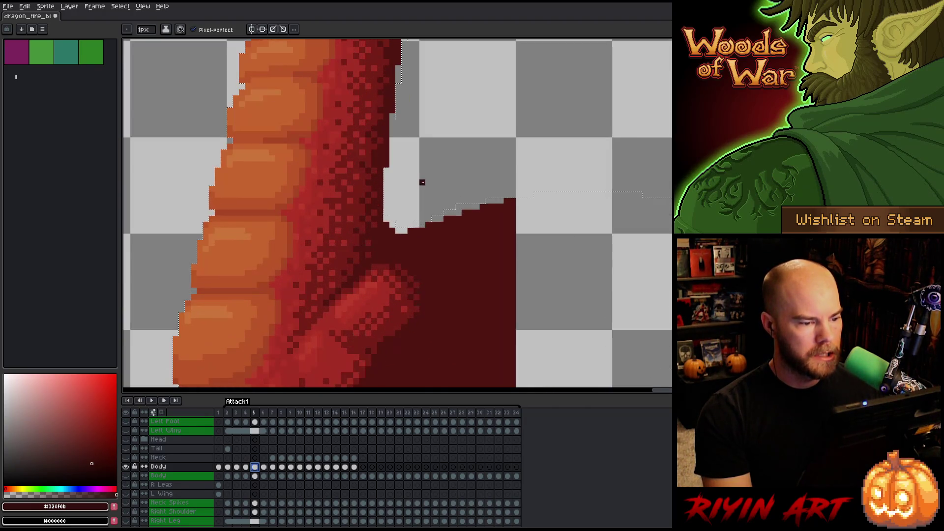
key(i)
click(407, 233)
key(b)
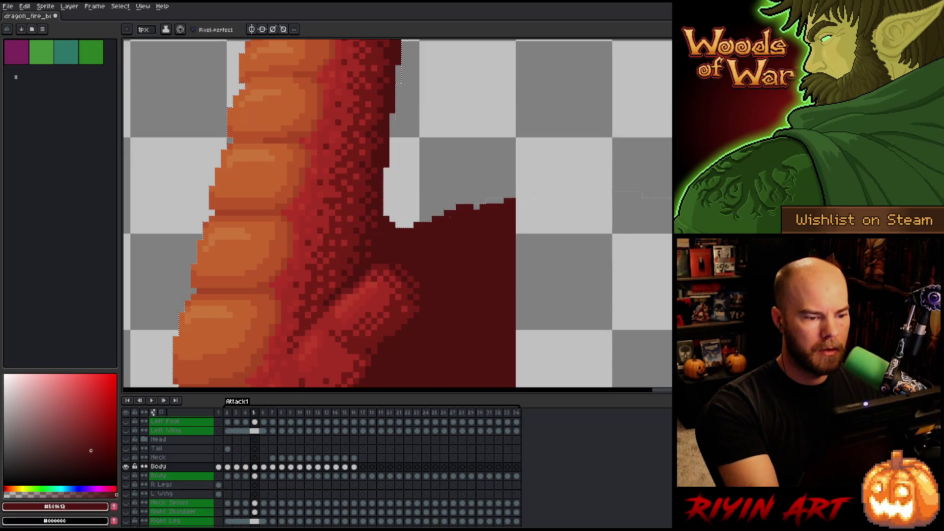
drag(497, 146, 501, 190)
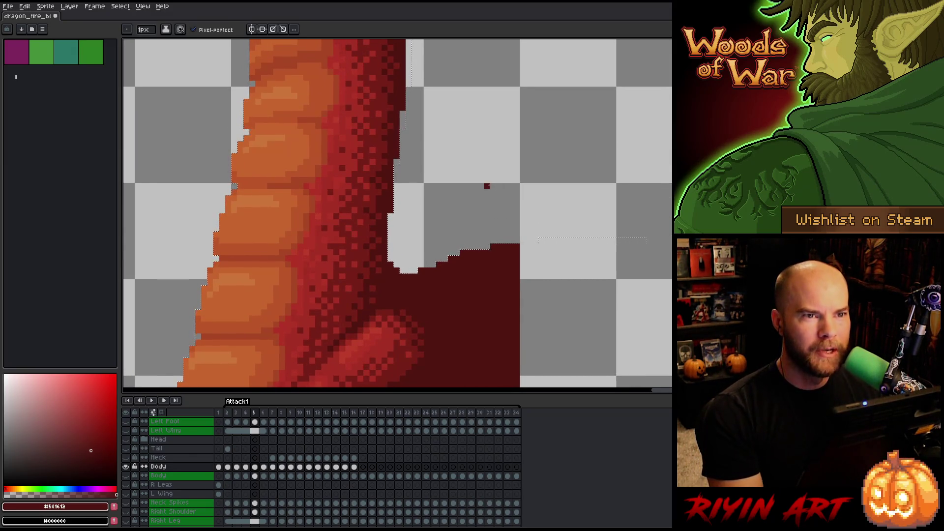
drag(457, 192, 475, 288)
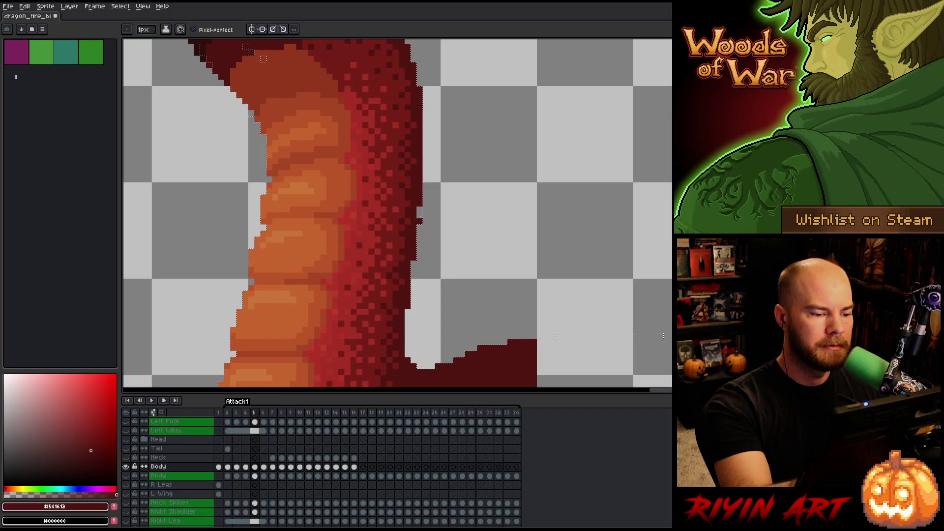
drag(473, 148, 473, 250)
key(b)
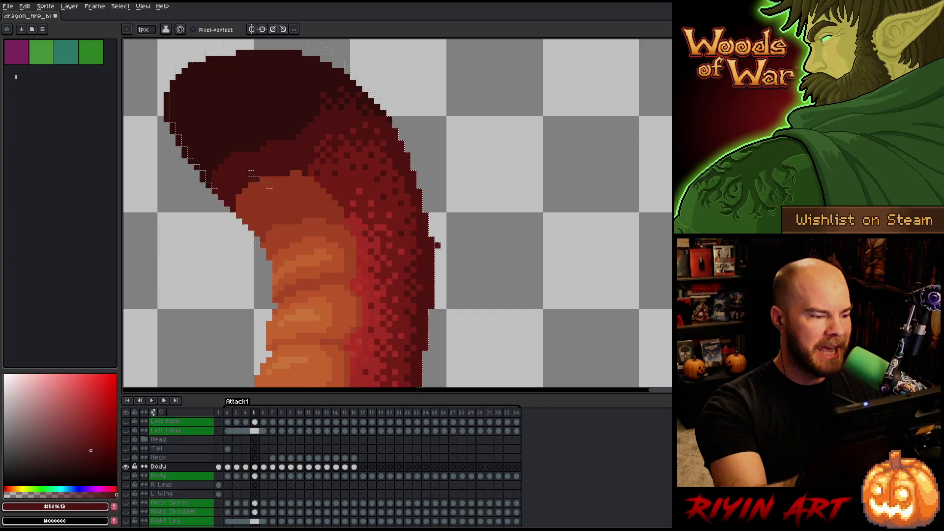
drag(433, 152, 476, 279)
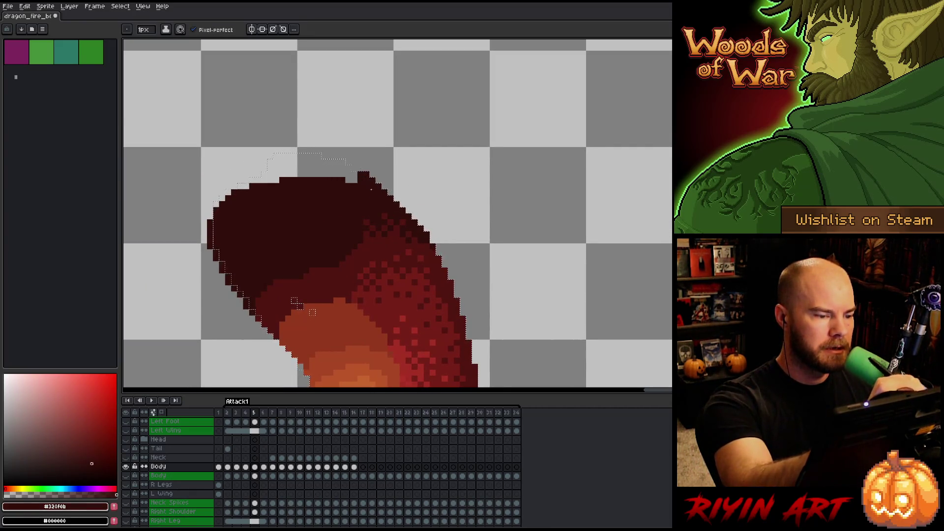
key(g)
click(315, 166)
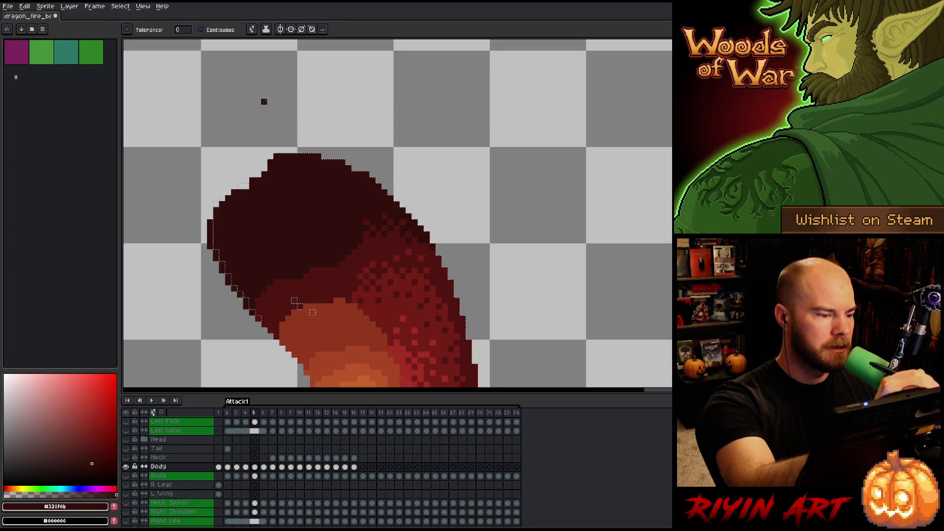
key(b)
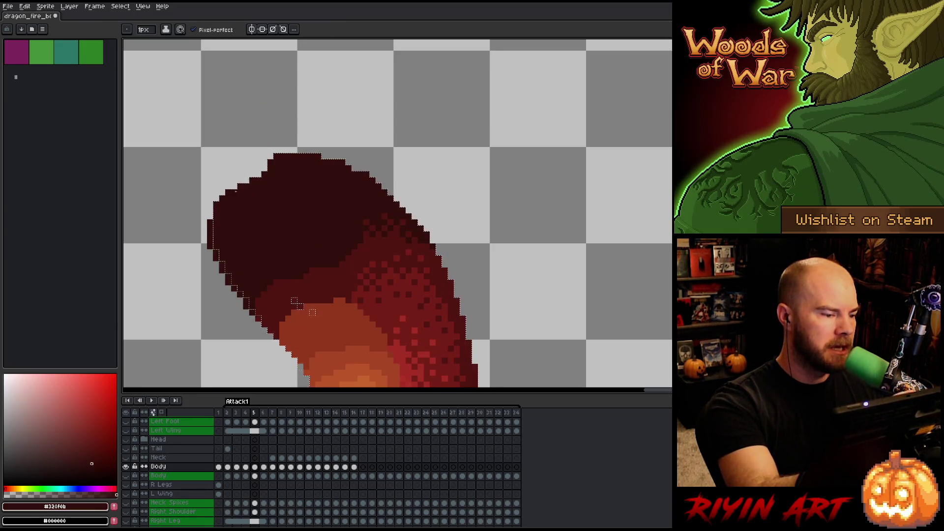
- Erase the stray dark pixels at the body's top and left, then pick a lighter belly orange
key(e)
click(270, 149)
drag(209, 220, 232, 287)
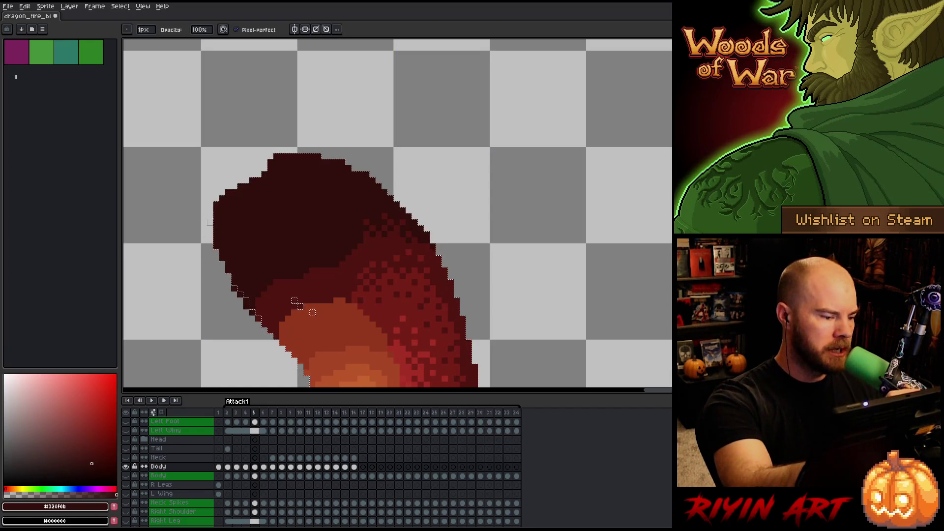
drag(317, 285, 316, 149)
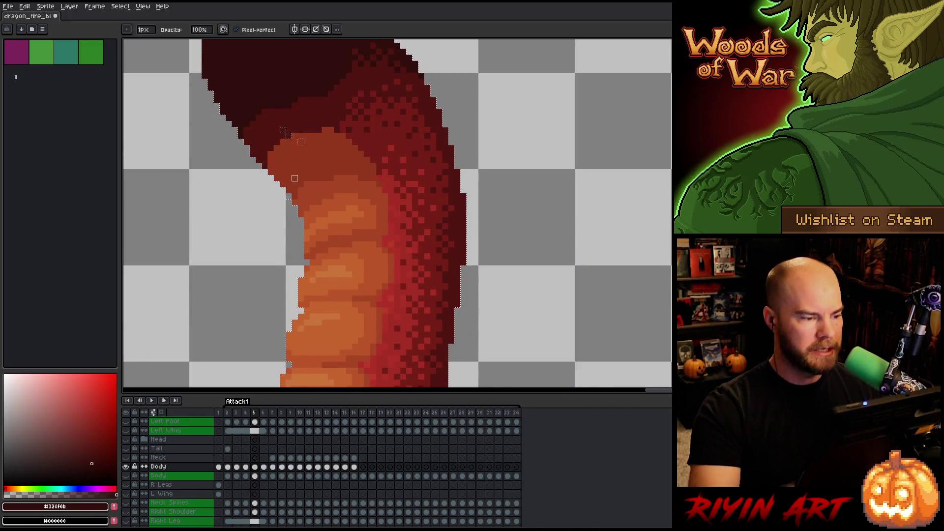
alt+click(293, 178)
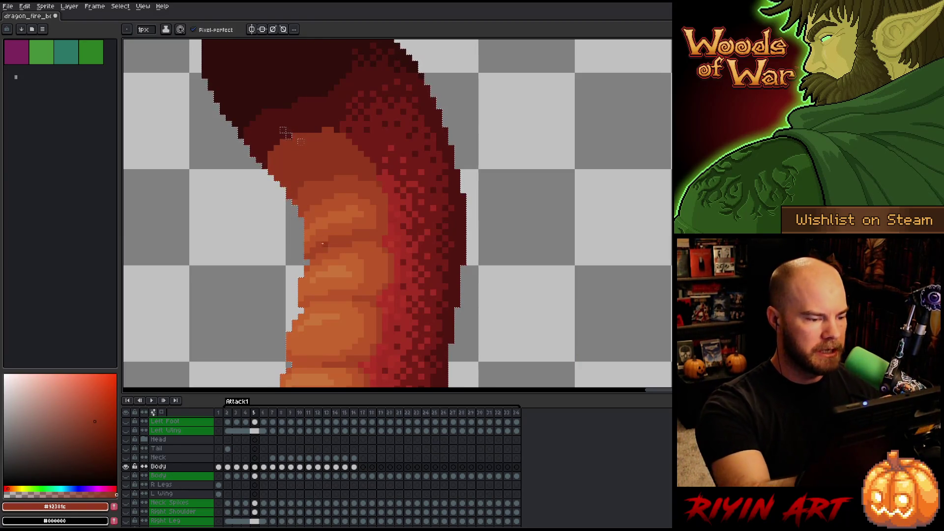
alt+click(314, 254)
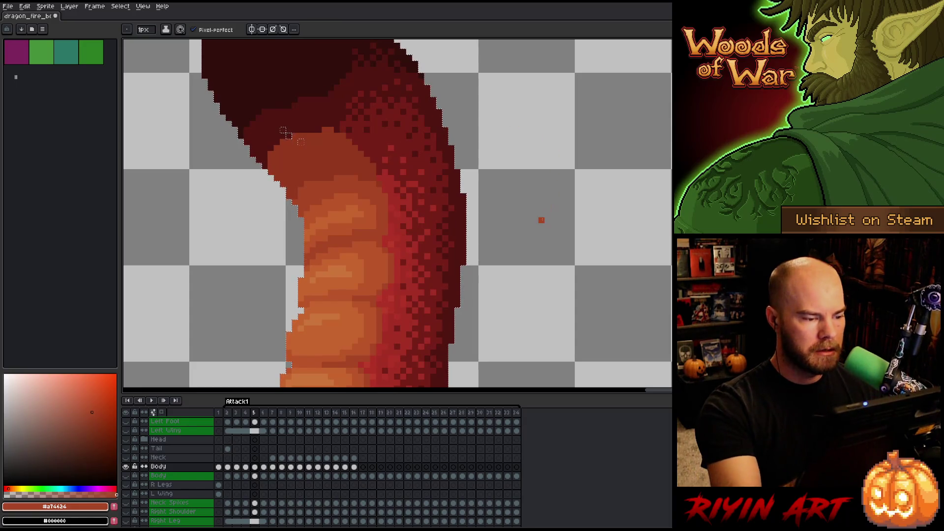
- Flip between frames 4 and 5 to compare the cleaned-up neck and body
key(Left)
key(Right)
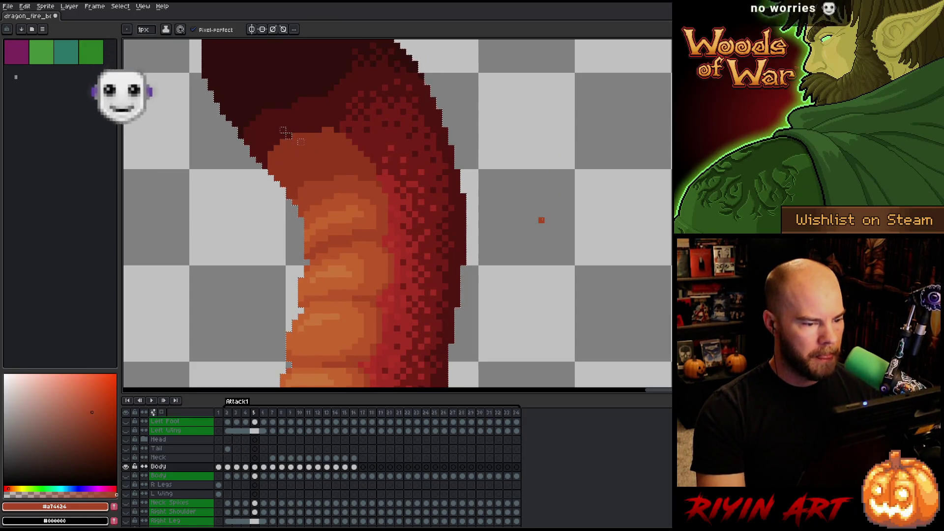
scroll(505, 213, down, 3)
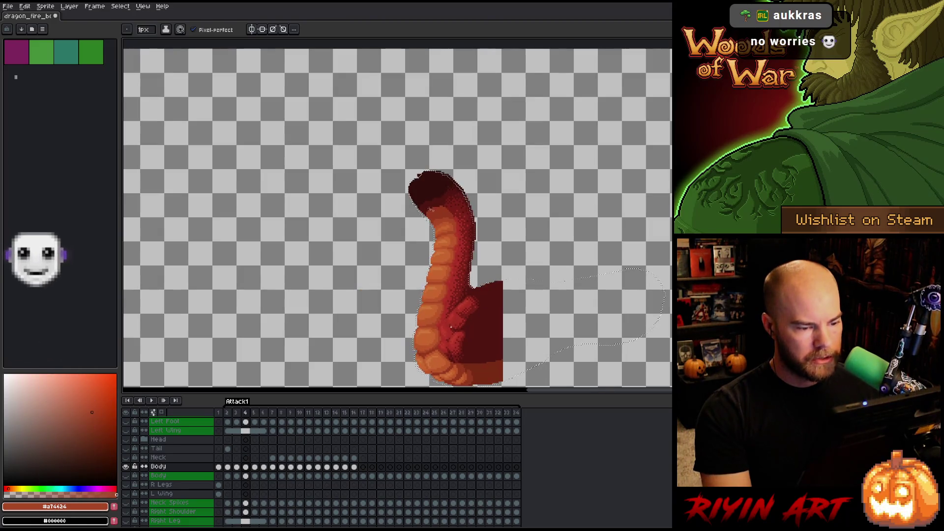
key(space)
drag(458, 327, 386, 283)
scroll(381, 274, up, 2)
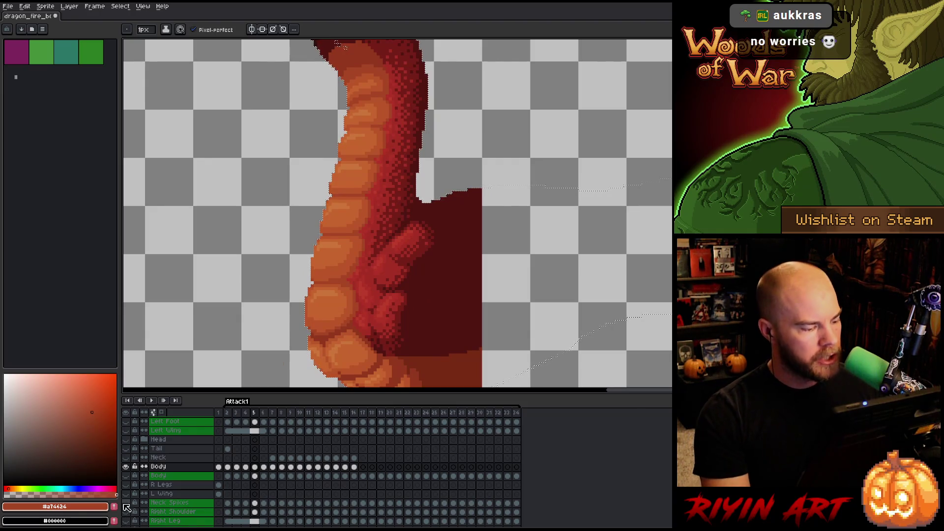
scroll(261, 251, down, 3)
scroll(261, 251, up, 1)
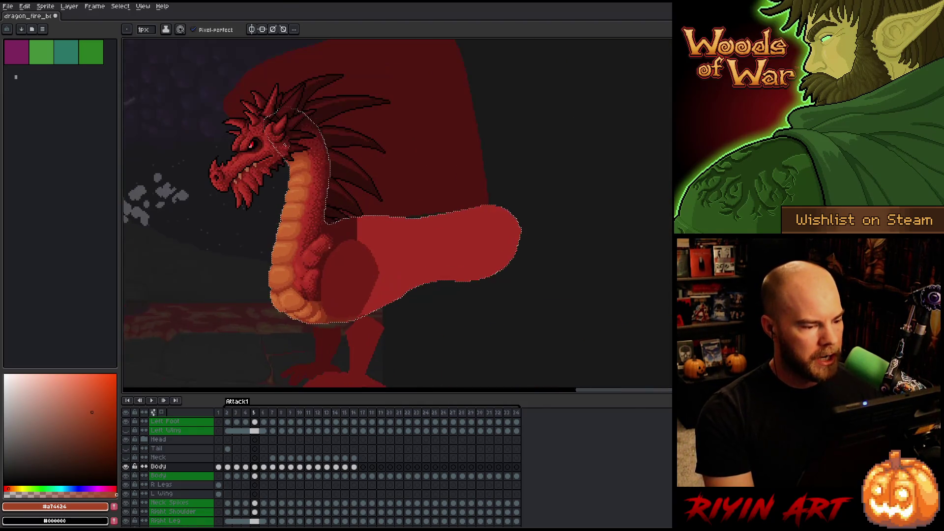
- Advance to Attack1 frame 6 and save the dragon file with Ctrl+S
scroll(257, 225, up, 2)
scroll(257, 225, down, 2)
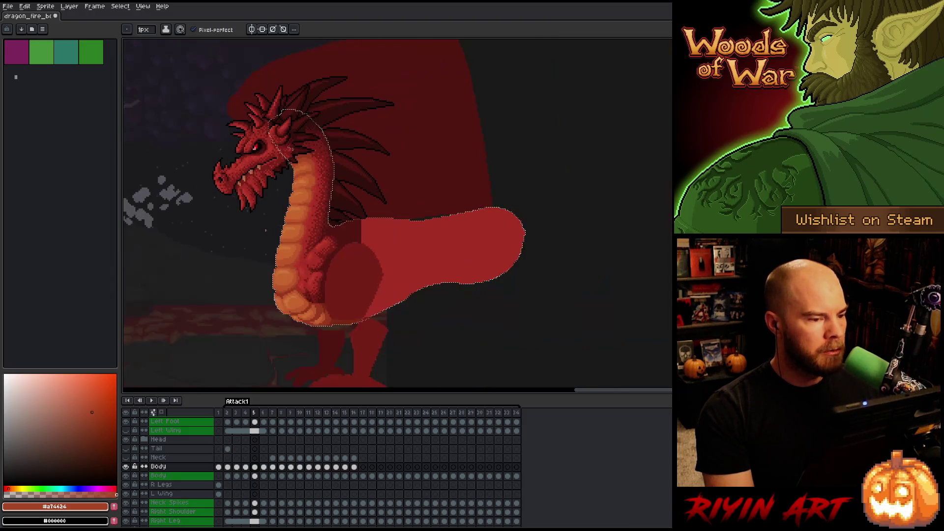
drag(280, 284, 315, 258)
scroll(324, 230, up, 2)
scroll(324, 231, down, 1)
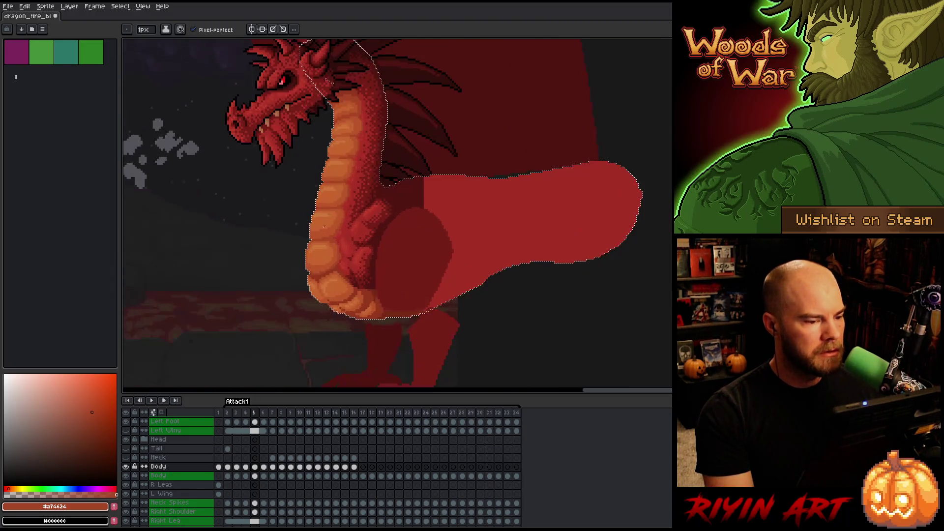
key(period)
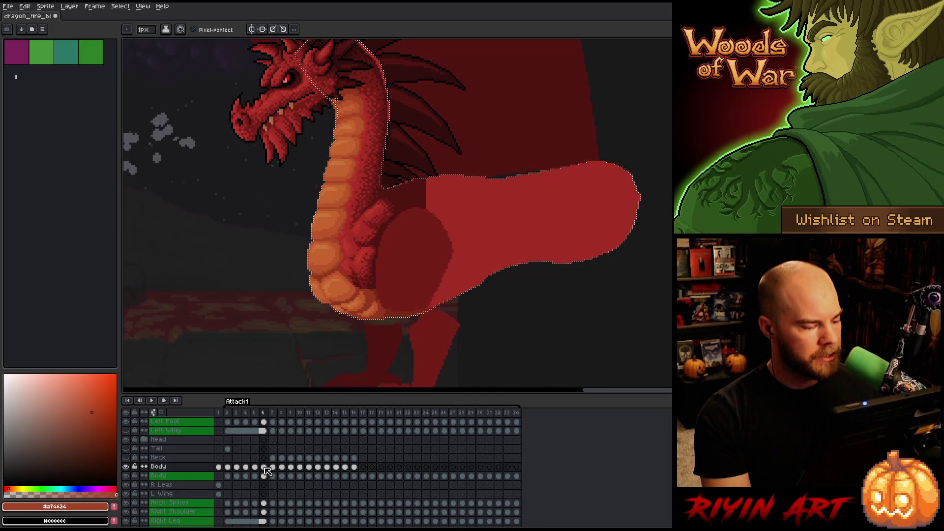
key(ctrl+s)
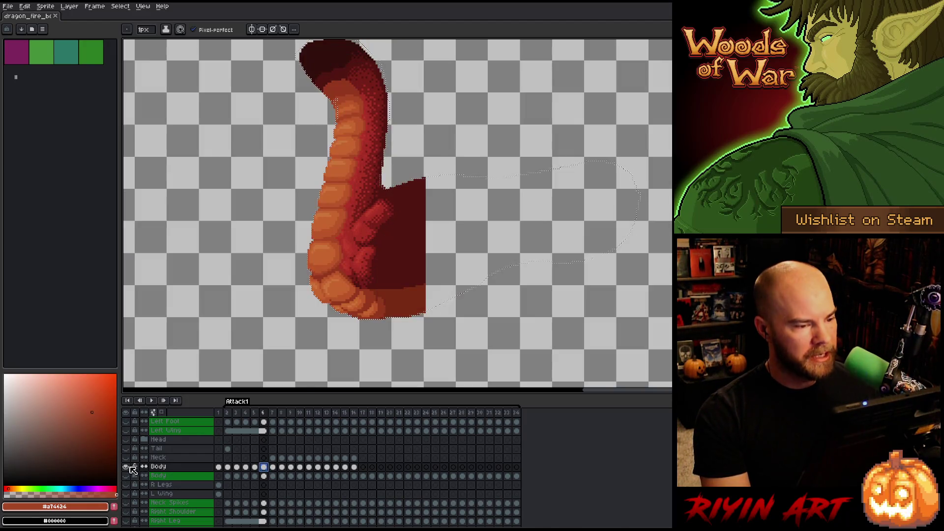
- Solo the Body layer and paint dark maroon along the body's upper-right edge
alt+click(126, 466)
scroll(354, 185, up, 3)
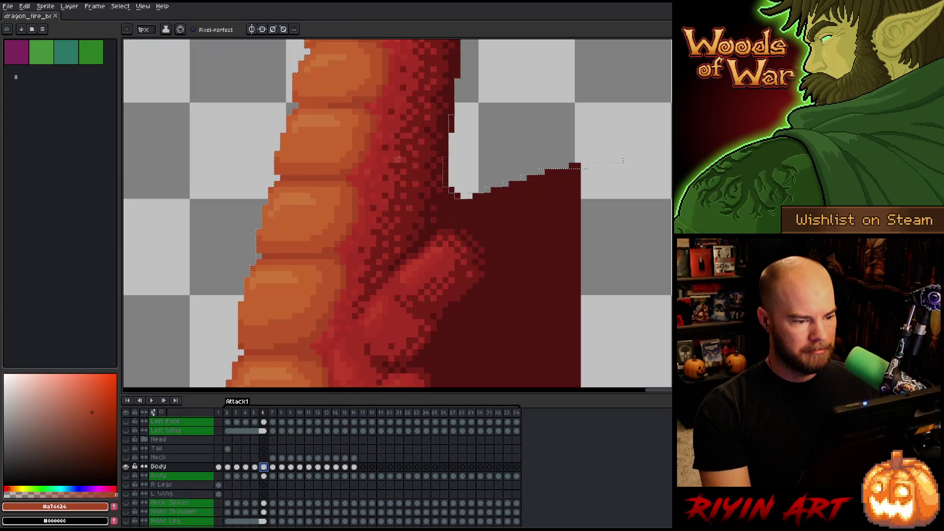
scroll(441, 320, up, 3)
alt+click(458, 347)
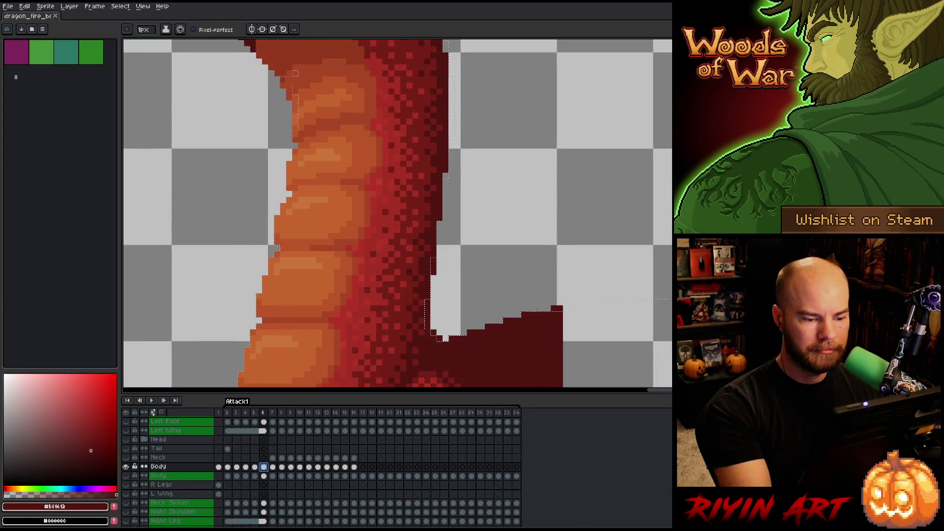
drag(512, 207, 498, 303)
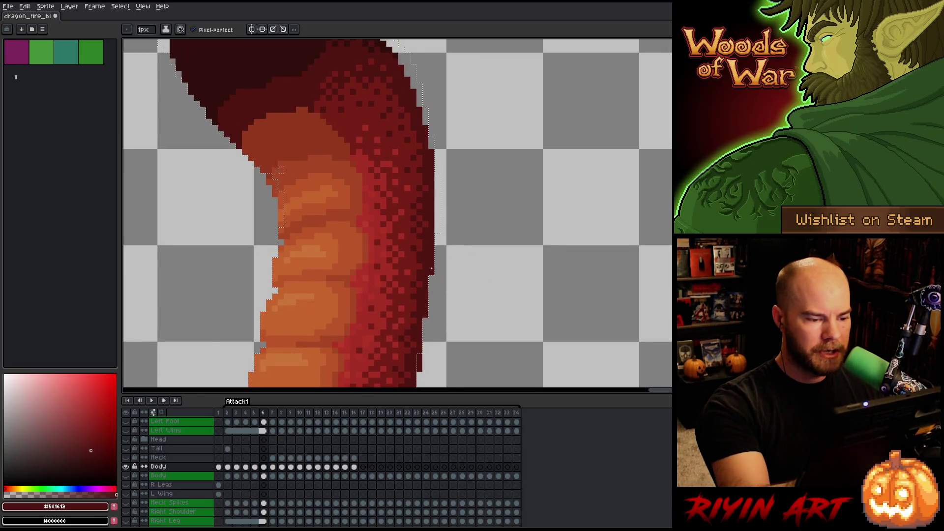
drag(436, 151, 445, 265)
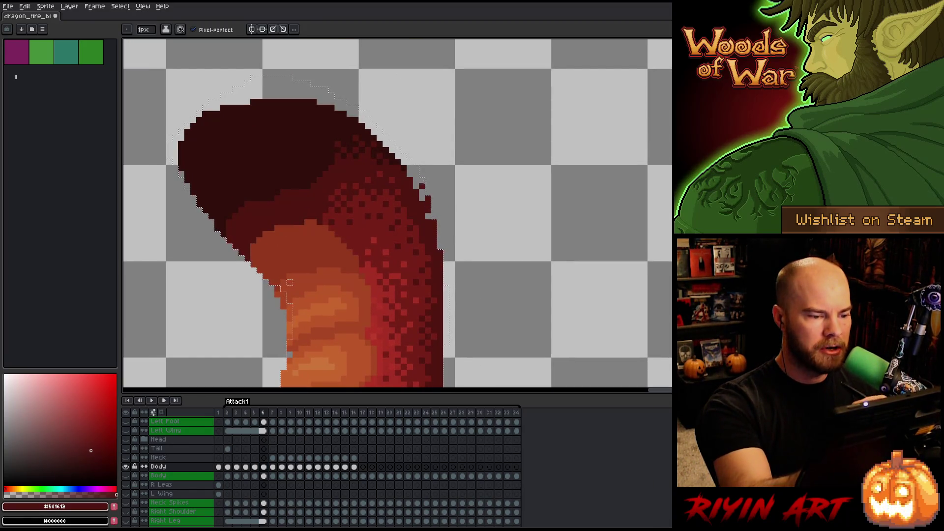
drag(409, 167, 417, 180)
- Fill the gap along the body's top edge up to the outline with the darkest shadow colour
alt+click(404, 160)
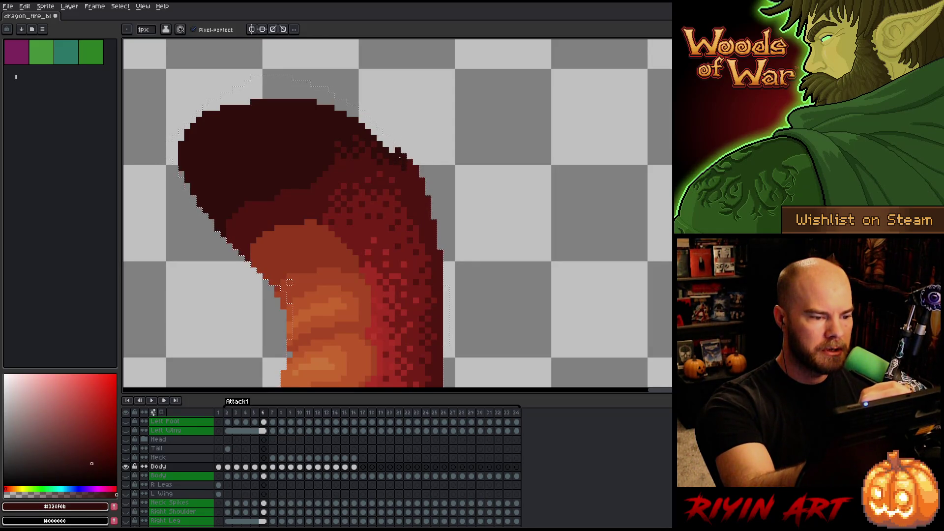
alt+click(395, 161)
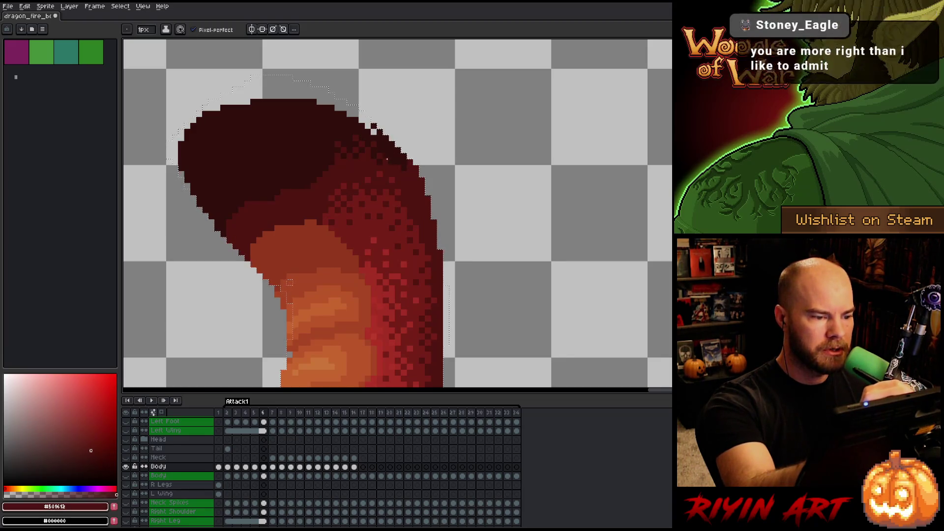
alt+click(395, 162)
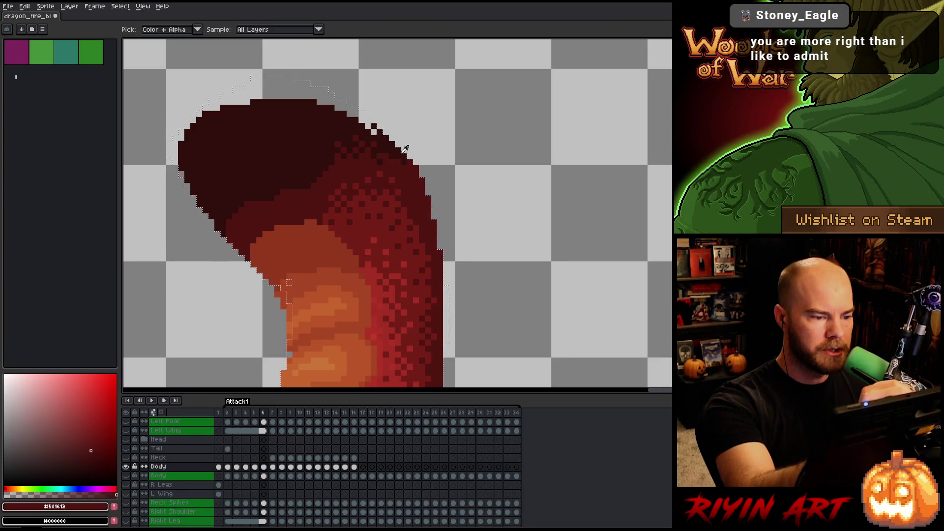
click(375, 127)
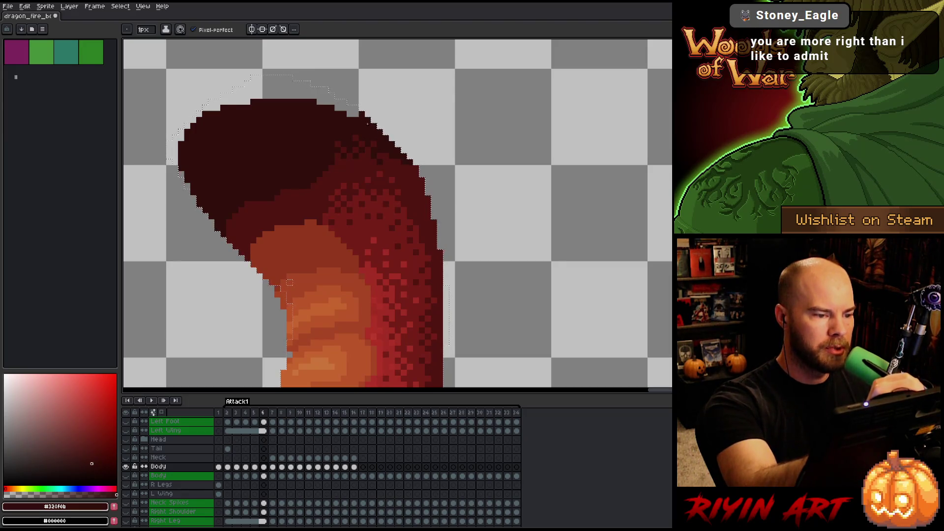
drag(211, 105, 348, 78)
- Touch up the body's left edge, adding orange belly-scale pixels
key(space)
drag(452, 217, 482, 84)
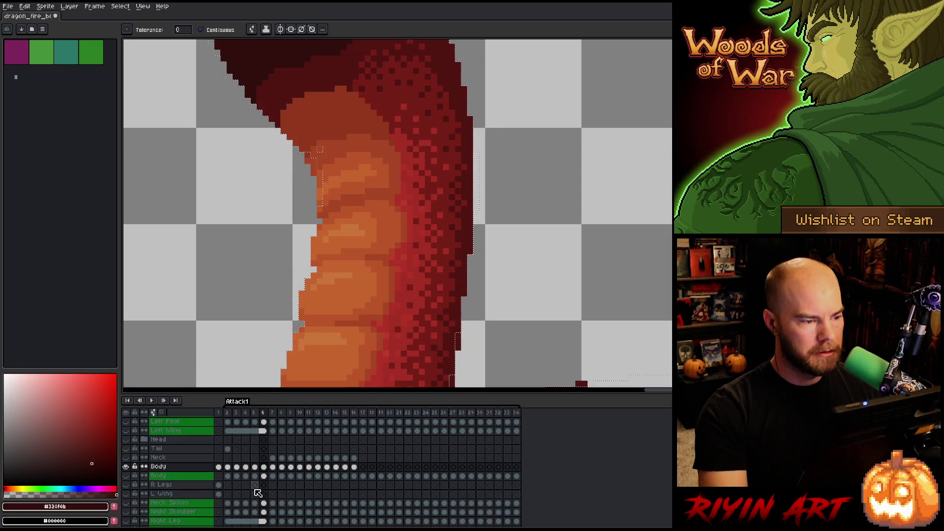
key(b)
drag(307, 153, 320, 192)
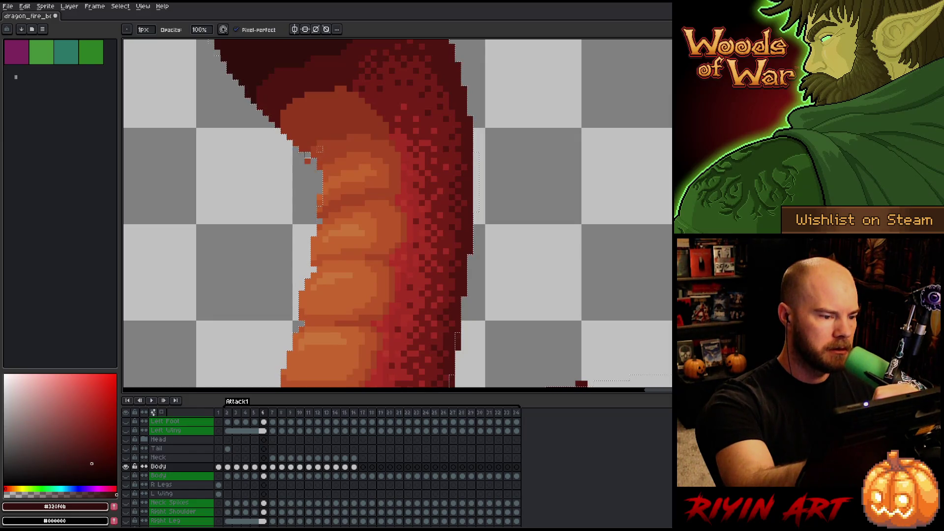
drag(445, 224, 493, 139)
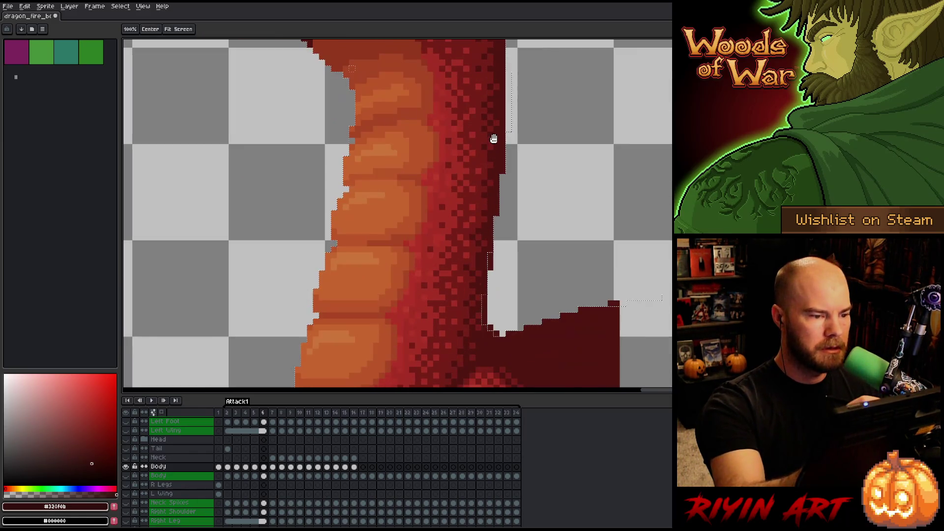
alt+click(361, 111)
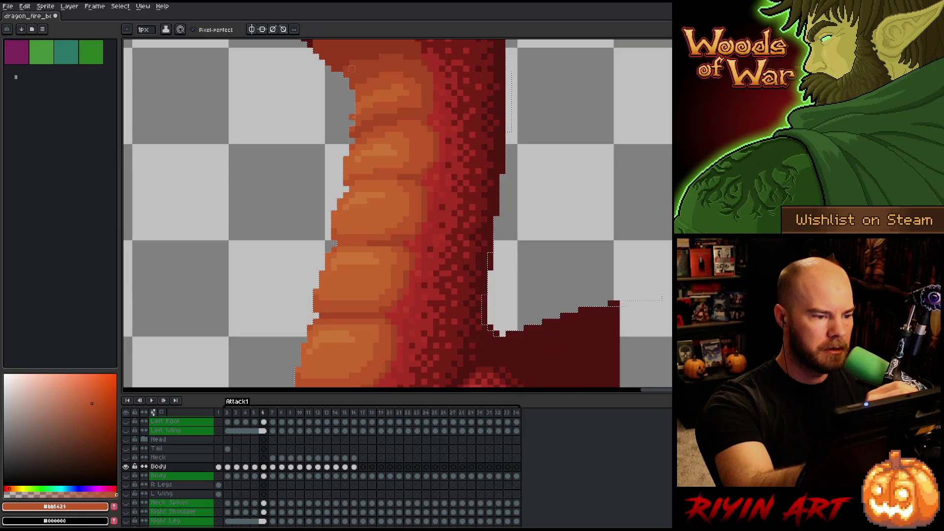
drag(352, 97, 352, 114)
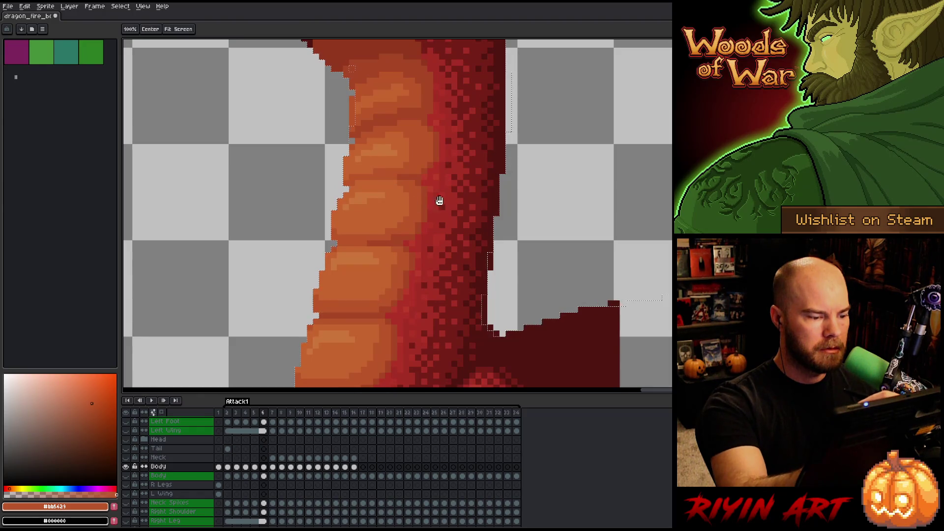
- Erase the light pixels and small red block near the body's right edge, then compare with frame 5
mouse_move(542, 242)
mouse_down()
mouse_move(521, 246)
mouse_move(497, 212)
mouse_move(458, 228)
mouse_move(457, 277)
mouse_up()
key(e)
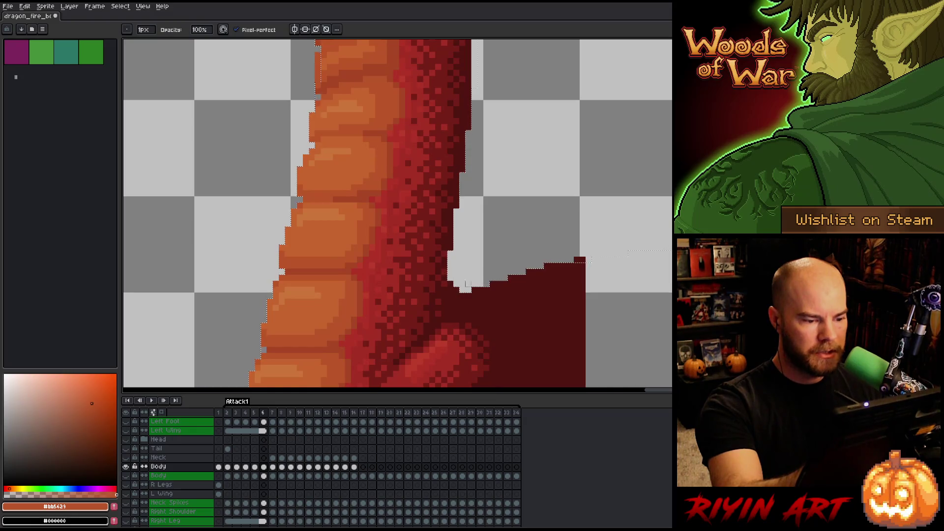
click(581, 261)
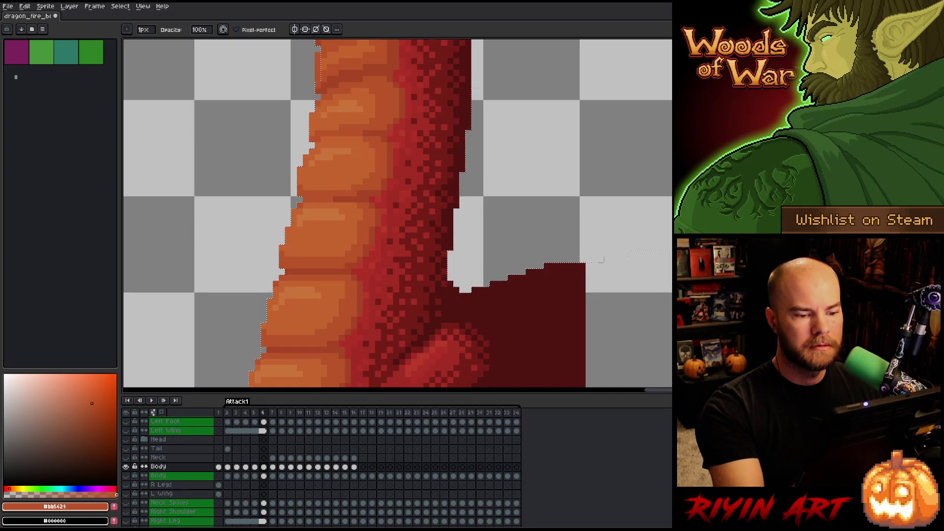
scroll(593, 260, up, 2)
drag(595, 258, 597, 190)
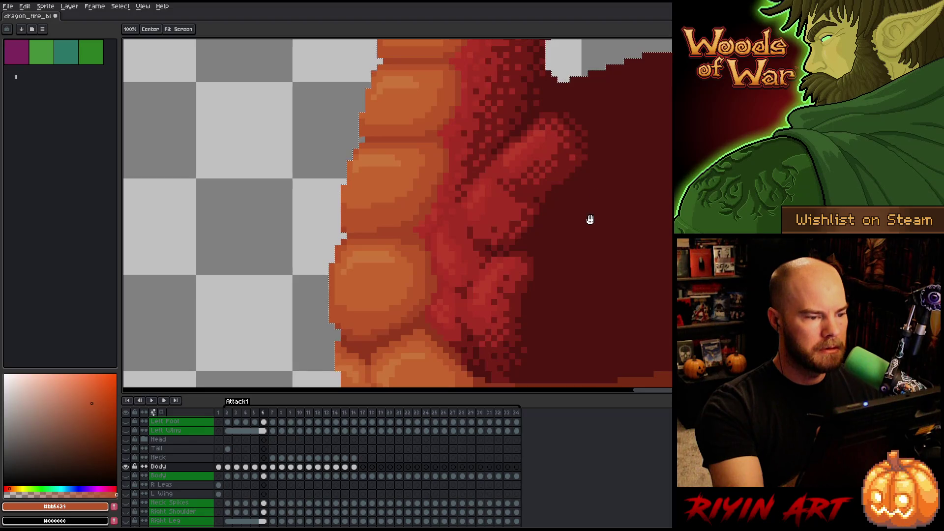
drag(576, 256, 594, 167)
drag(587, 353, 462, 340)
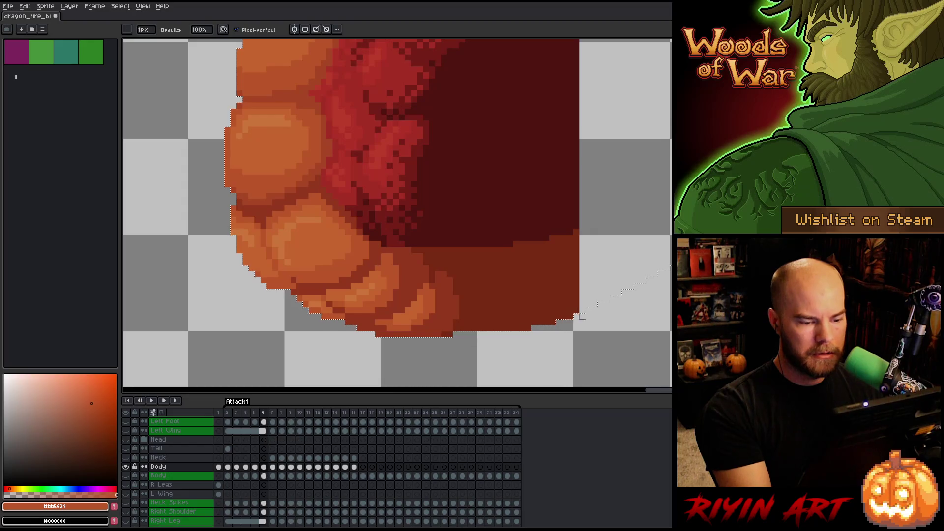
key(comma)
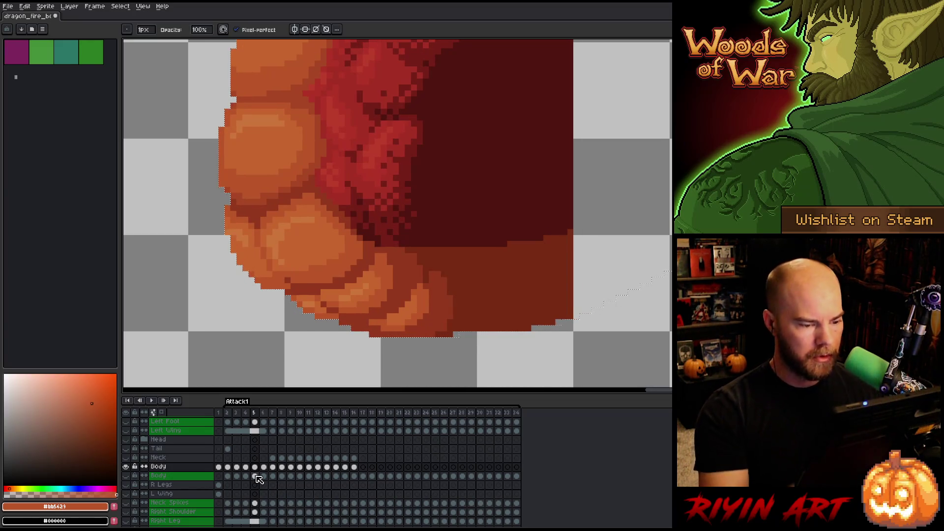
- Pick the body's dark red-brown and step back through frames 3 and 2
key(alt)
alt+click(470, 315)
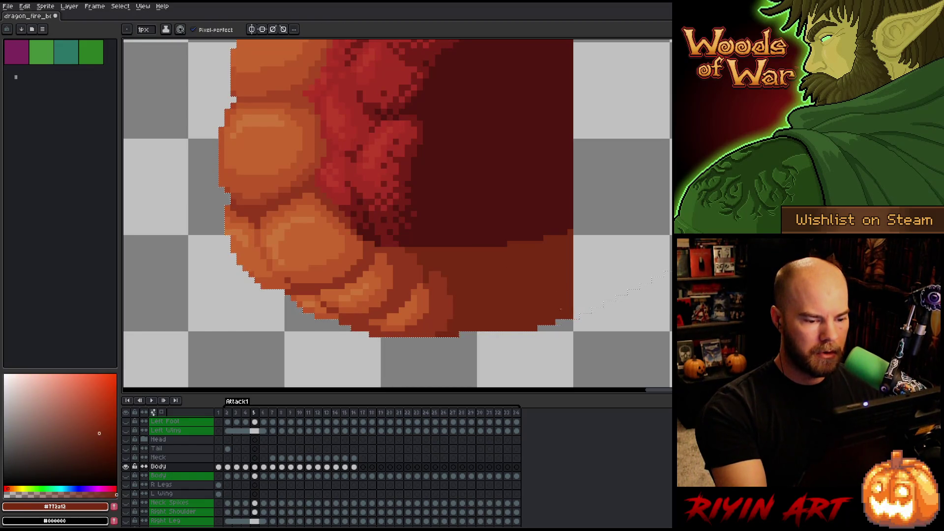
key(Left)
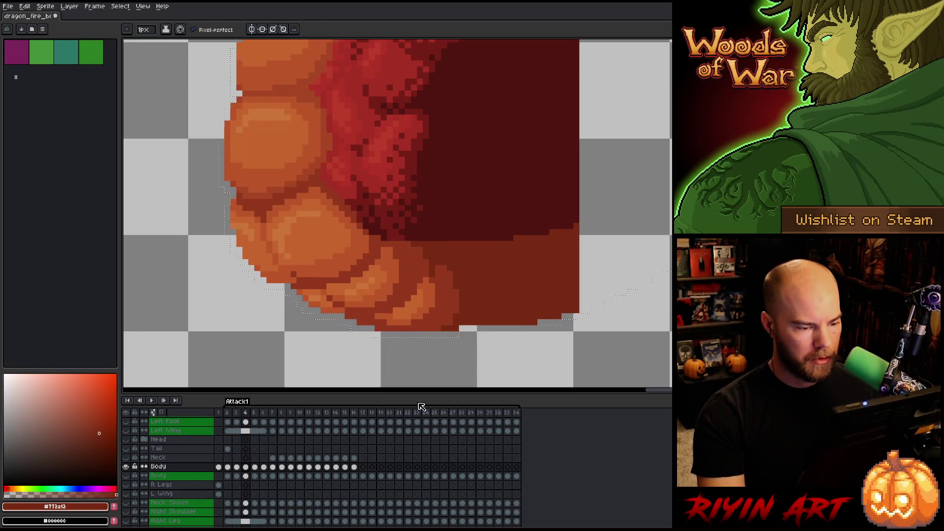
click(237, 468)
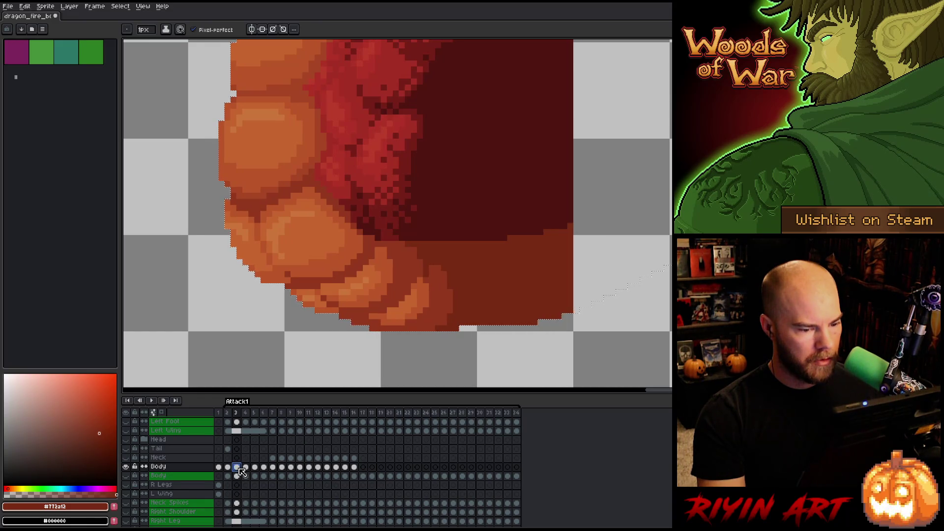
key(Left)
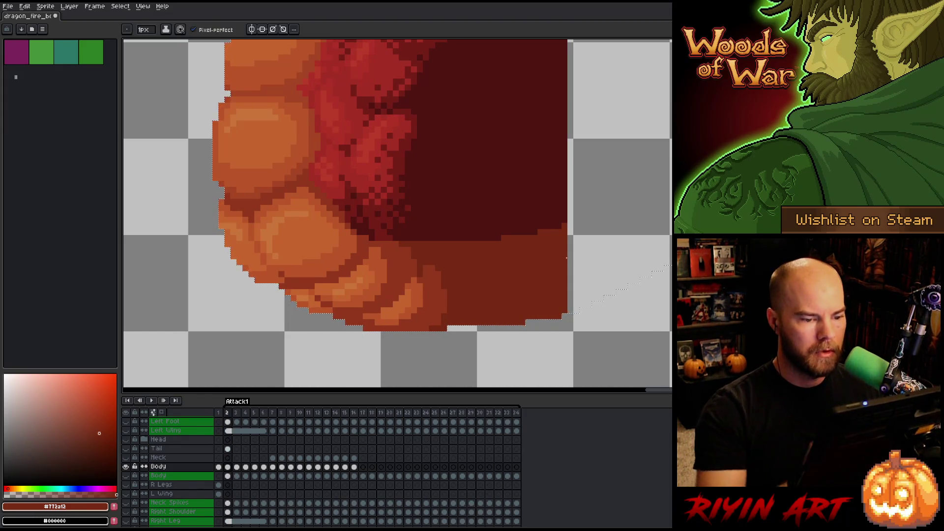
scroll(501, 207, down, 4)
scroll(462, 209, up, 3)
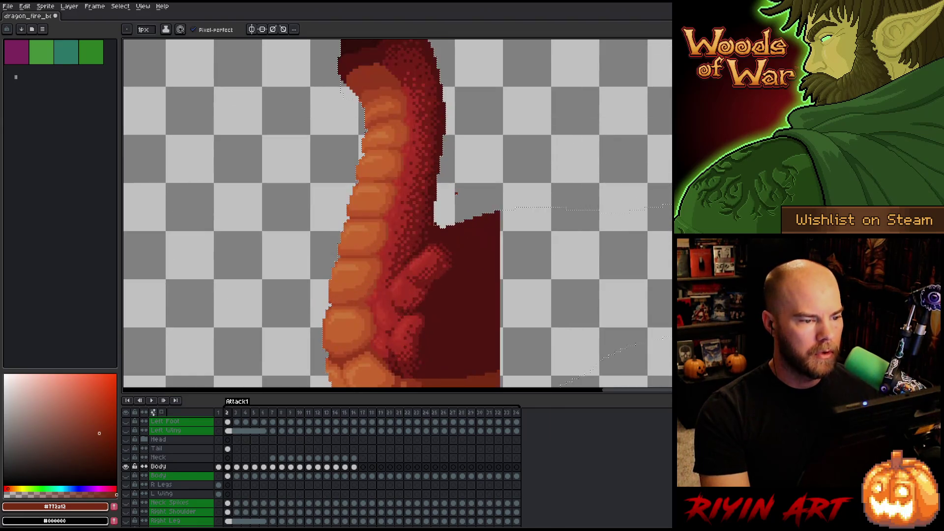
scroll(462, 208, down, 2)
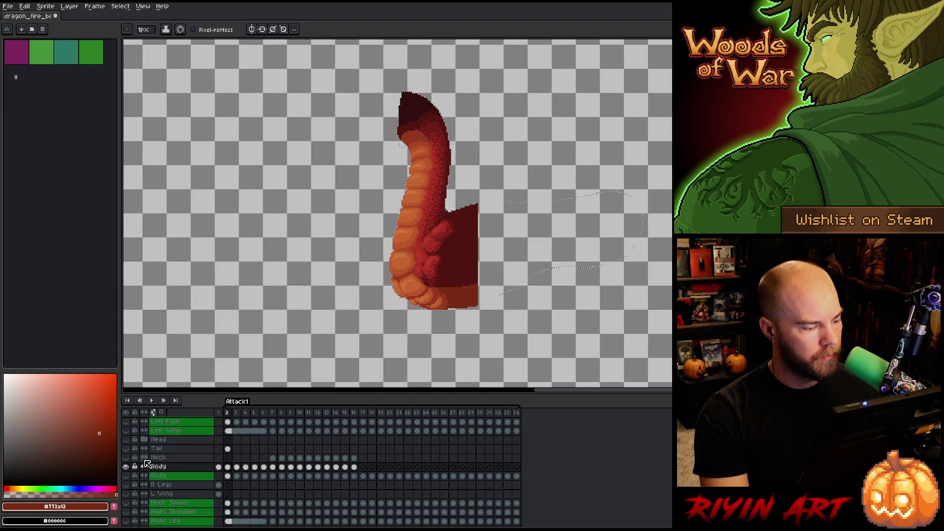
- Show all layers, drop the selection, and compare the fire-breath poses across frames 3 to 5
alt+click(127, 467)
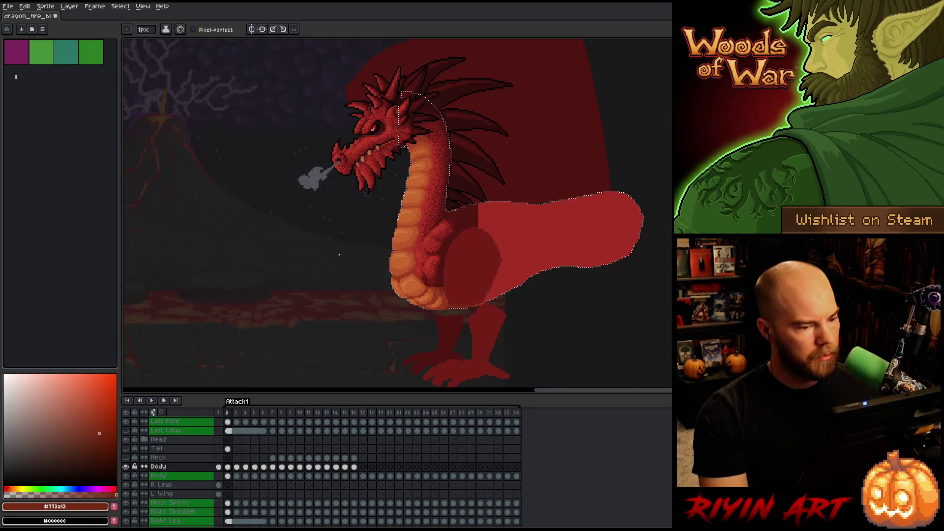
key(ctrl+d)
key(Return)
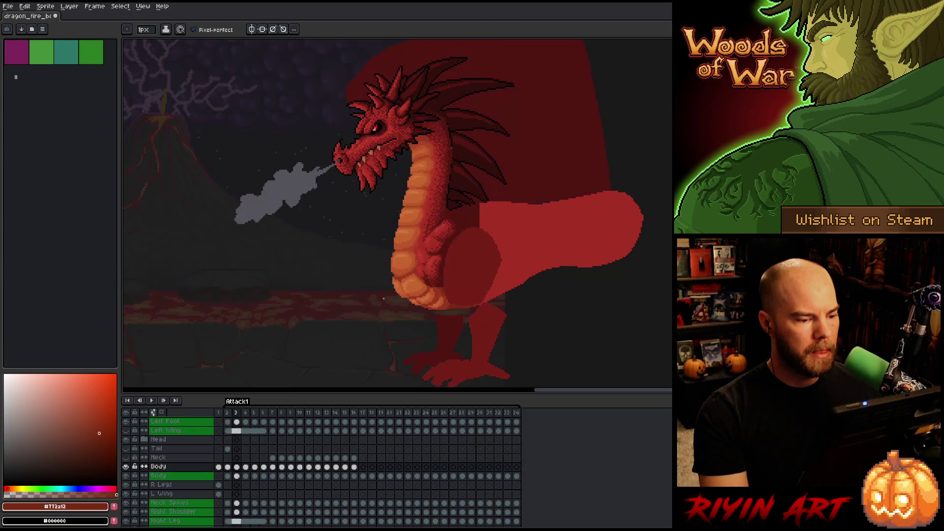
key(Left)
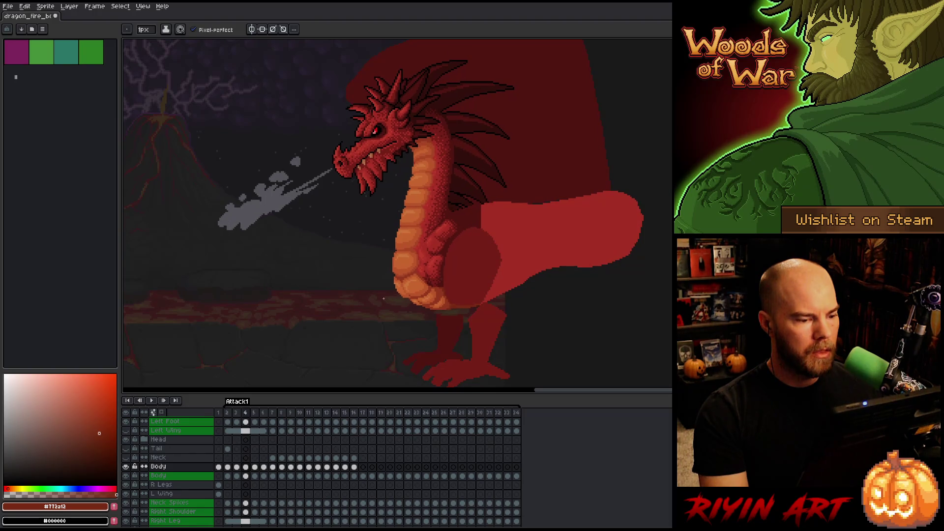
key(Left)
key(Left)
key(Left)
key(Right)
key(Right)
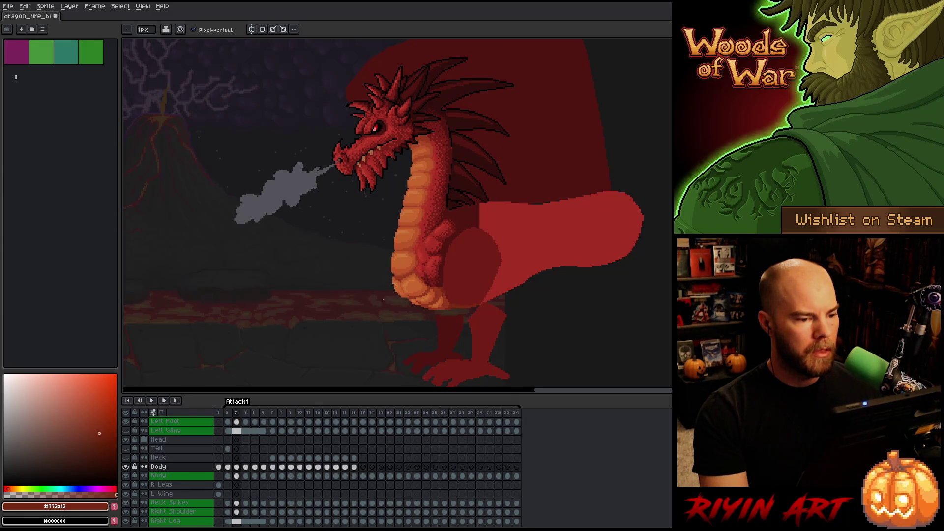
key(Right)
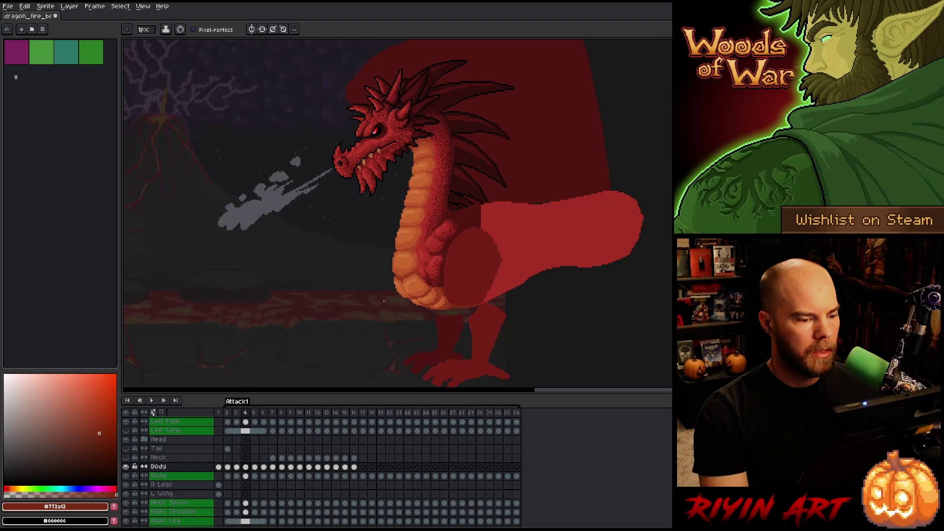
key(Right)
key(Left)
key(Left)
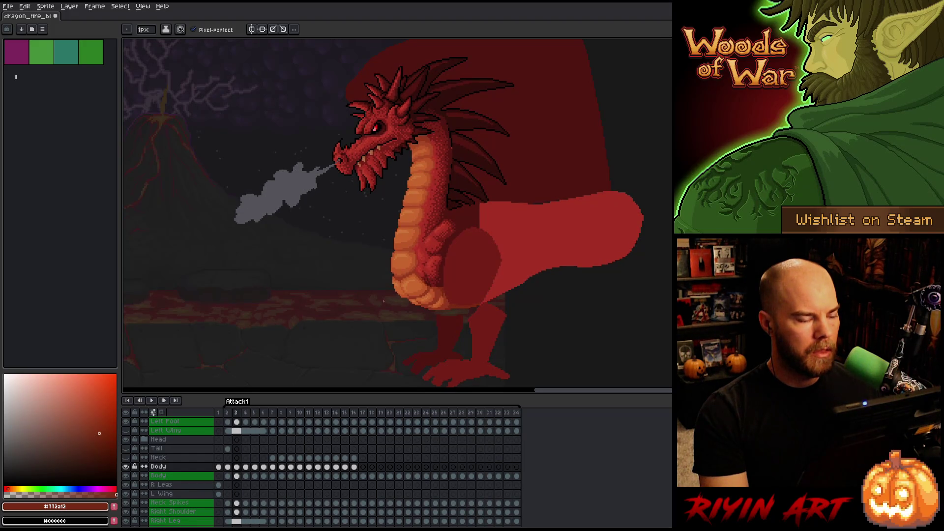
key(Right)
key(ctrl+t)
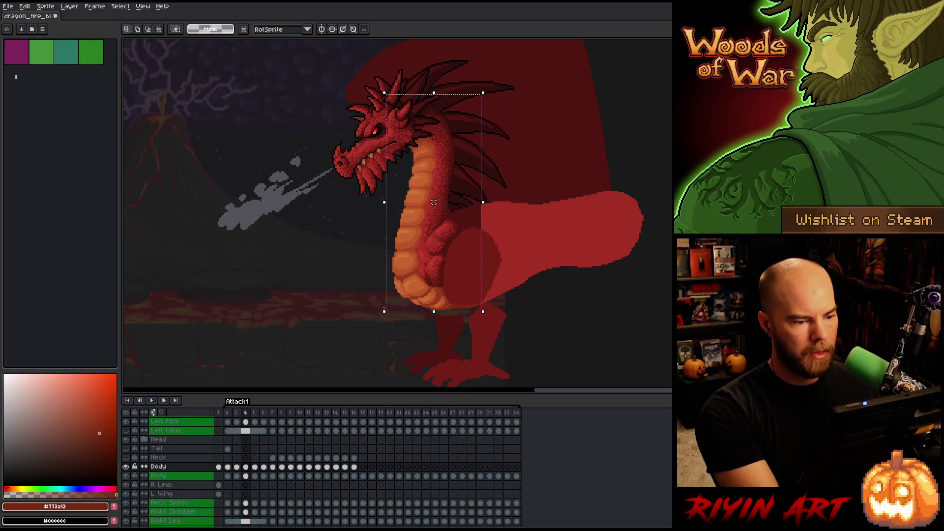
- Nudge the neck and body one pixel left on frame 4 and compare against frame 5
key(Left)
key(Left)
key(Left)
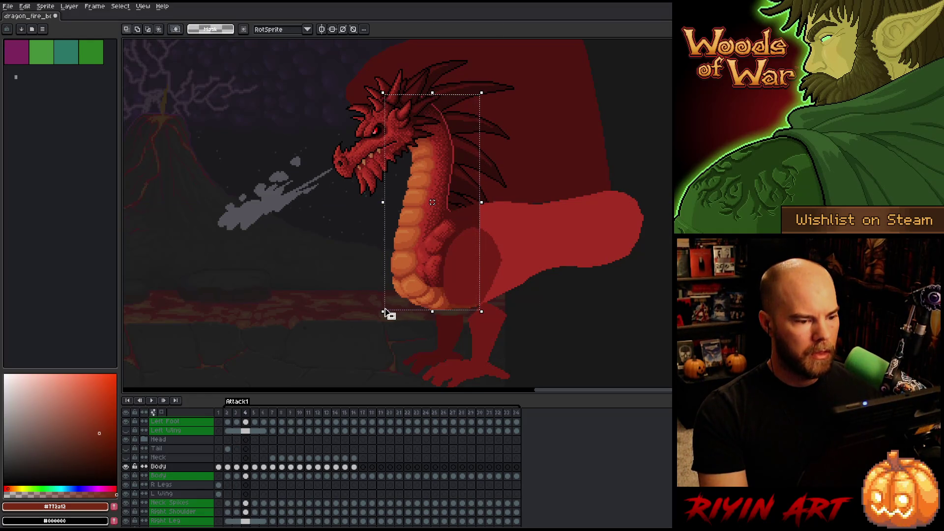
key(period)
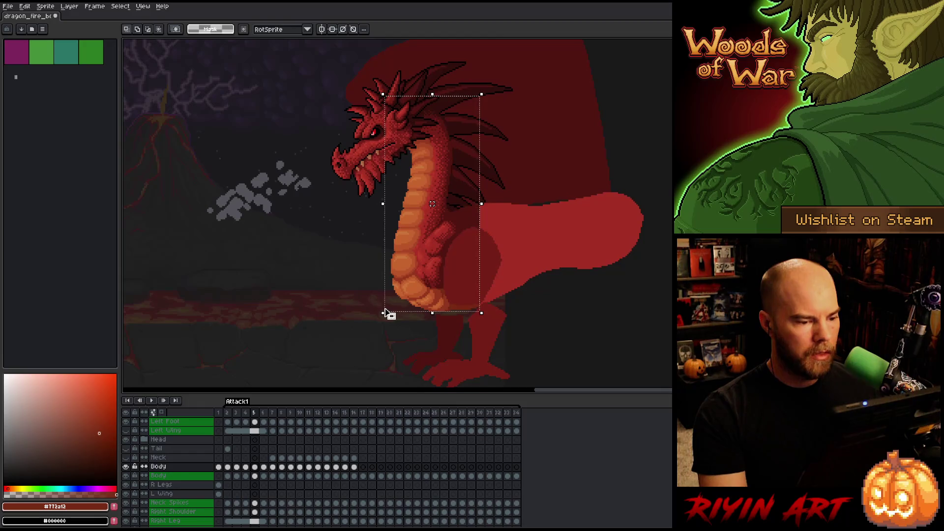
key(period)
key(period)
key(comma)
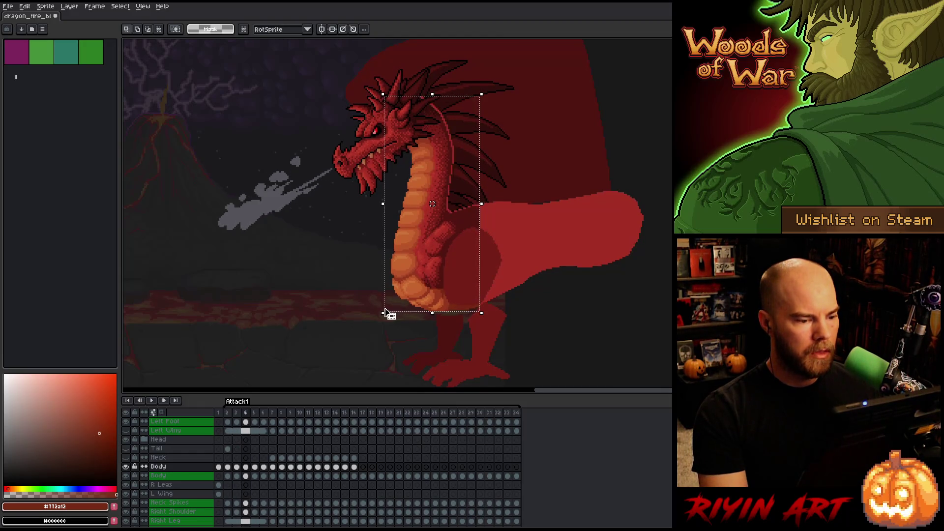
key(comma)
key(comma)
key(comma)
key(period)
key(comma)
key(comma)
key(period)
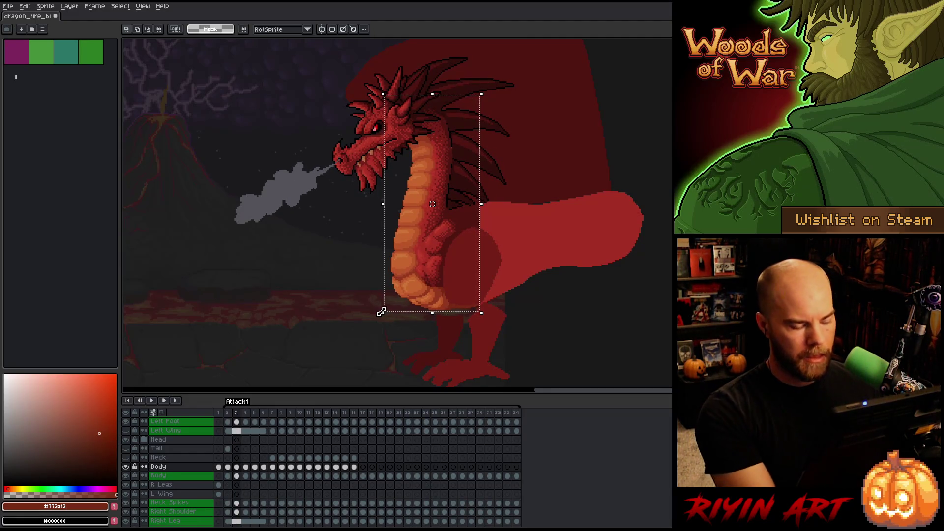
- Stretch the neck and body slightly taller and wider, then compare with frame 2
drag(382, 312, 382, 312)
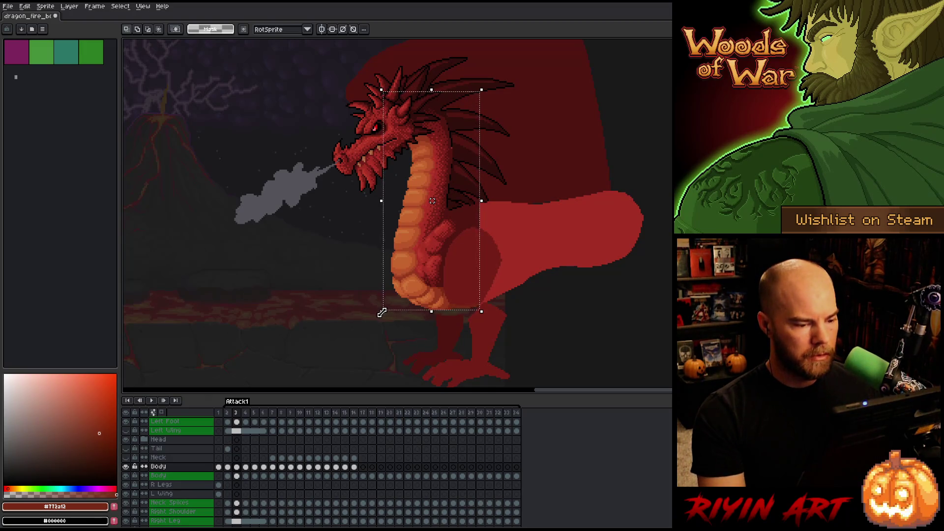
key(Up)
key(Down)
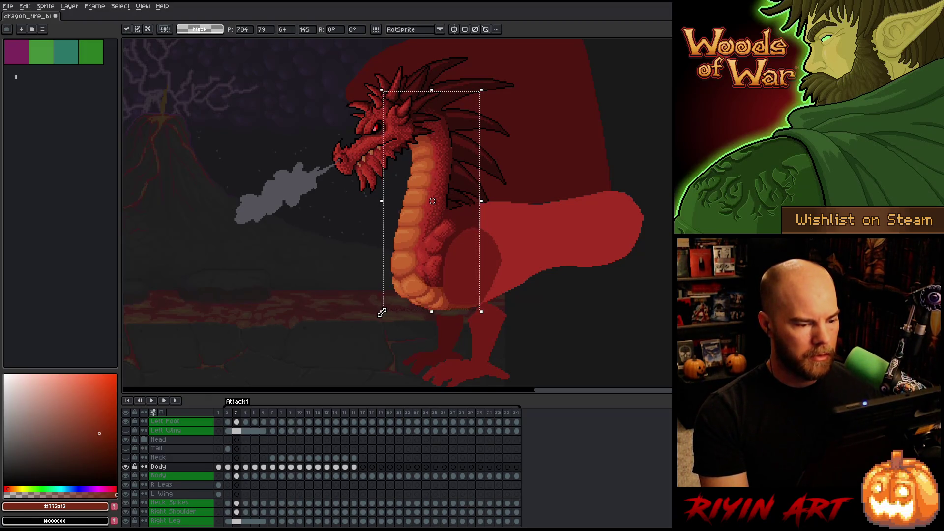
key(comma)
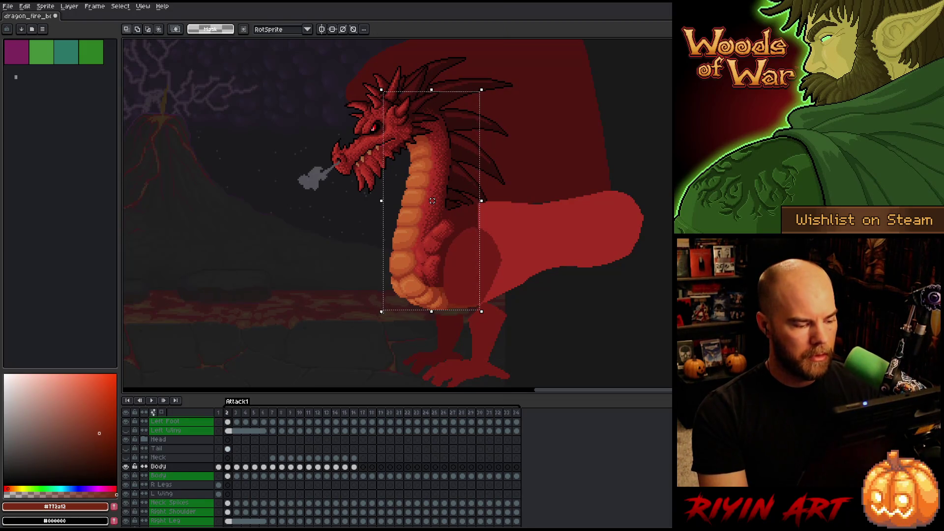
key(period)
key(period)
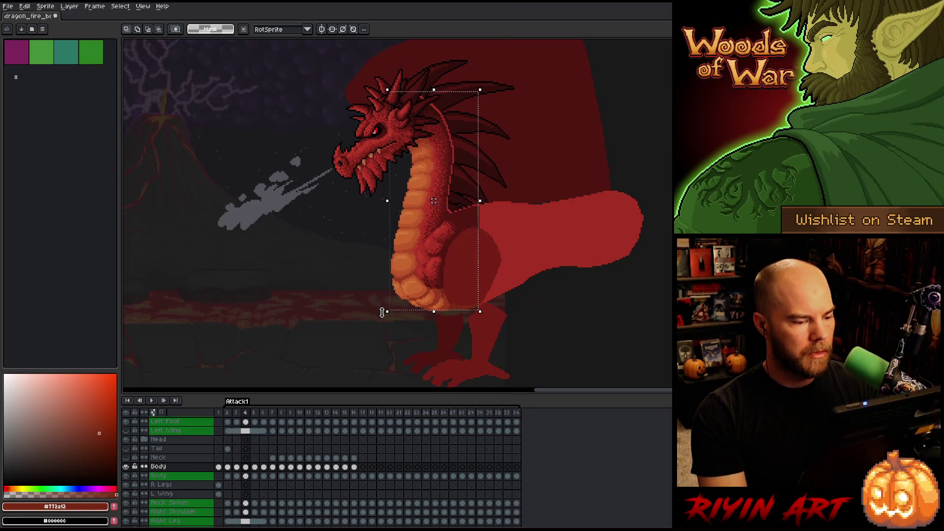
- Nudge the neck and body one pixel right and one pixel down, checking against frame 3
click(384, 312)
key(Right)
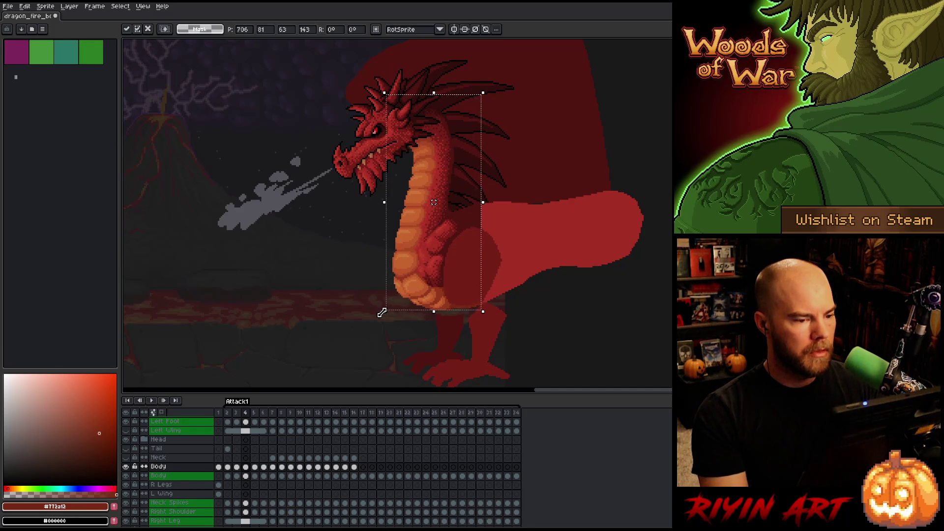
key(comma)
key(comma)
key(comma)
key(period)
key(period)
key(period)
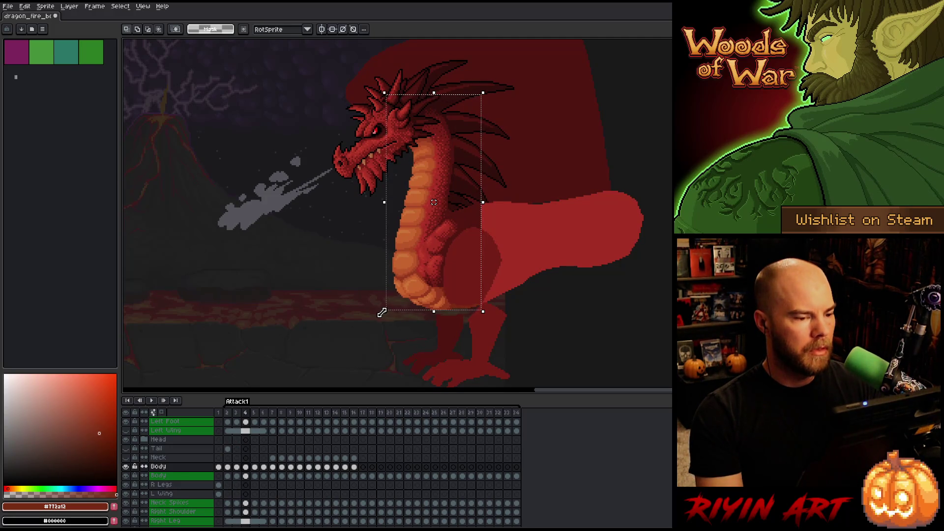
key(Down)
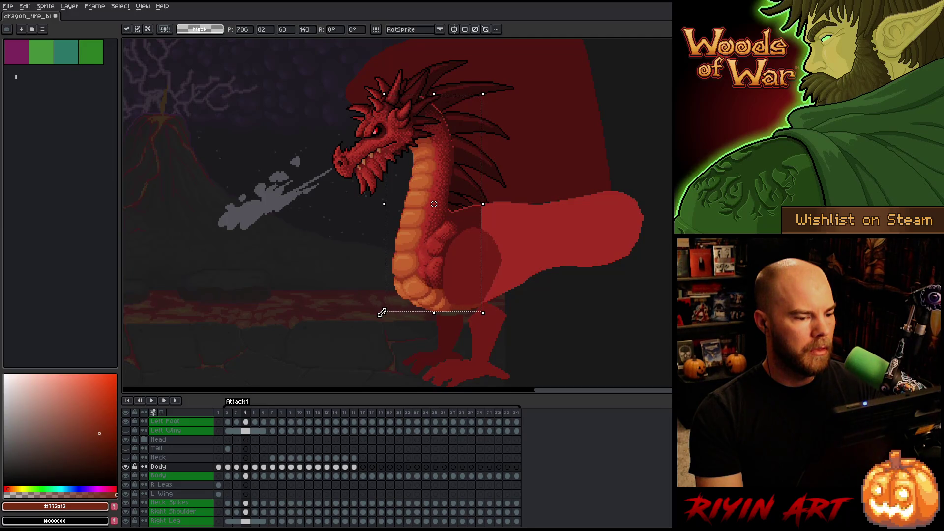
key(comma)
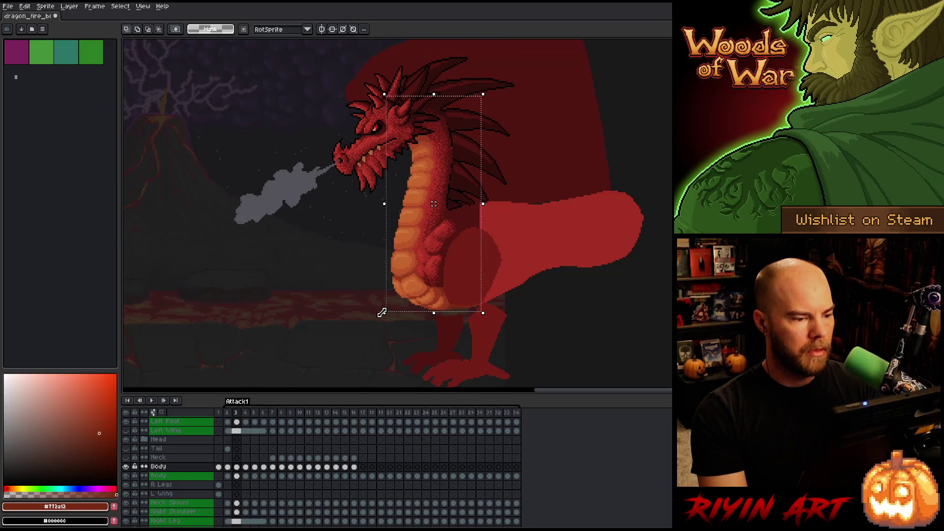
key(period)
- Shift the neck and body one pixel left and flip repeatedly between frames 3 and 4 to compare
key(Left)
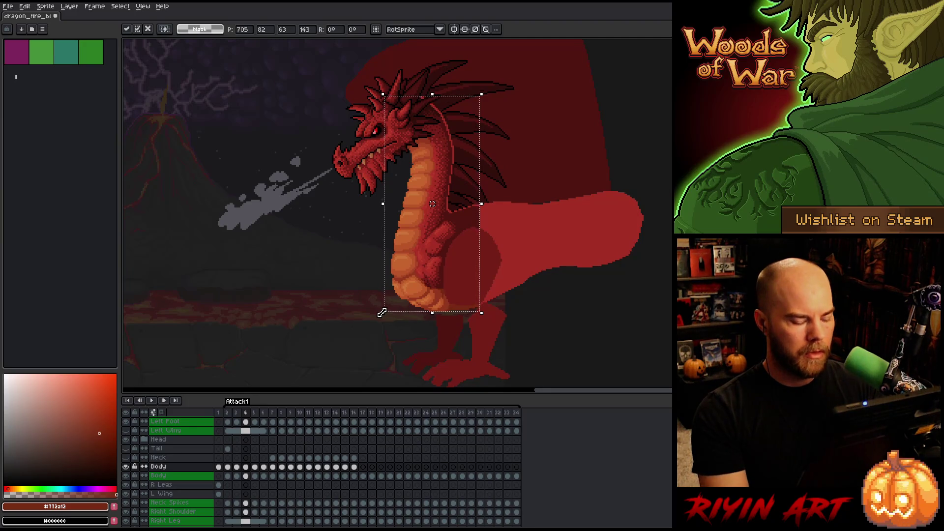
key(comma)
key(period)
key(period)
key(comma)
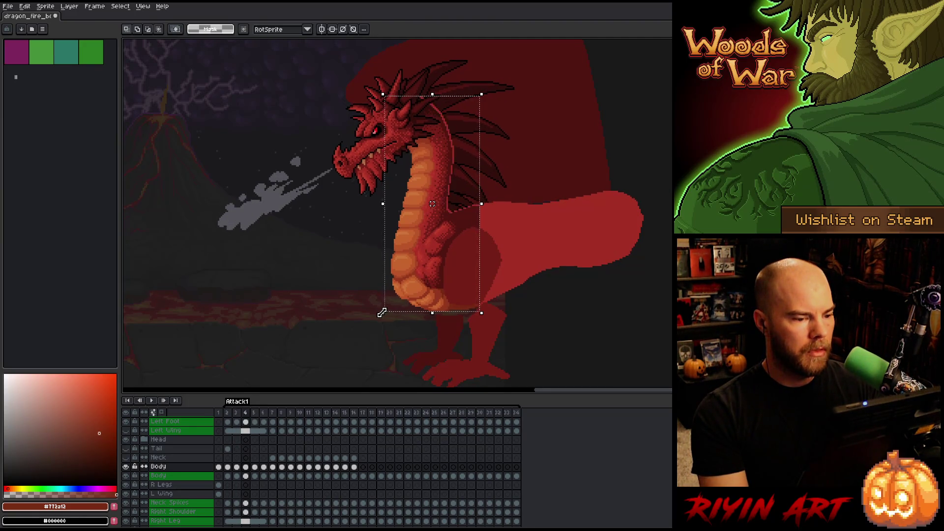
key(comma)
key(period)
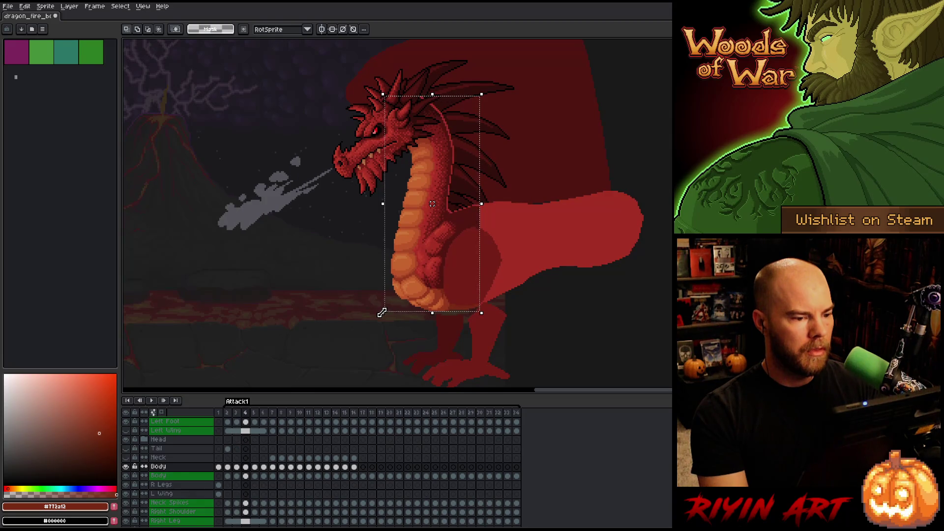
key(comma)
key(period)
key(comma)
key(period)
key(comma)
key(period)
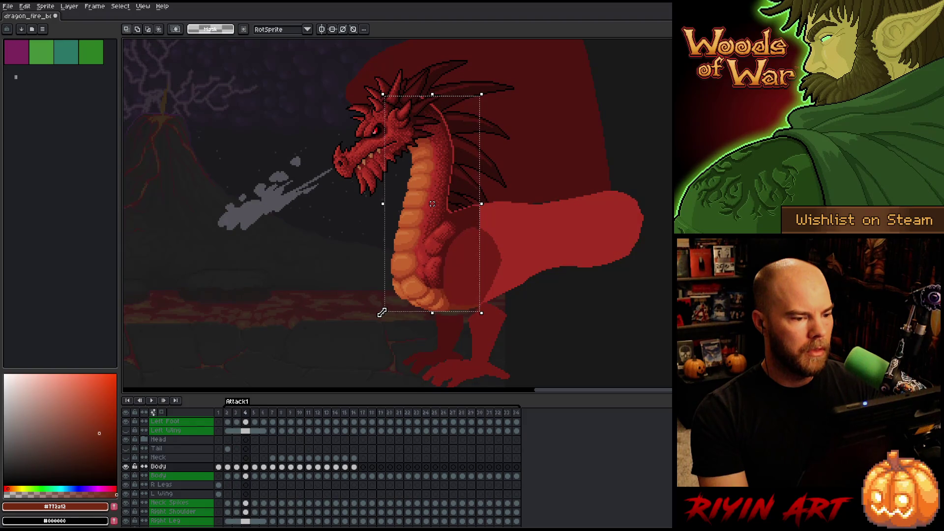
key(period)
key(comma)
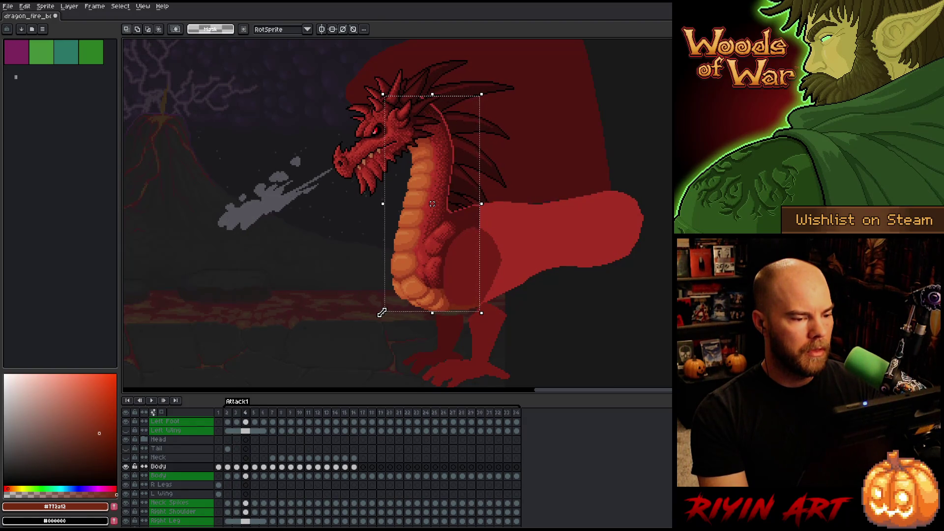
key(period)
key(comma)
key(comma)
key(period)
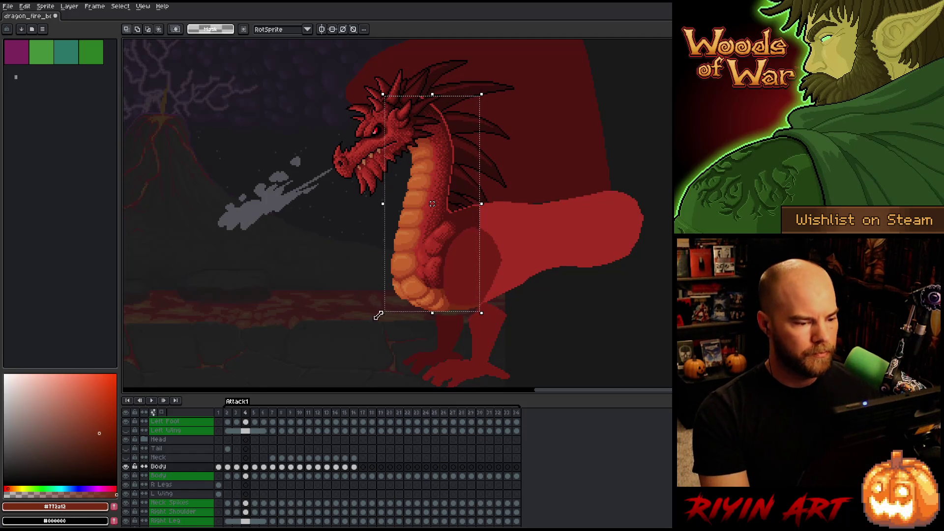
scroll(475, 157, up, 2)
scroll(475, 157, down, 1)
- Zoom in on the dragon's head and neck, lasso them, then clear the selection
drag(476, 158, 432, 216)
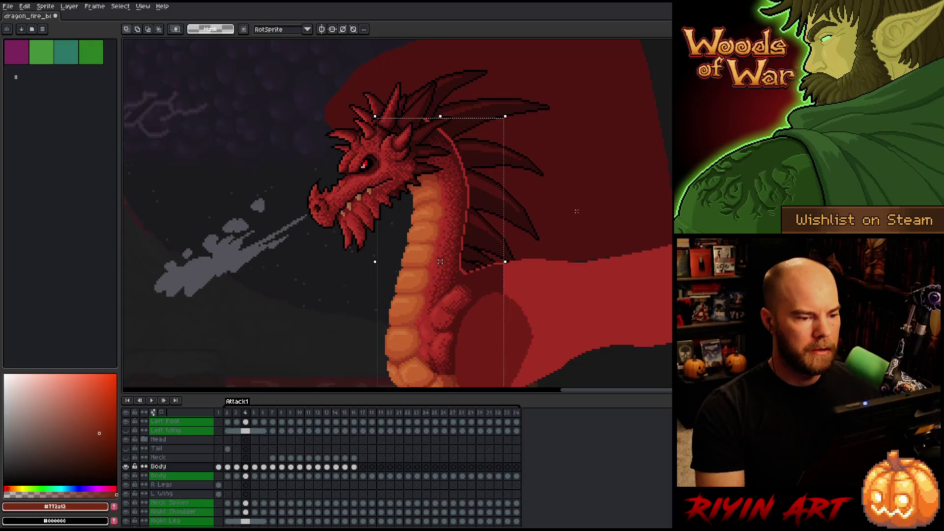
mouse_move(487, 61)
mouse_down()
mouse_move(544, 170)
mouse_move(469, 259)
mouse_move(411, 306)
mouse_move(453, 48)
mouse_up()
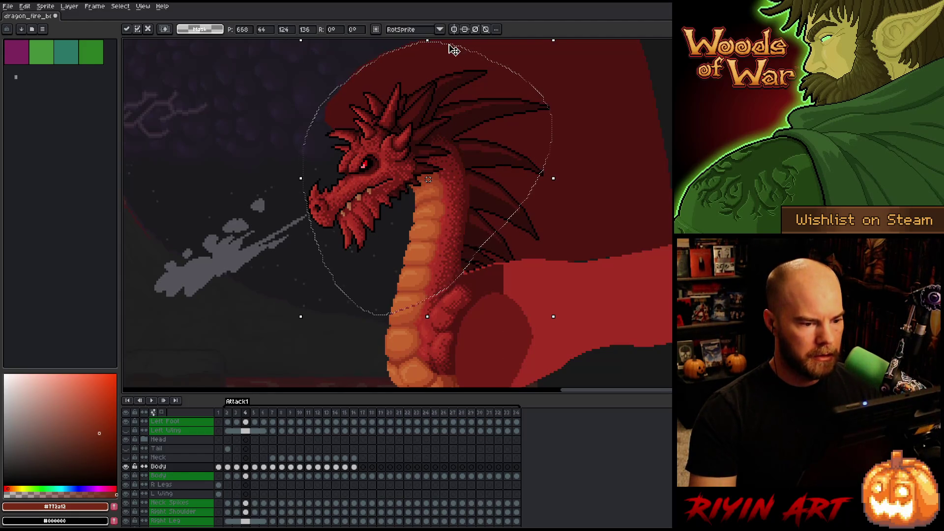
key(ctrl+d)
- Step through frames 2 to 7 to review the head's motion and smoke puffs
key(Left)
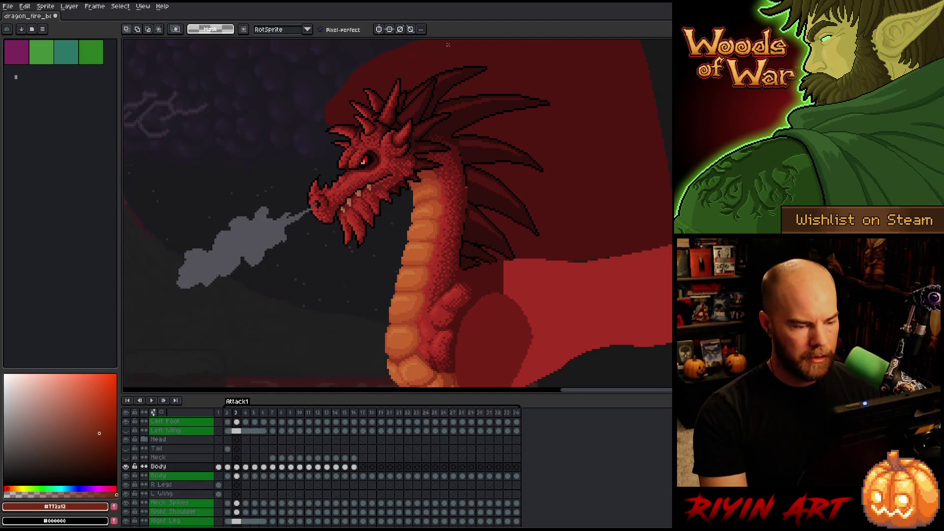
key(Left)
key(Right)
key(Right)
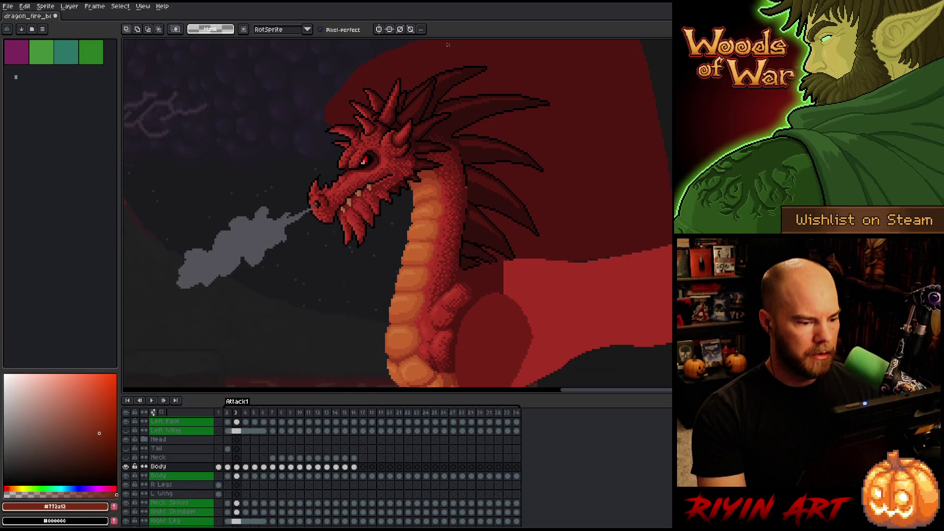
key(Right)
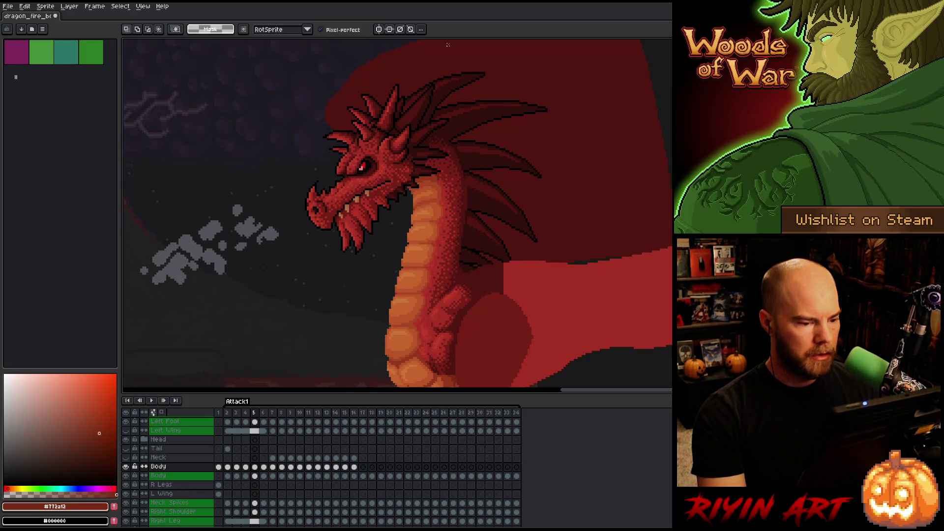
key(Left)
key(Left)
key(Right)
key(Right)
key(Right)
key(Left)
key(Left)
key(Left)
key(Right)
key(Right)
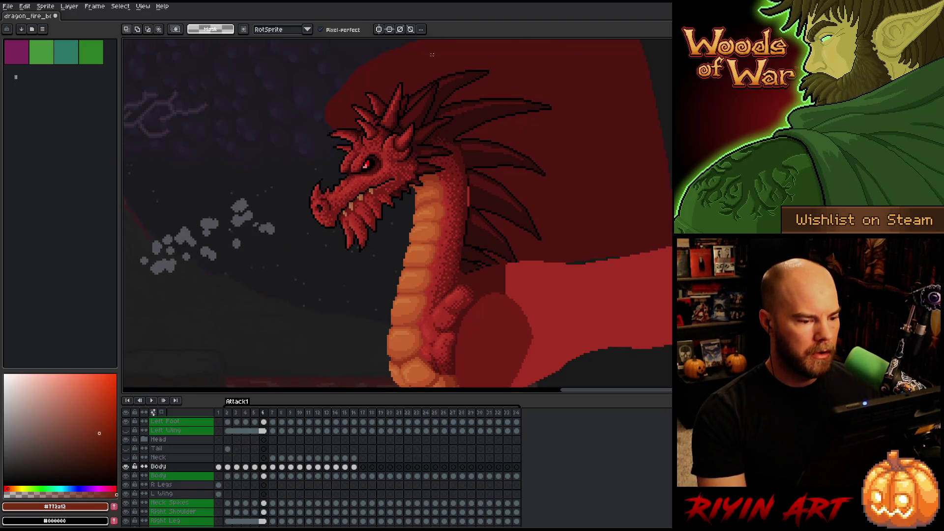
key(Left)
key(Left)
key(Left)
- Compare the head pose between frames 3 and 4, then restore the head/neck lasso selection
key(Right)
key(Right)
key(Right)
key(Left)
key(Left)
key(Left)
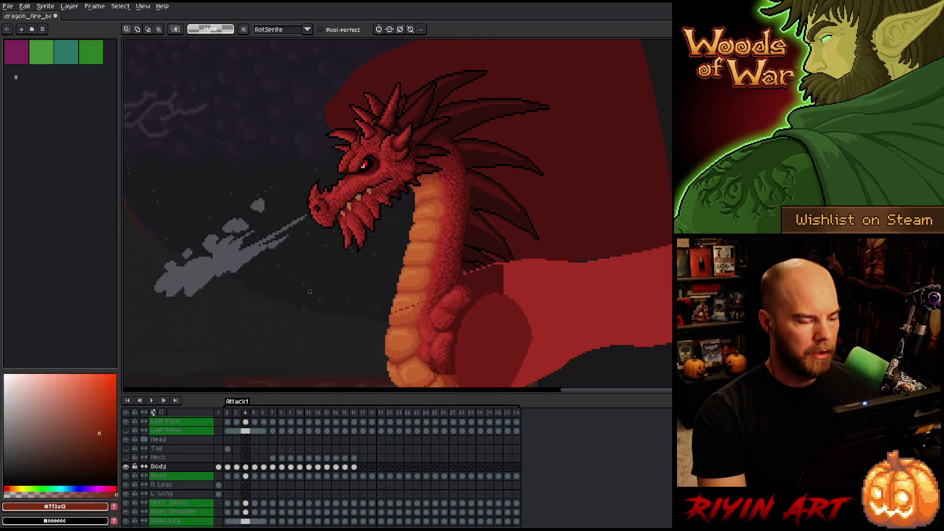
key(Right)
key(Right)
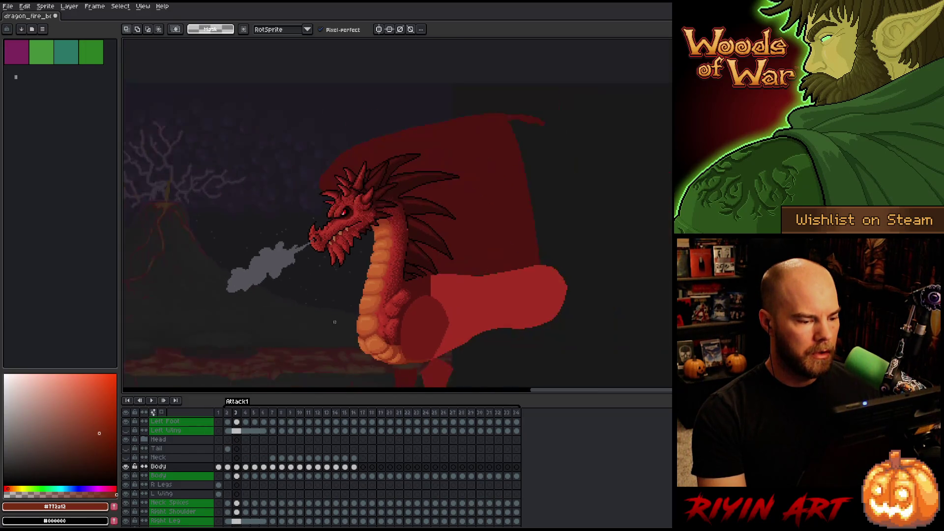
key(Left)
key(Left)
key(Right)
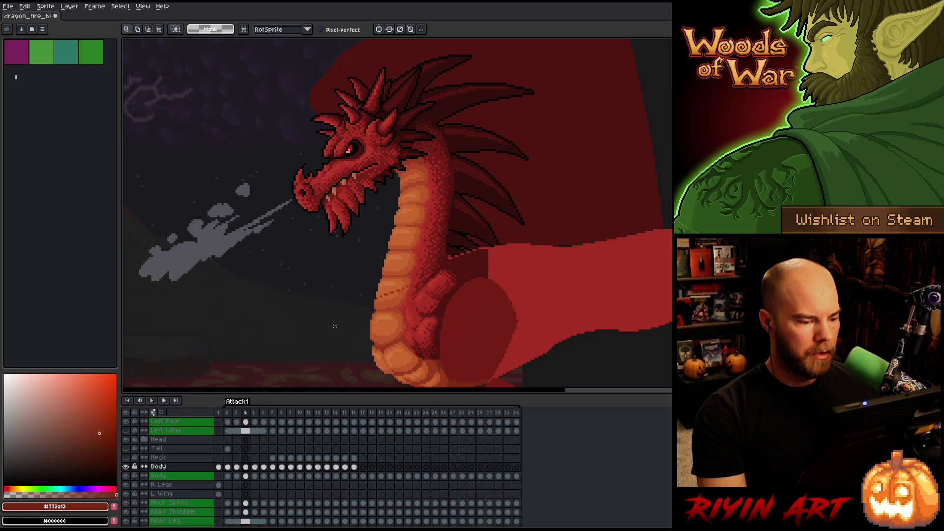
key(Left)
key(Right)
key(Left)
key(Right)
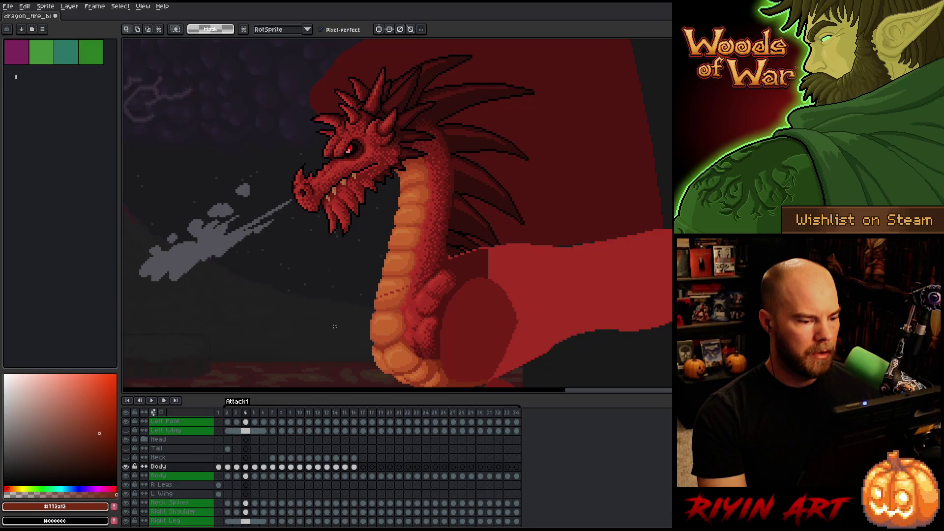
key(Left)
key(Right)
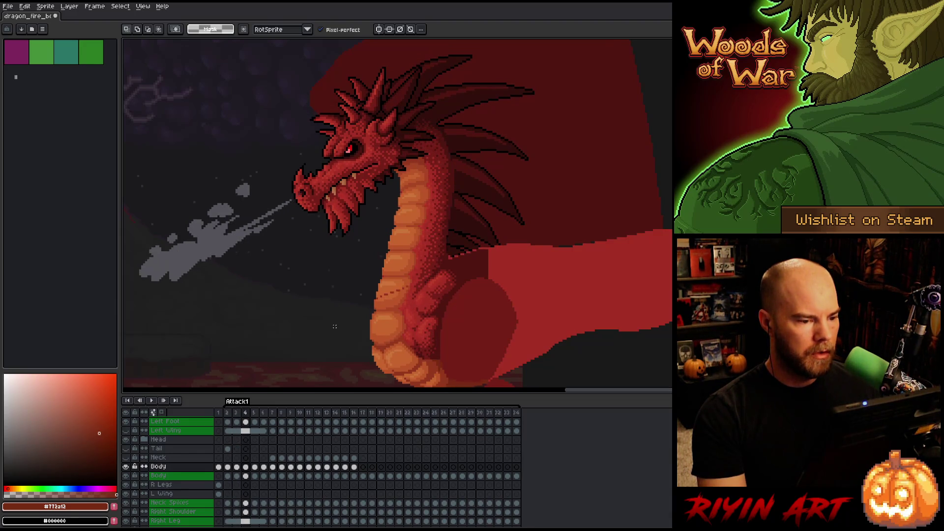
key(Left)
key(Right)
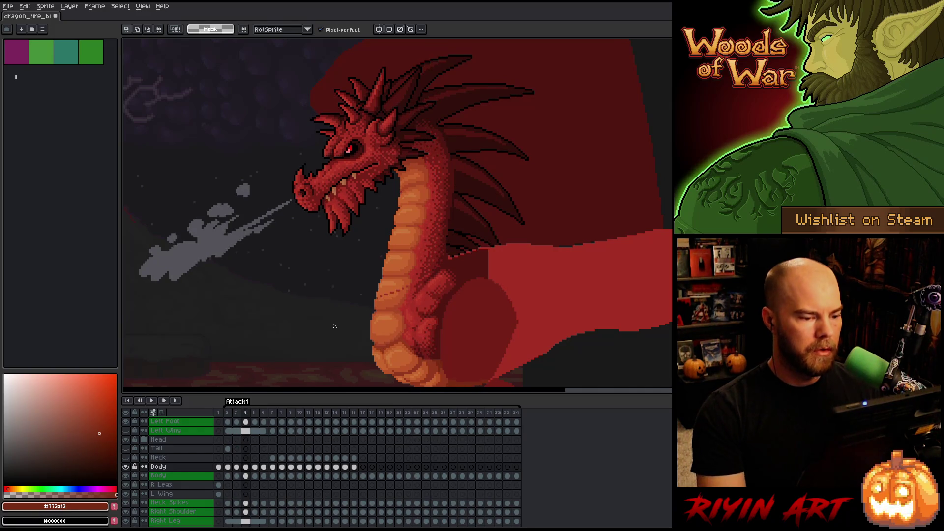
key(ctrl+shift+d)
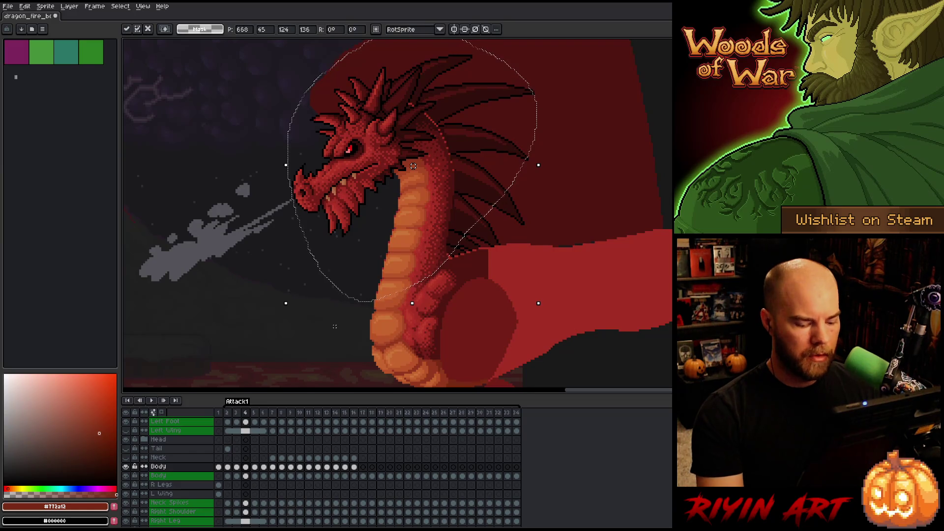
- Compare frames 3 and 4 once more, ending on frame 5
key(Left)
key(Right)
key(Left)
key(Right)
key(Left)
key(Right)
key(Left)
key(Right)
key(Left)
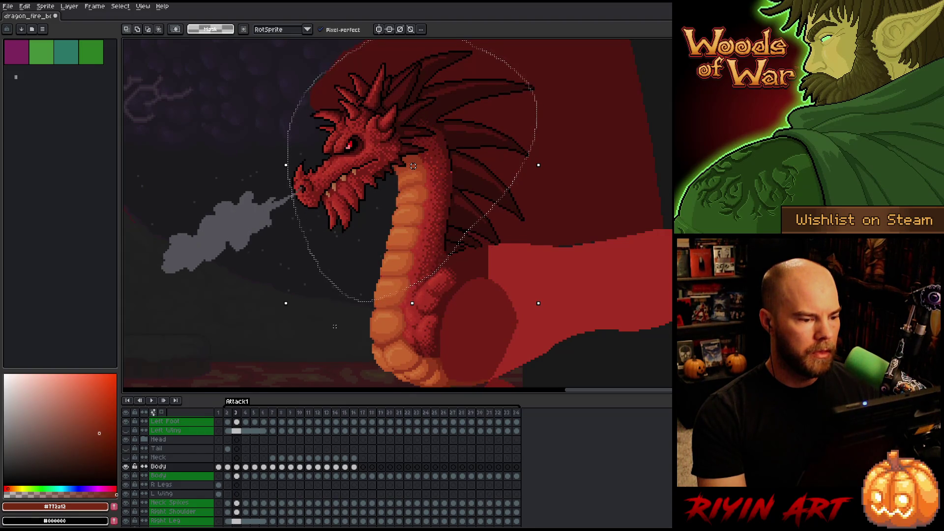
key(Left)
key(Right)
key(Right)
key(Right)
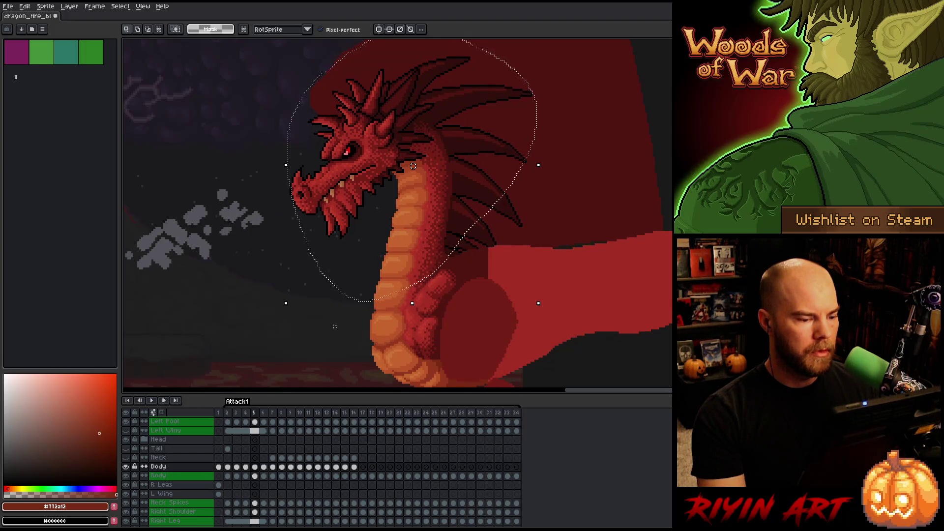
- Shift the selected head and neck 4 px right on frame 5 and check against frame 4
drag(413, 167, 415, 166)
key(Return)
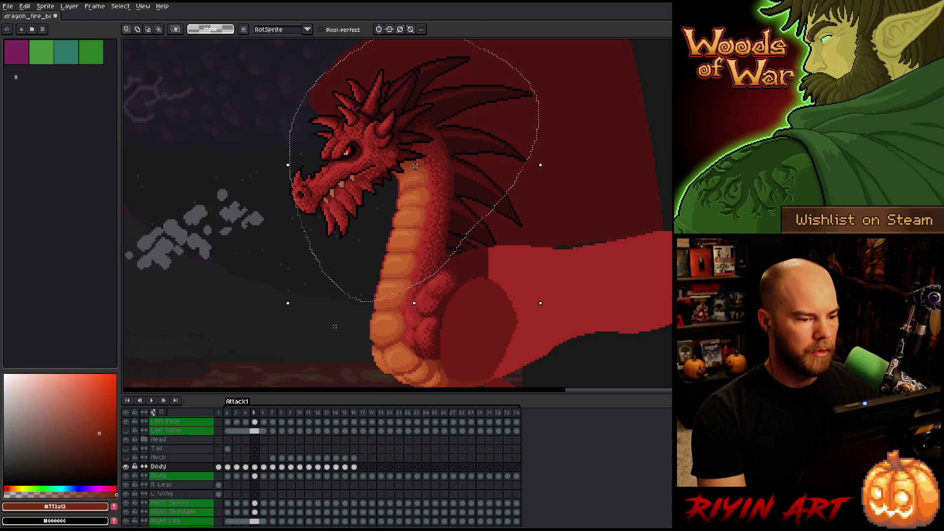
key(Left)
key(Right)
key(Left)
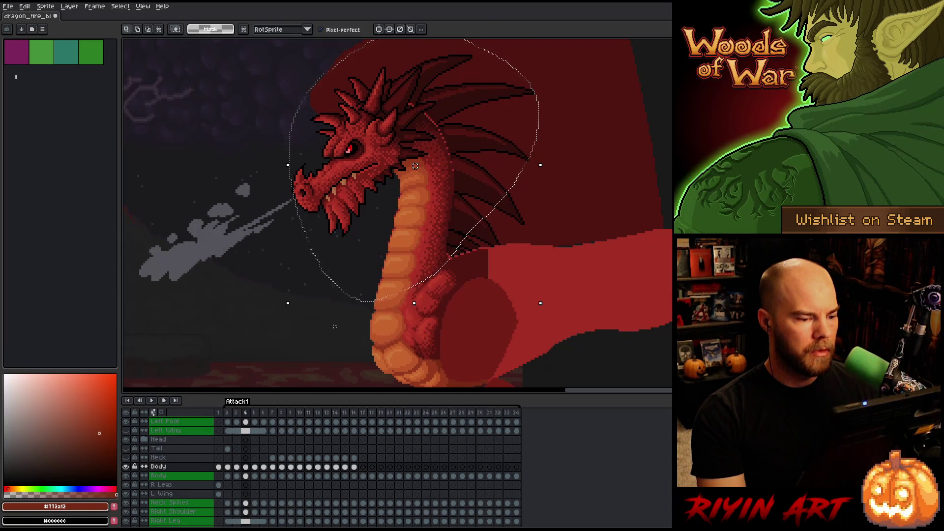
key(Right)
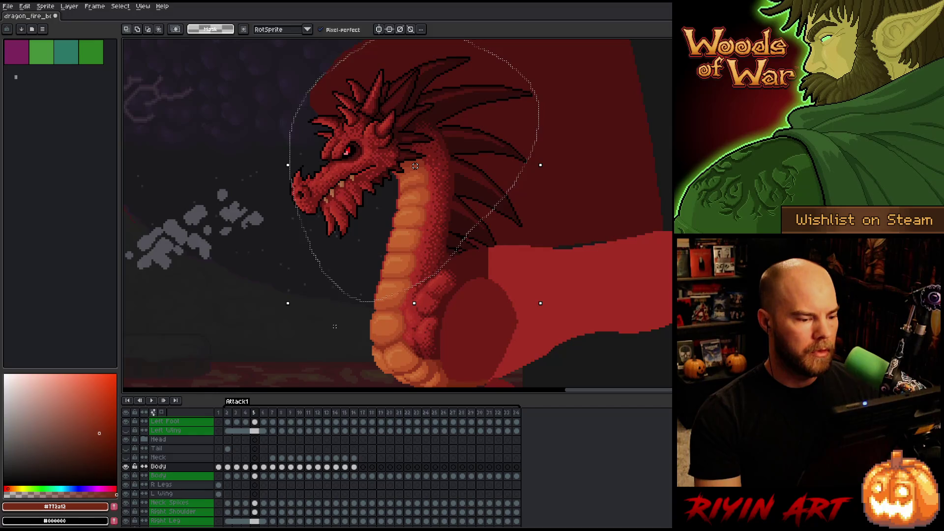
- Flip between frames 3 to 6 to check the motion flow, recentring the dragon in view
key(Left)
key(Left)
key(Right)
key(Right)
key(Right)
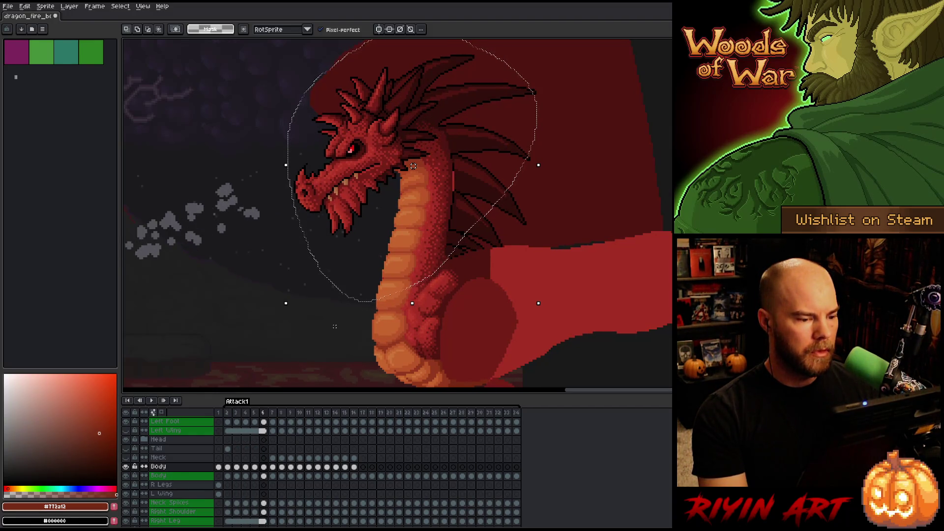
key(Left)
key(Right)
key(Left)
key(Right)
key(Left)
key(Right)
key(Left)
key(Right)
key(Left)
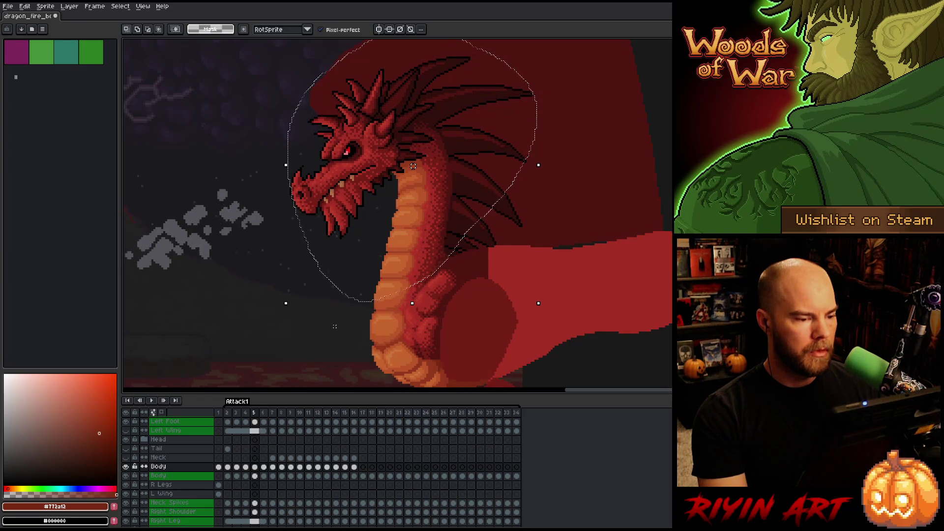
key(Right)
key(Left)
key(Right)
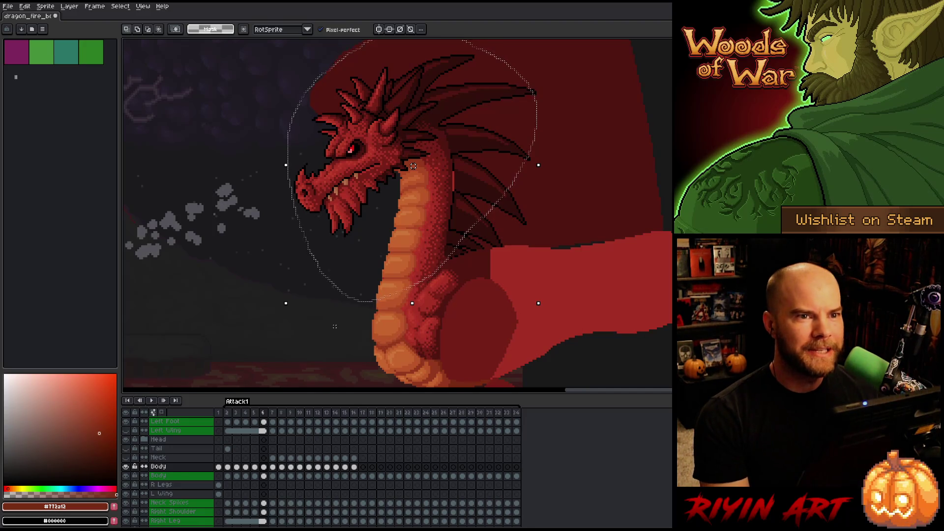
drag(266, 245, 253, 229)
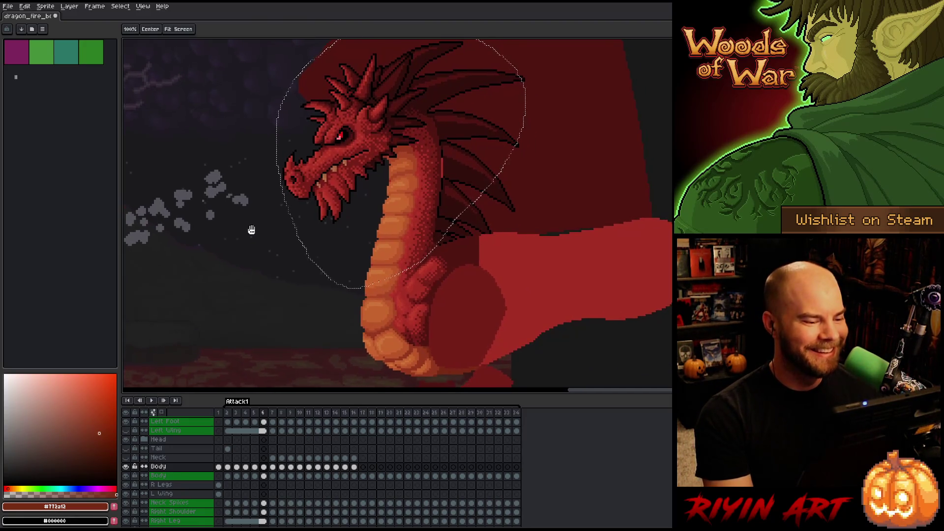
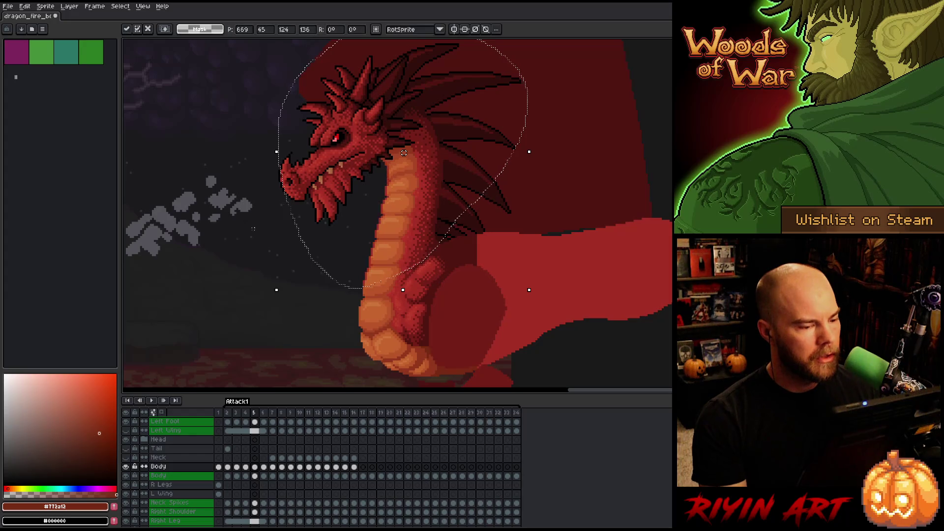
- On frame 5, nudge the selected dragon head down about 4 pixels, then deselect
key(Right)
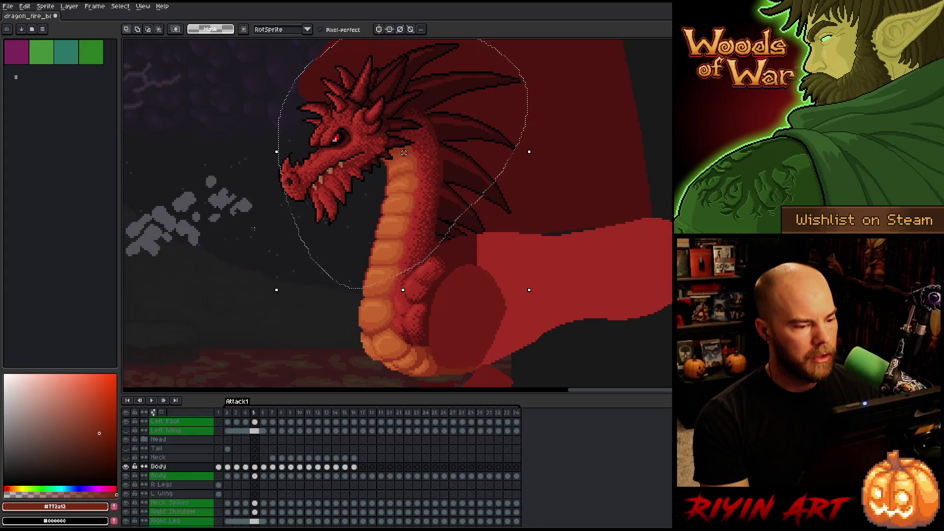
drag(404, 153, 404, 154)
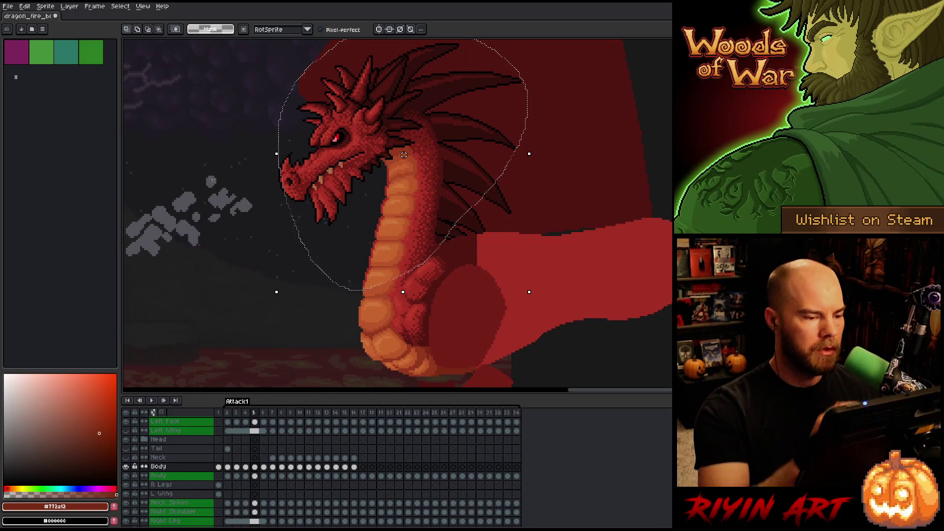
mouse_move(260, 58)
mouse_down()
mouse_move(363, 76)
mouse_move(392, 139)
mouse_move(394, 189)
mouse_move(371, 281)
mouse_up()
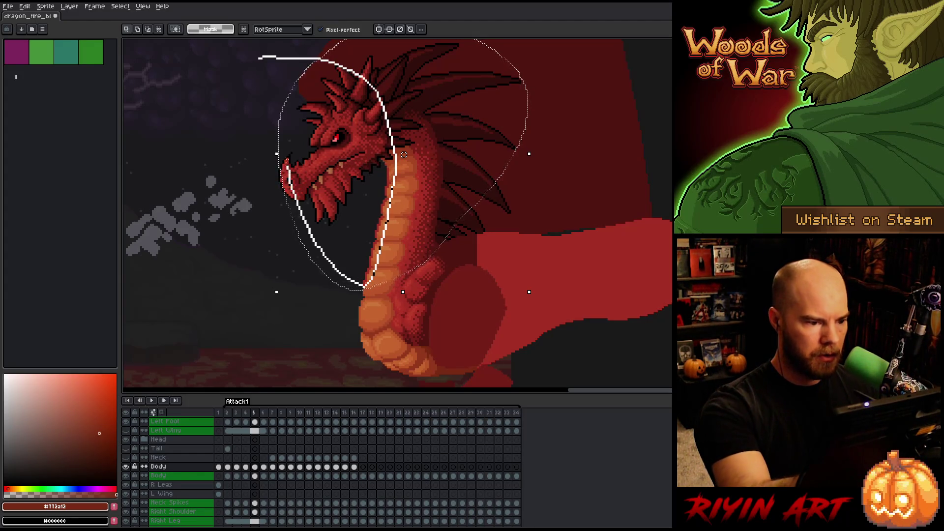
key(ctrl+d)
- Lasso the dragon's head and neck on frame 6
key(Return)
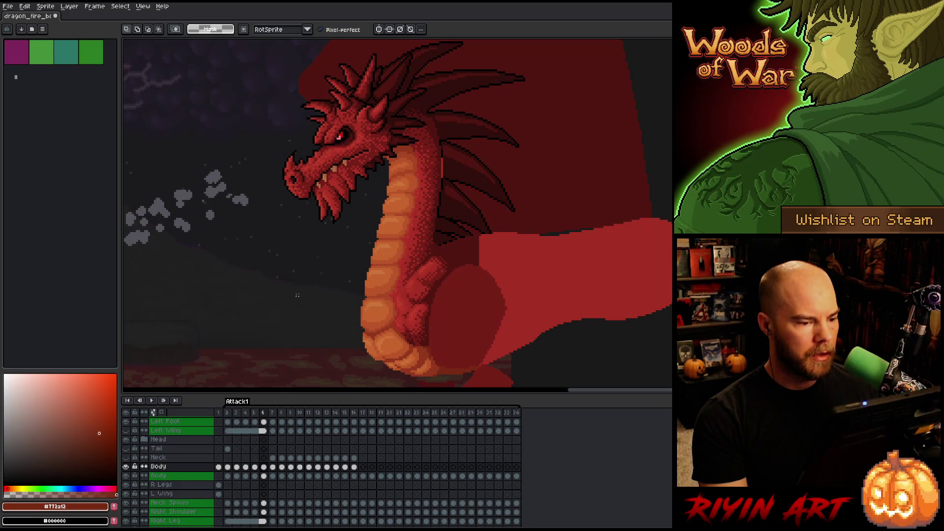
mouse_move(339, 65)
mouse_down()
mouse_move(388, 62)
mouse_move(458, 197)
mouse_move(434, 252)
mouse_up()
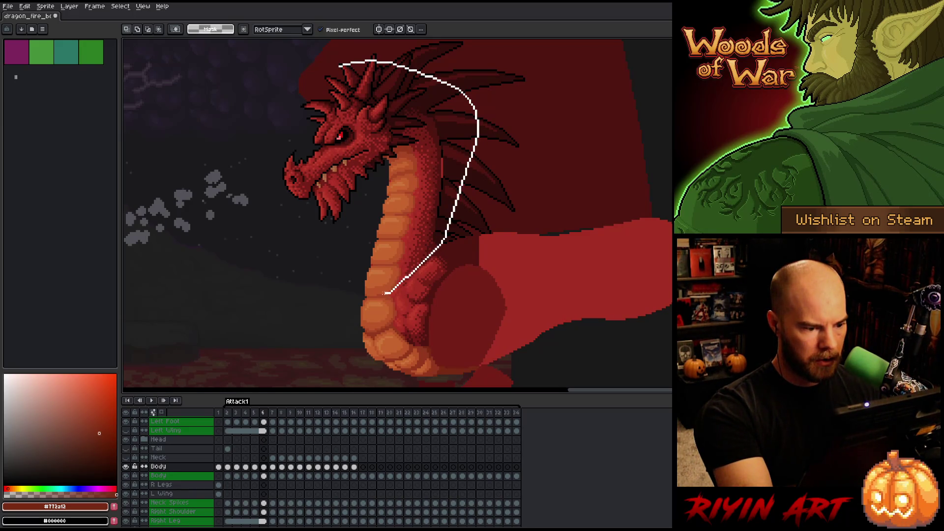
mouse_move(387, 230)
mouse_down()
mouse_move(392, 157)
mouse_move(362, 67)
mouse_up()
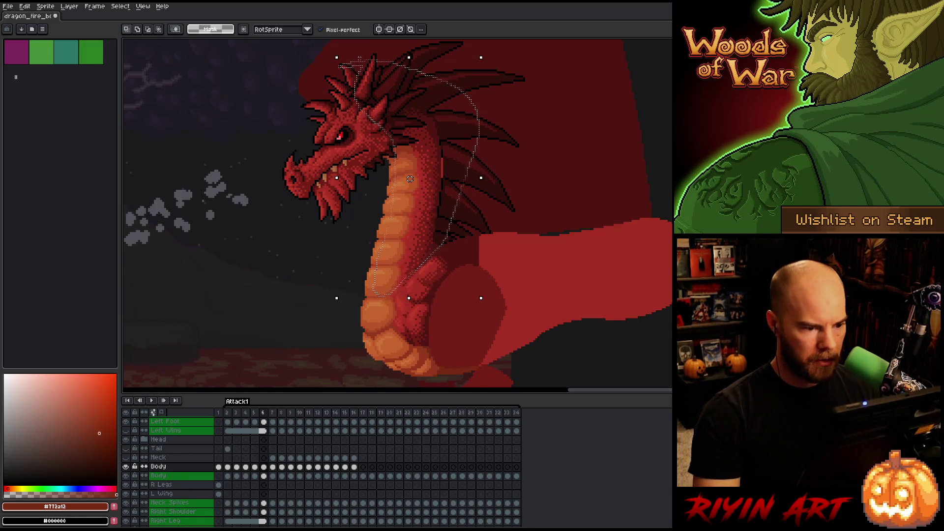
- Shift the head selection about 4 px right on frame 6, commit, and compare neighbouring frames
drag(411, 179, 412, 179)
key(comma)
key(Return)
key(period)
key(comma)
key(comma)
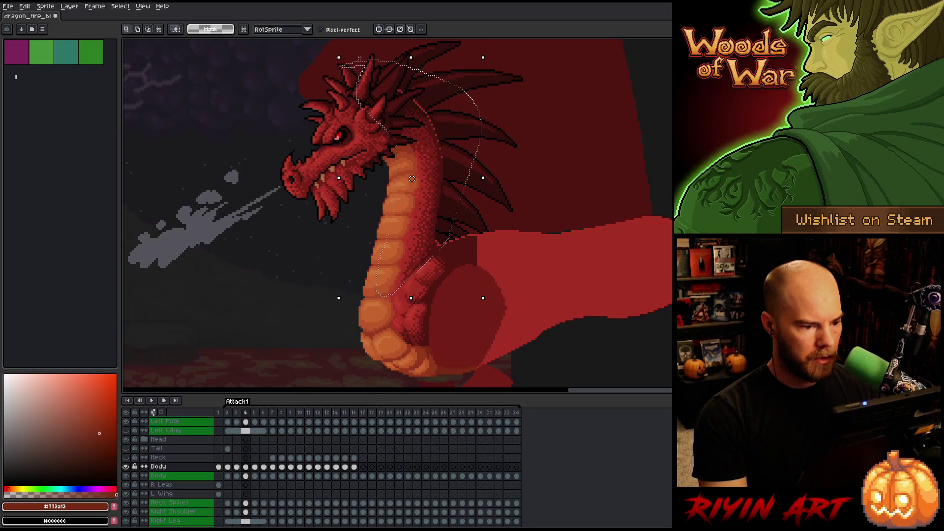
key(period)
key(period)
key(comma)
key(comma)
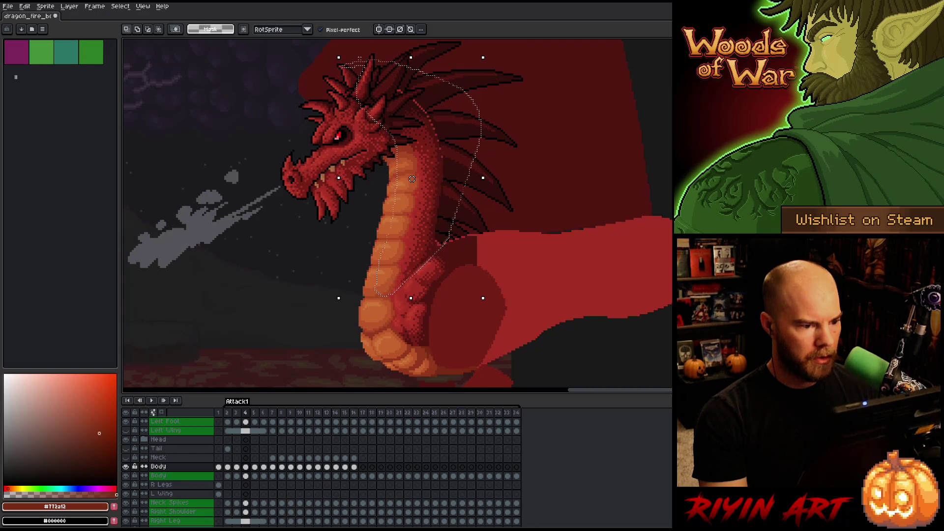
key(period)
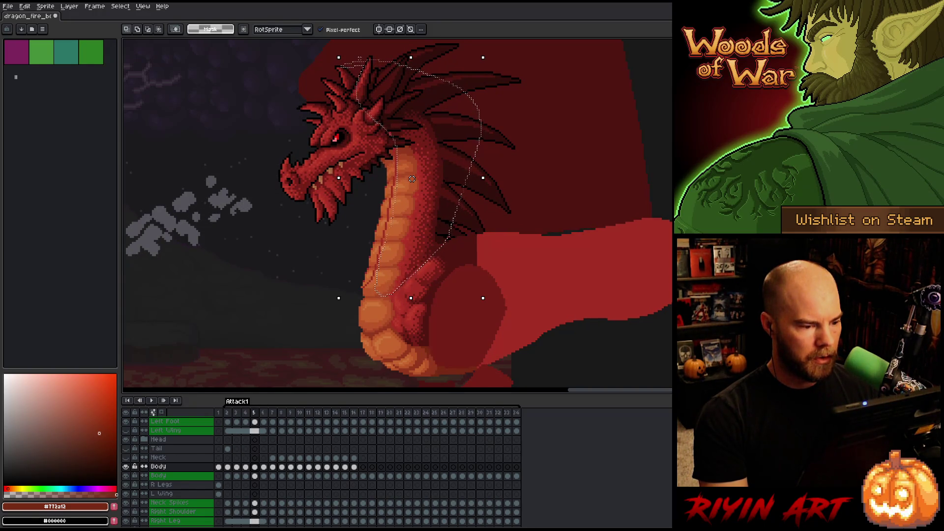
- Raise the head about 4 px on frame 5, then re-lasso the head and neck
drag(412, 179, 412, 177)
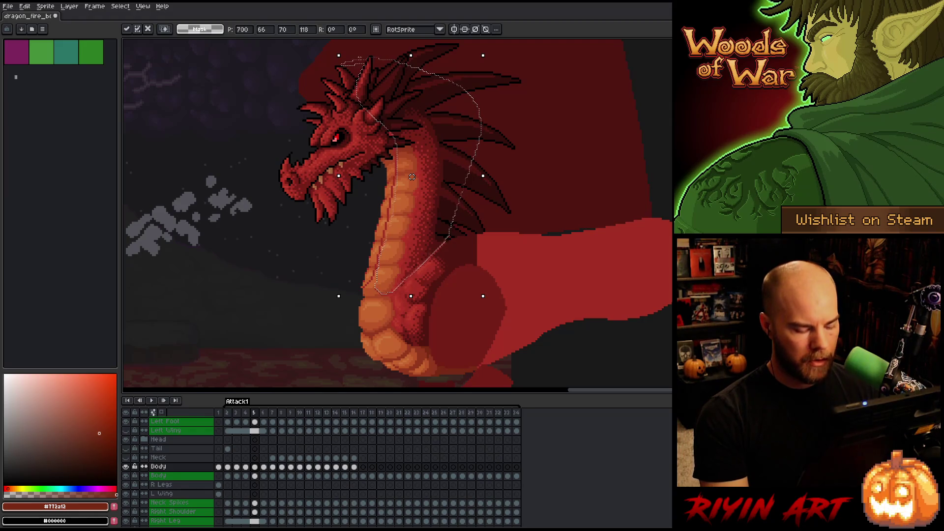
key(comma)
key(period)
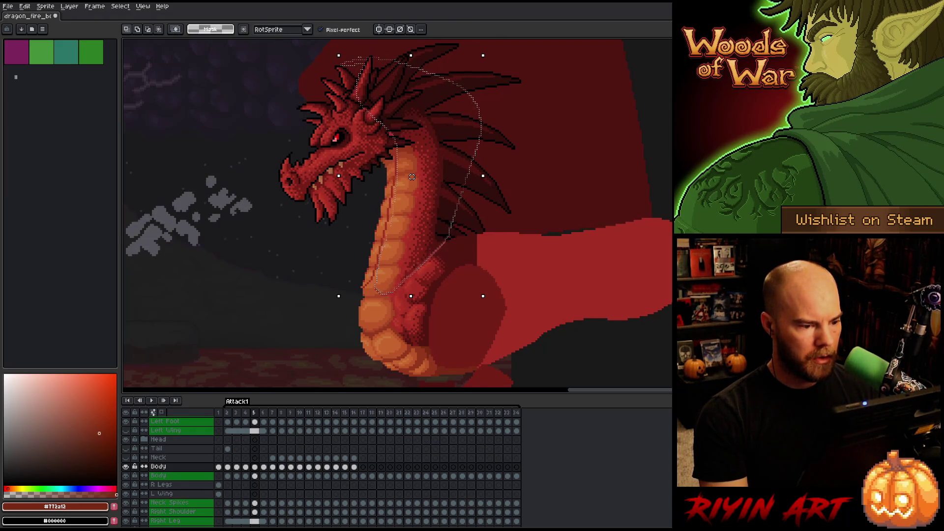
key(period)
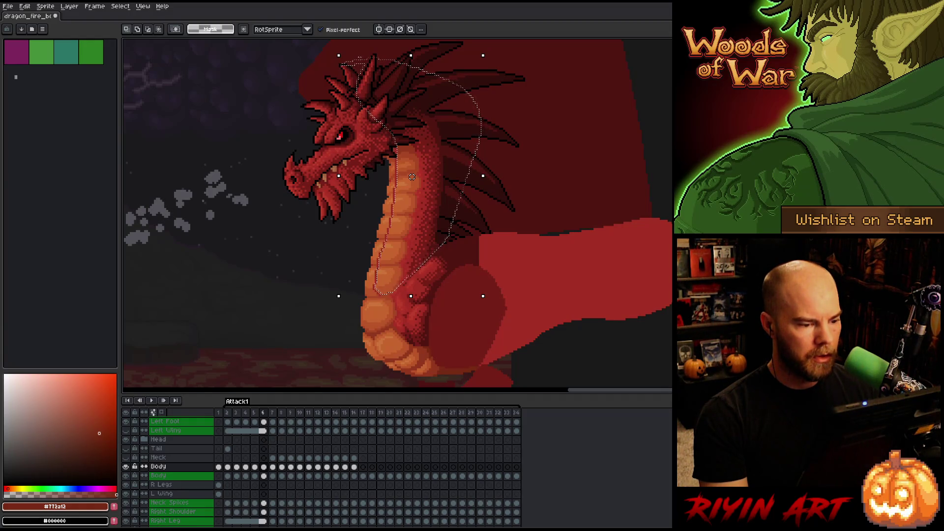
key(comma)
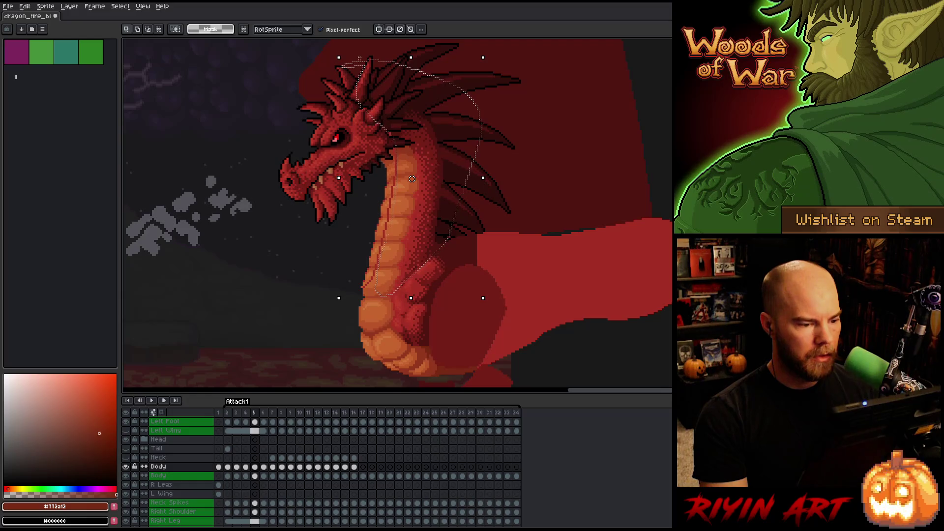
mouse_move(439, 221)
mouse_down()
mouse_move(398, 273)
mouse_move(344, 64)
mouse_move(408, 59)
mouse_up()
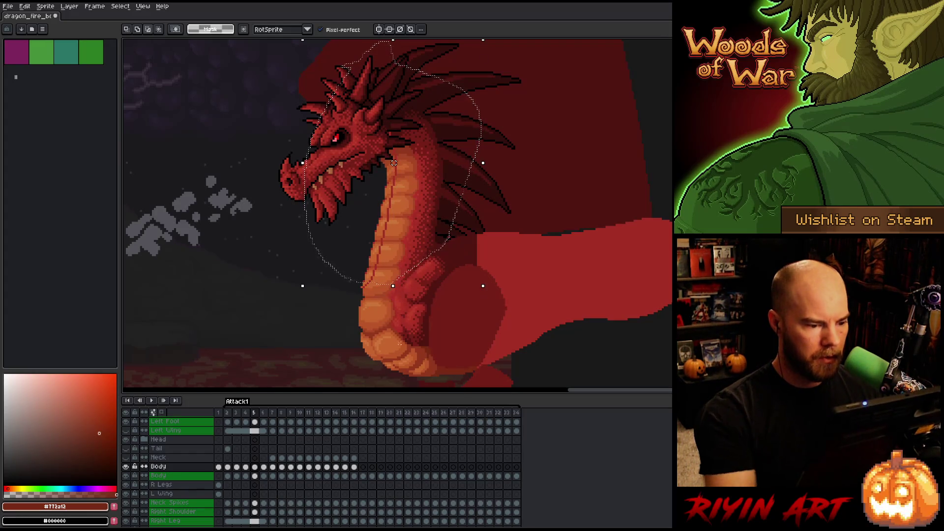
click(394, 162)
- Flip back and forth between frames 4, 5 and 6 to compare the head positions
key(comma)
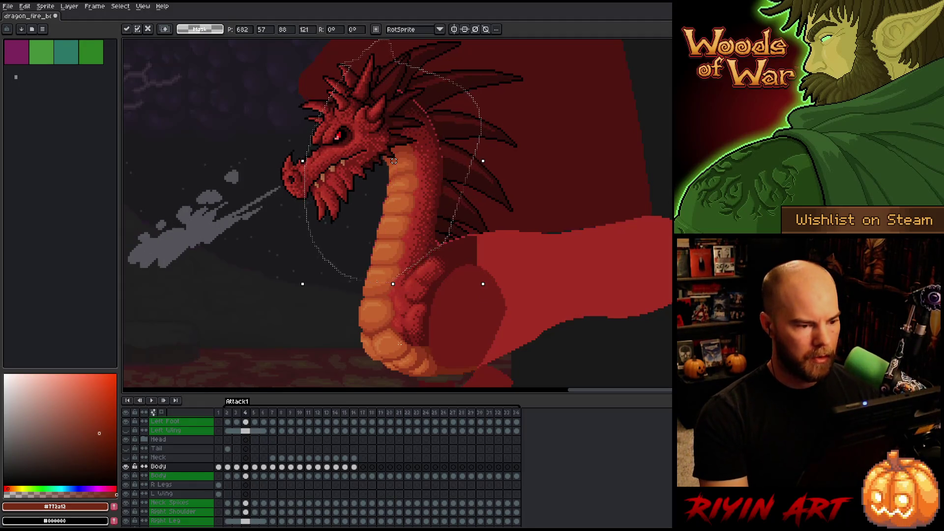
key(period)
key(period)
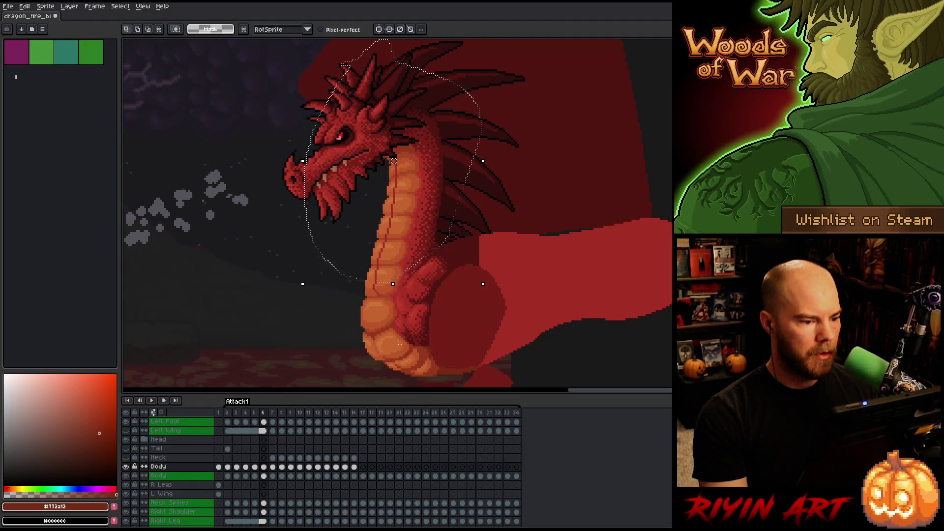
key(comma)
key(period)
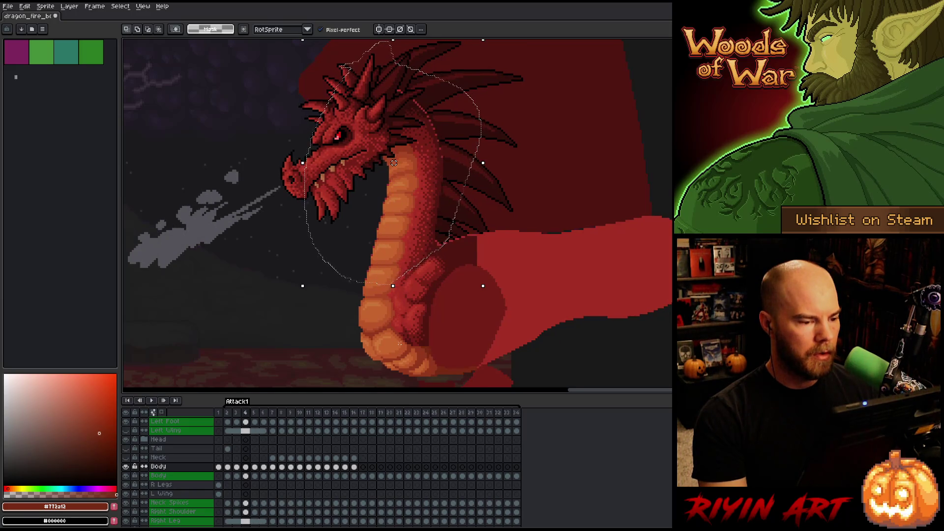
key(comma)
key(period)
key(comma)
key(period)
key(comma)
key(comma)
key(period)
key(period)
key(comma)
key(comma)
key(period)
key(comma)
key(period)
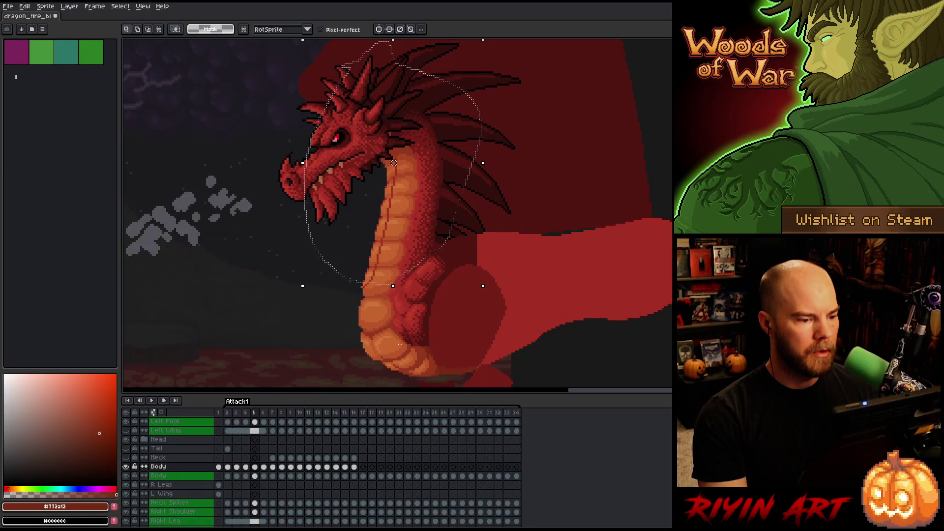
key(period)
key(period)
key(comma)
key(comma)
key(comma)
key(period)
key(period)
key(comma)
key(comma)
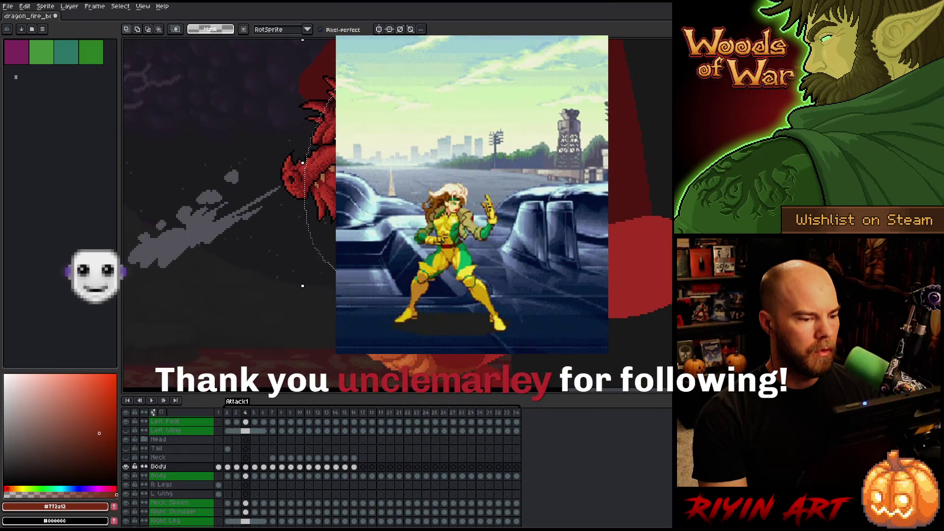
key(period)
key(comma)
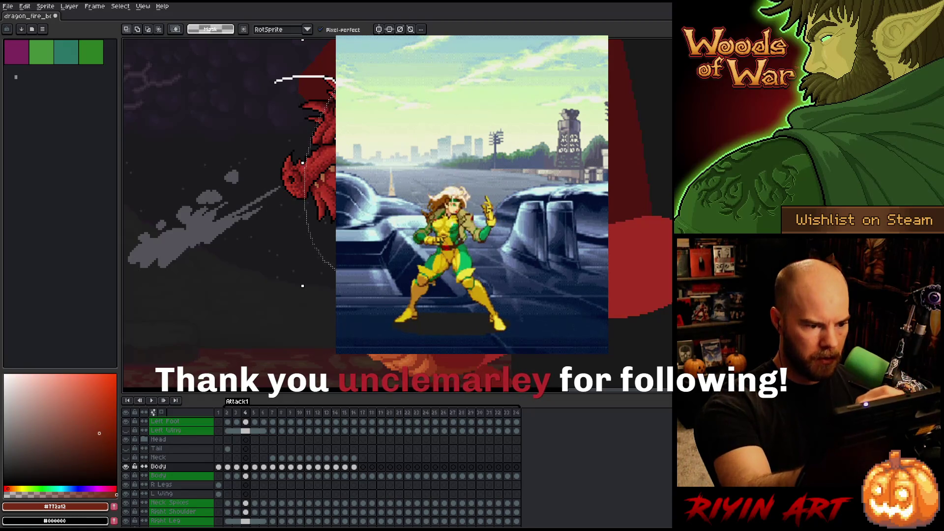
- Move frame 4's head about 4 px left, commit, and play the animation to review
drag(275, 83, 252, 75)
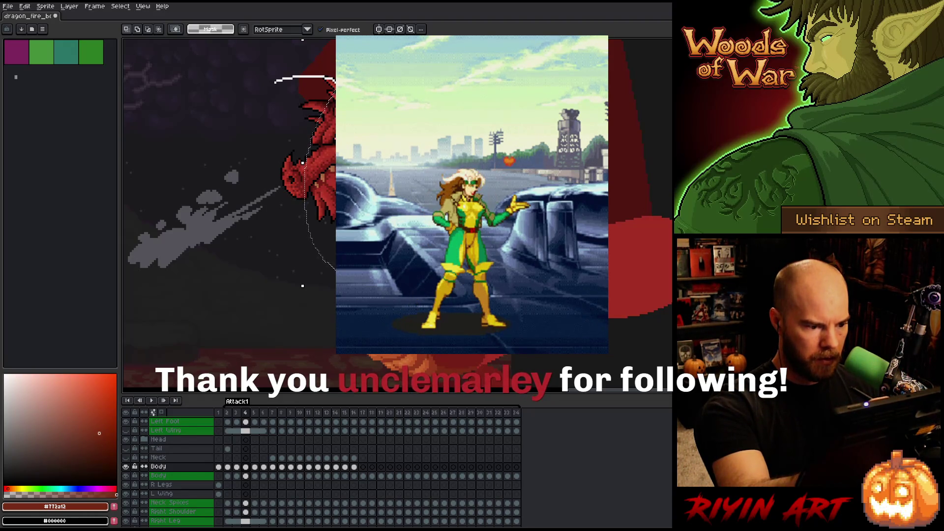
drag(326, 182, 324, 182)
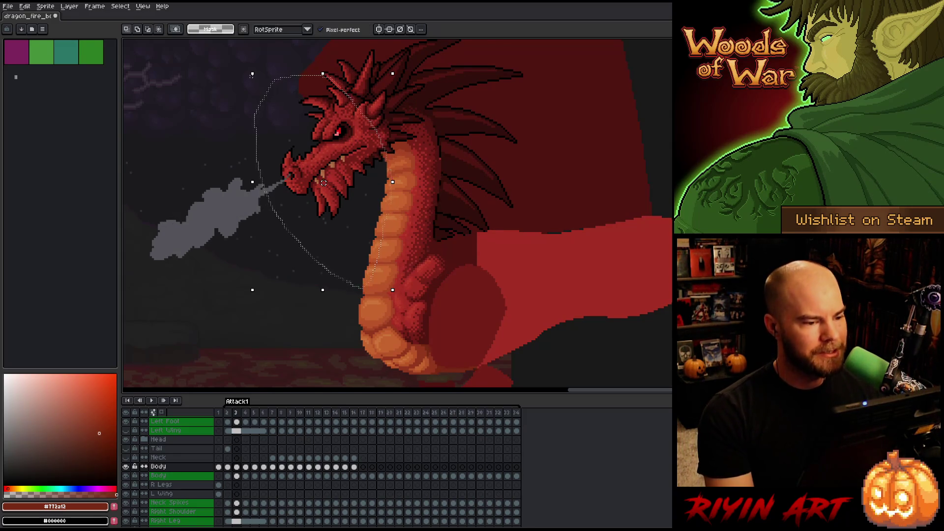
key(period)
key(period)
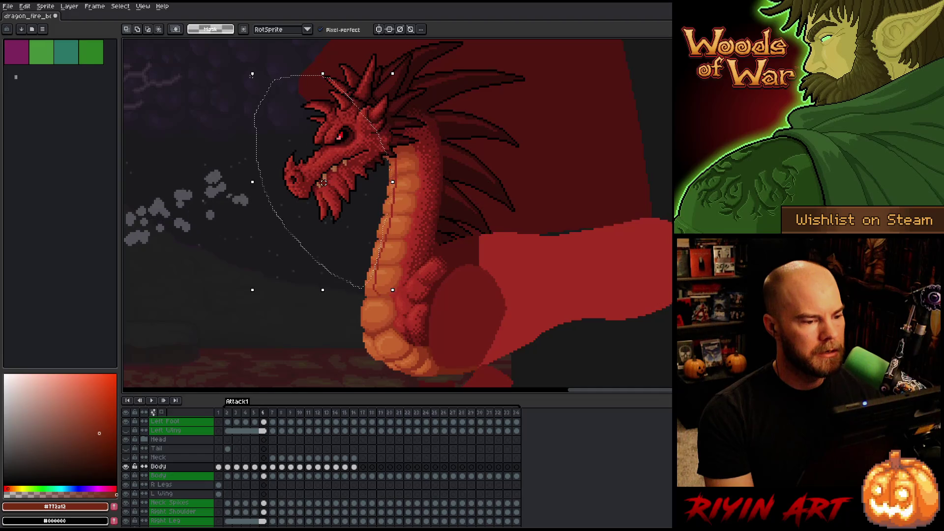
key(period)
key(Return)
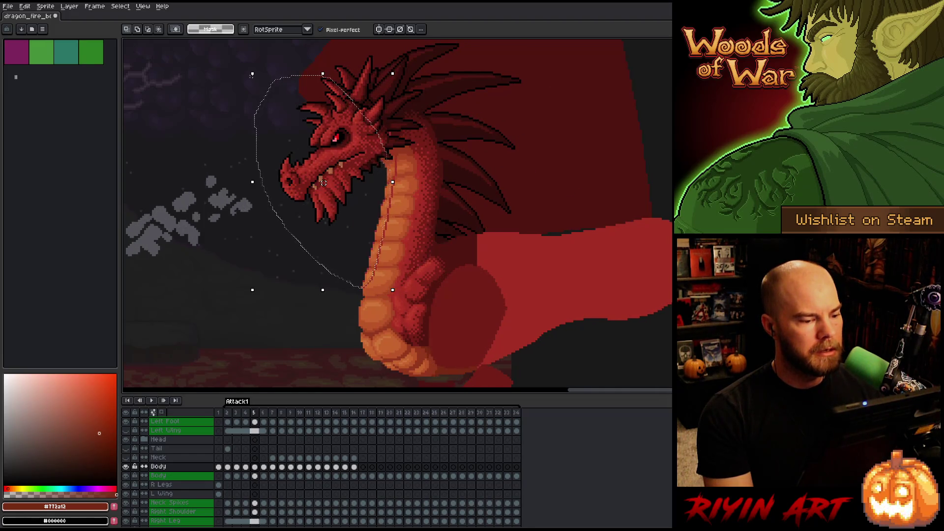
key(Return)
key(Return)
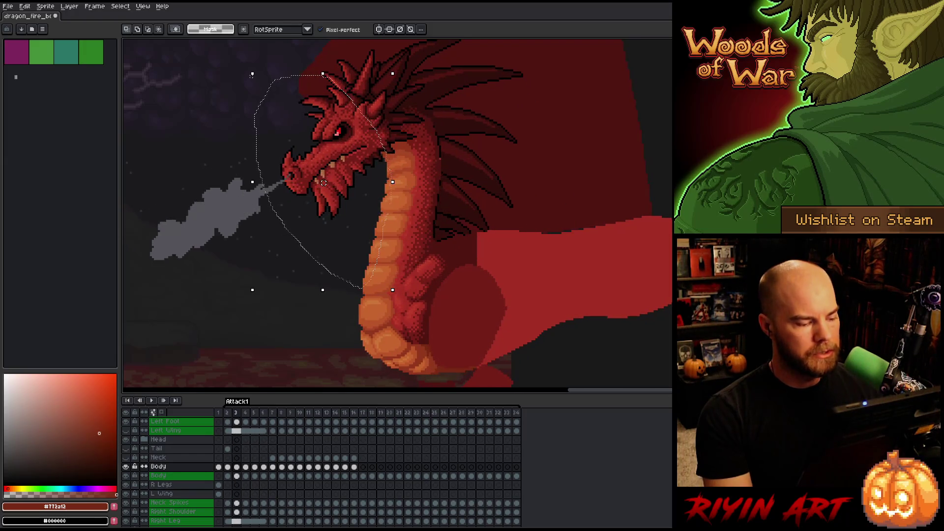
key(Return)
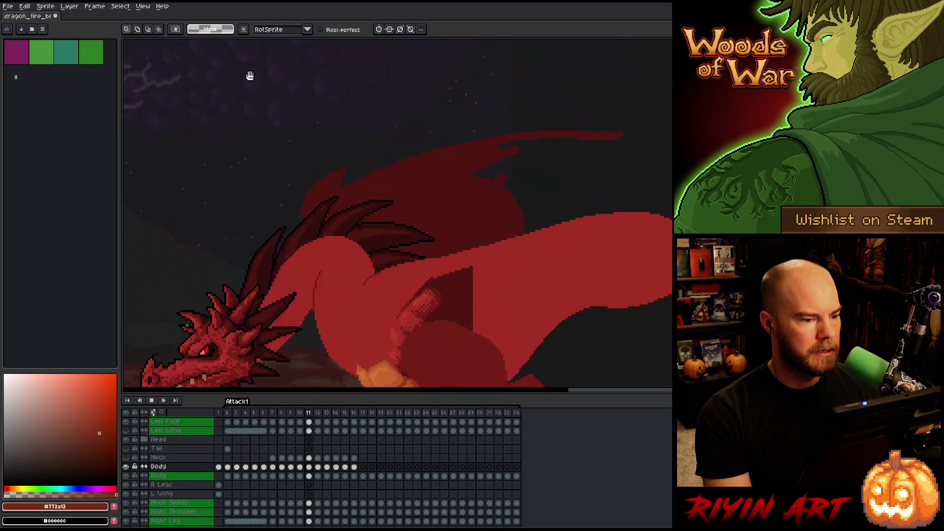
- Tag frames 2 through 6 as a new tag and play the tagged range
key(Return)
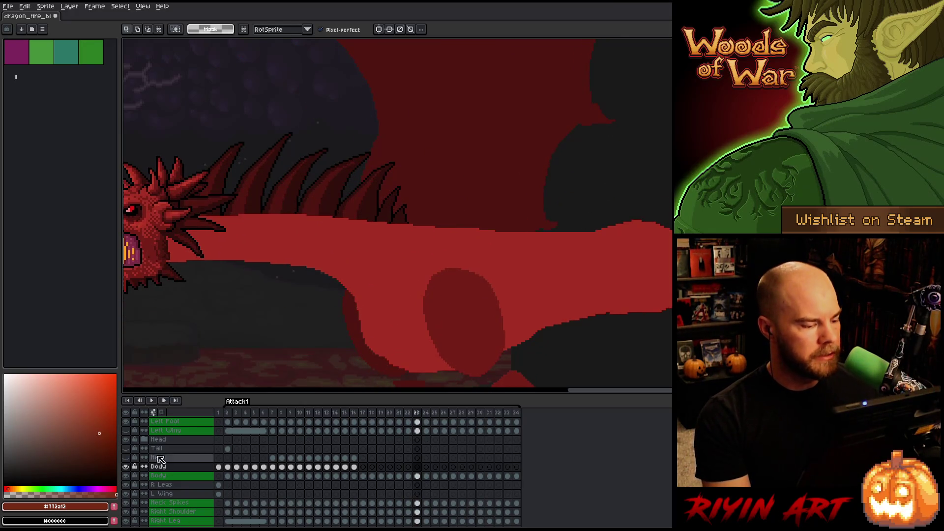
mouse_move(227, 412)
mouse_down()
mouse_move(275, 429)
mouse_move(265, 427)
mouse_up()
right_click(266, 420)
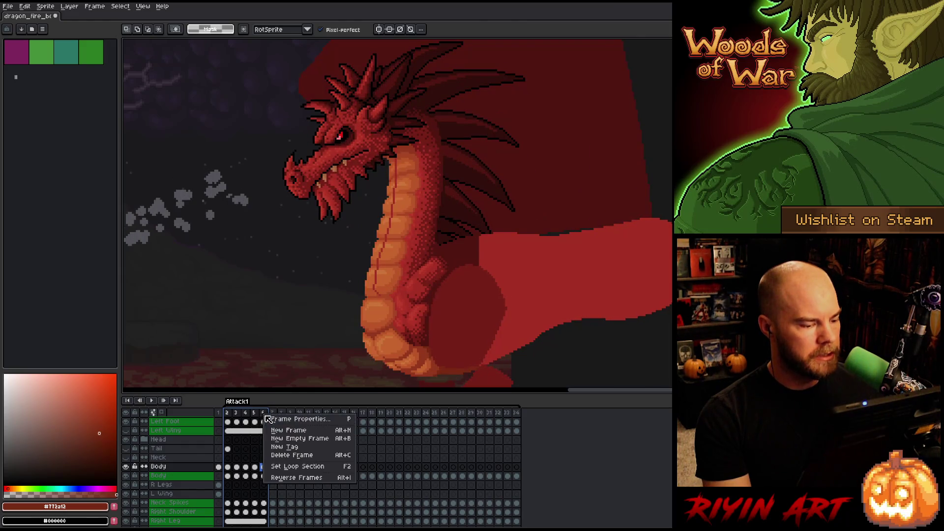
click(285, 446)
key(Return)
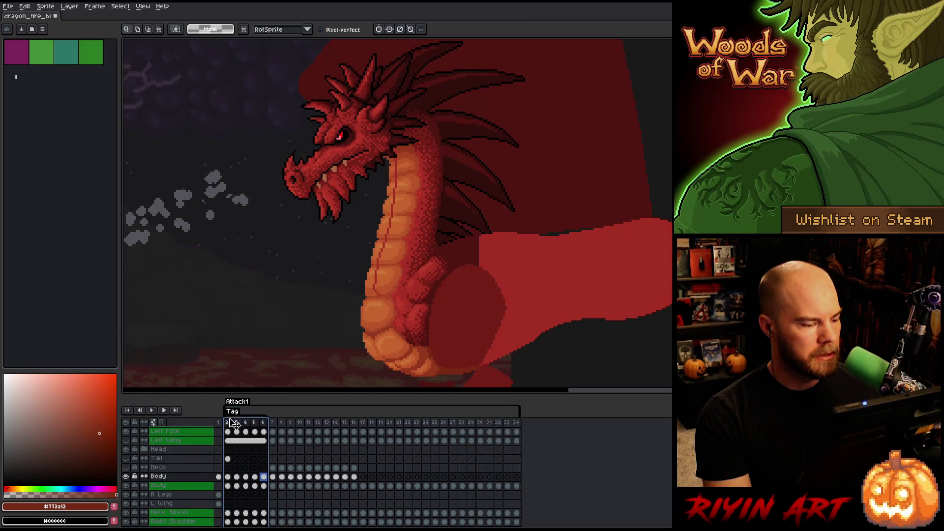
key(Return)
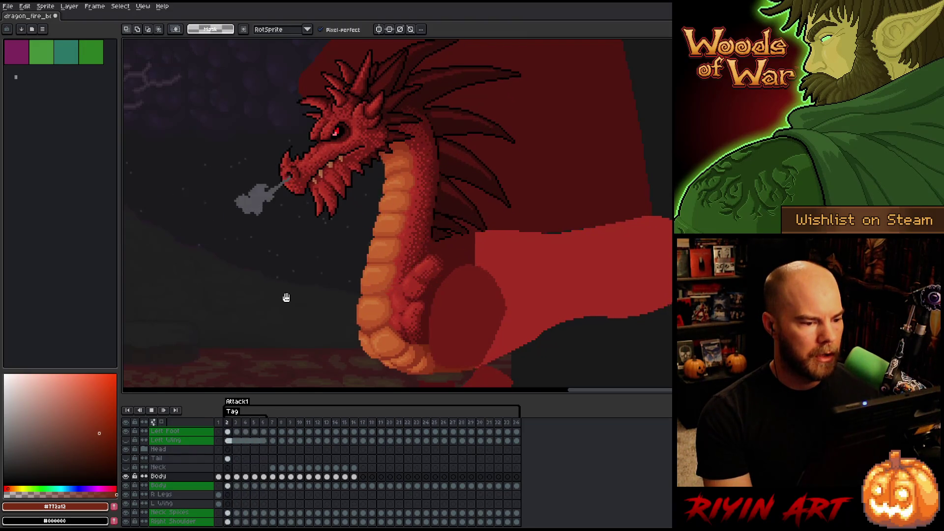
- Compare frames 2 through 4, then solo the Body layer so all others are hidden
key(Return)
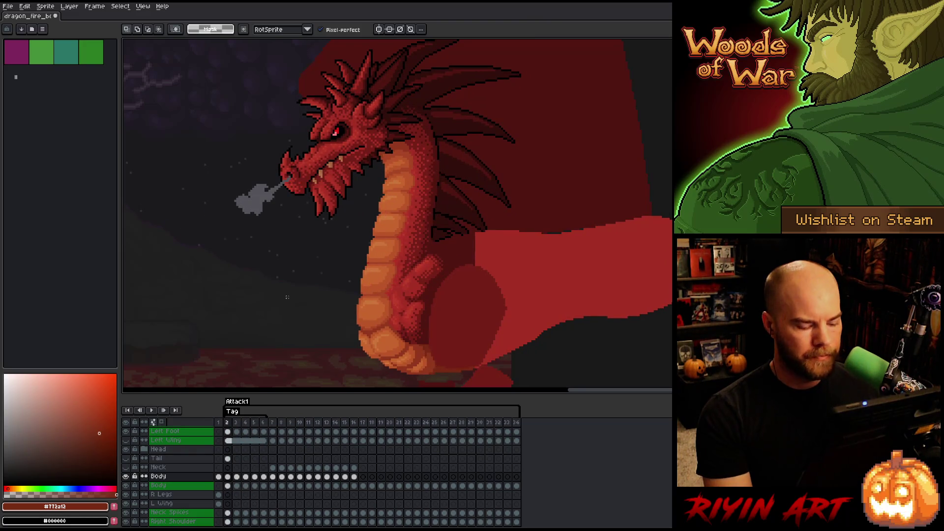
key(Right)
key(Left)
key(Right)
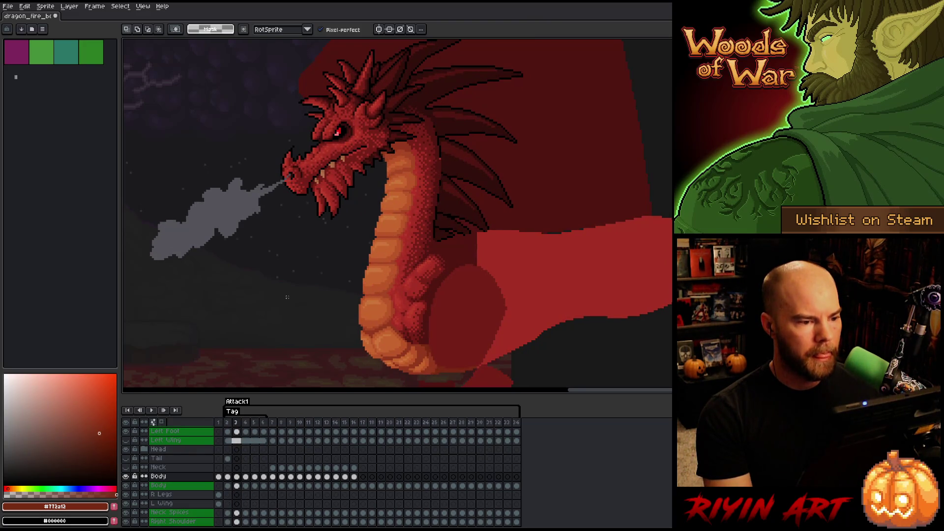
key(Right)
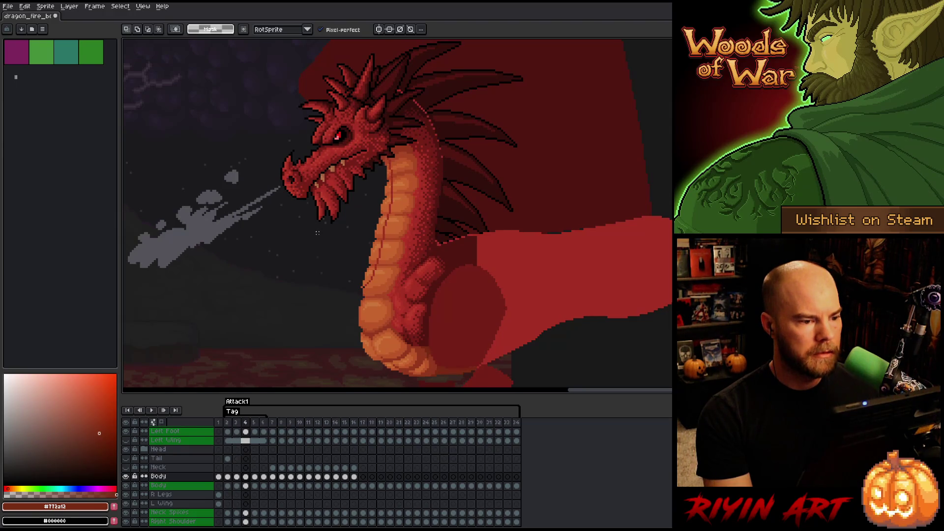
key(Left)
key(Right)
key(Left)
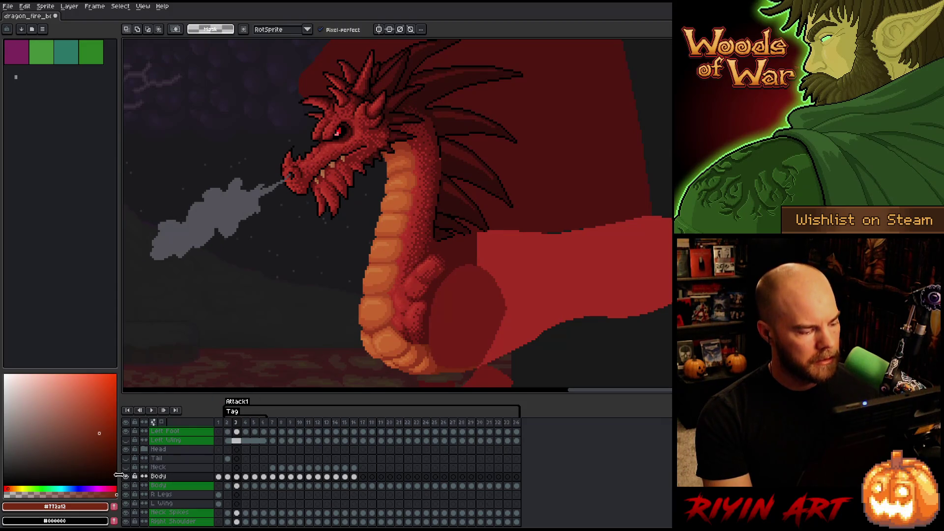
alt+click(127, 477)
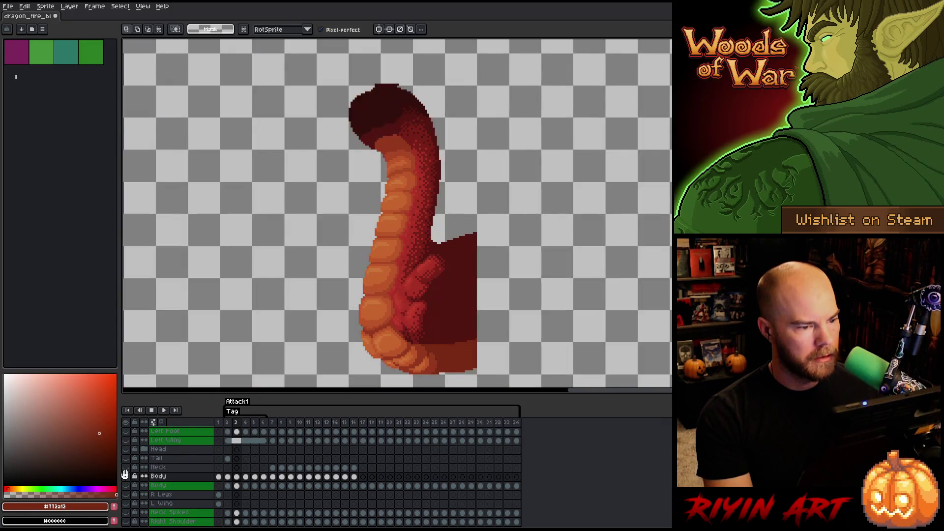
- Play the body-only animation and compare the neck poses across frames 2–5, ending on frame 4
key(Return)
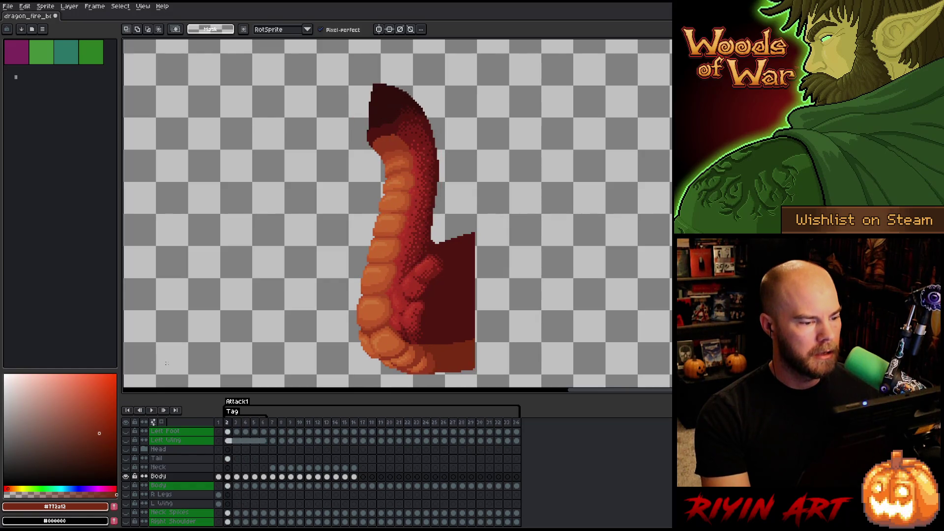
key(Return)
key(Right)
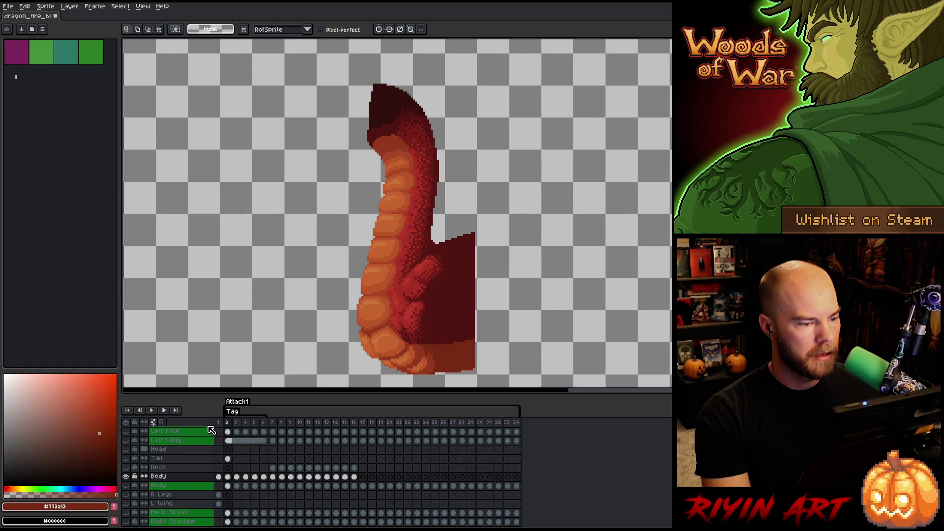
key(Left)
key(Right)
key(Left)
key(Right)
key(Right)
key(Left)
key(Left)
key(Right)
key(Right)
key(Left)
key(Left)
key(Left)
key(Right)
key(Right)
key(Left)
key(Left)
key(Right)
key(Right)
key(Left)
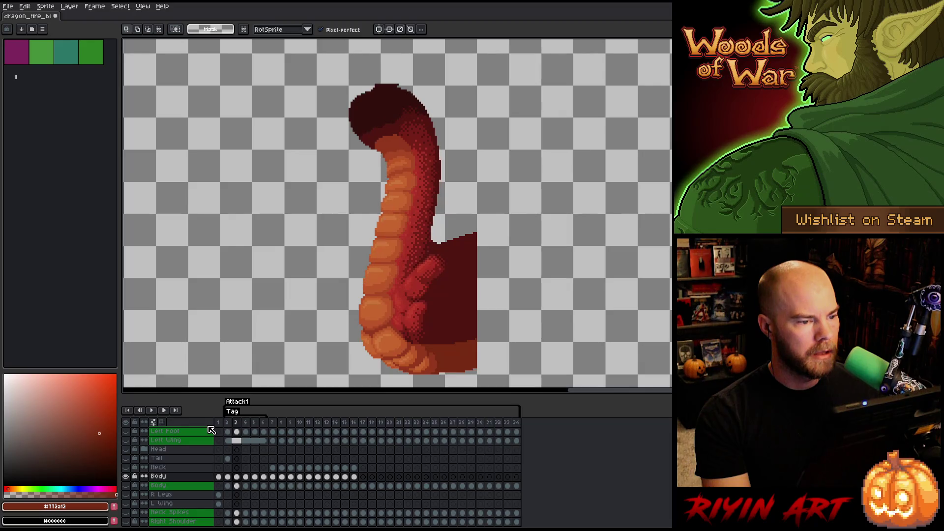
key(Right)
key(Right)
key(Left)
key(Left)
key(Right)
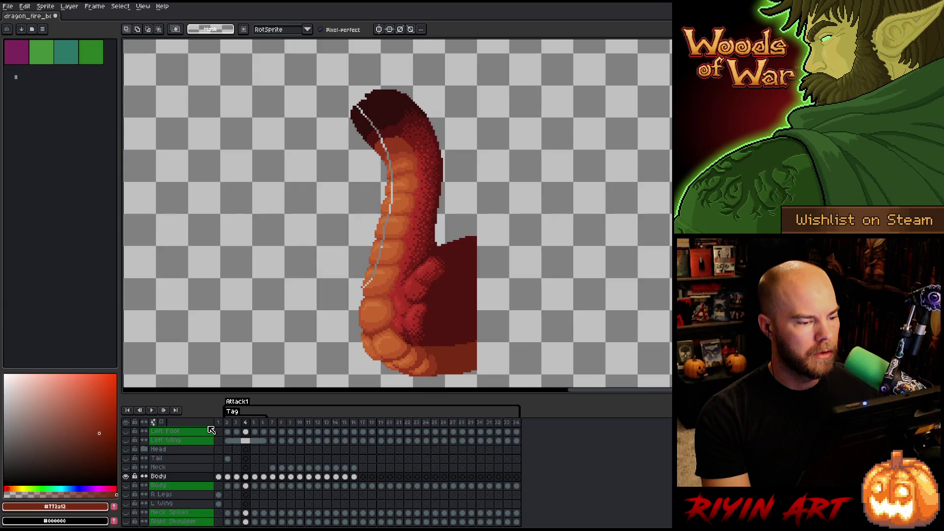
key(Right)
key(Right)
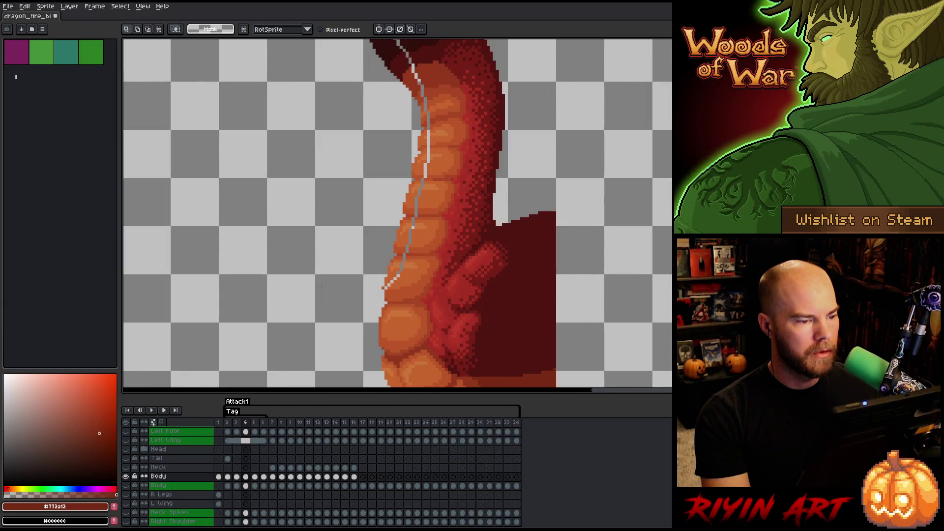
key(Left)
key(Left)
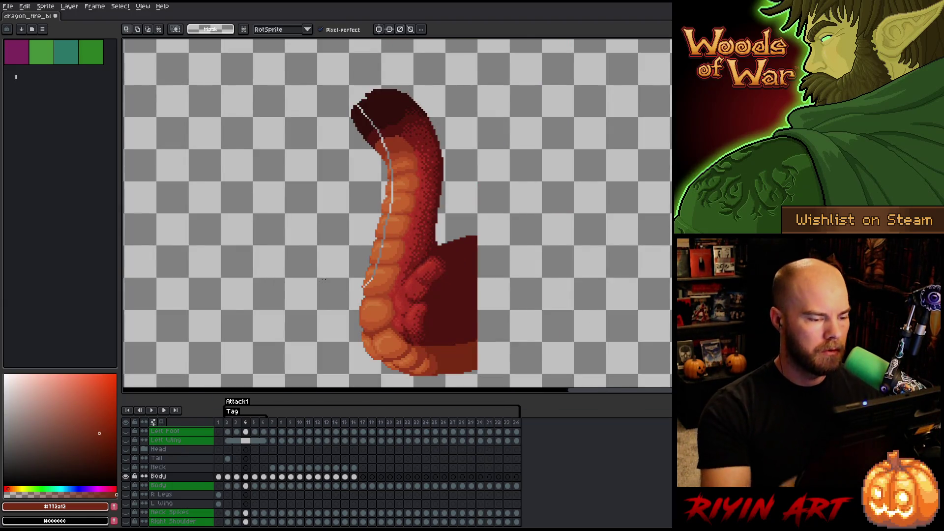
- With the pencil, eyedrop neighbouring reds and belly oranges to patch the upper neck gap on frame 4
key(b)
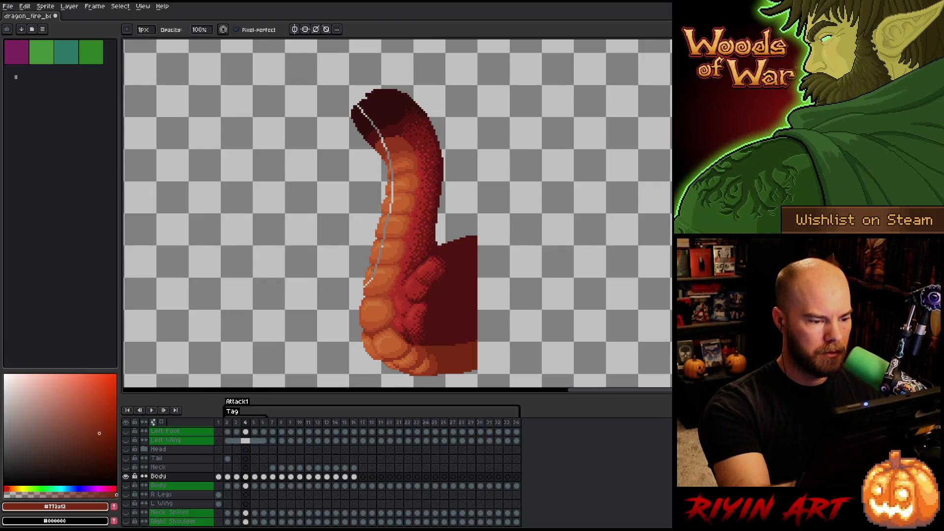
scroll(359, 96, up, 1)
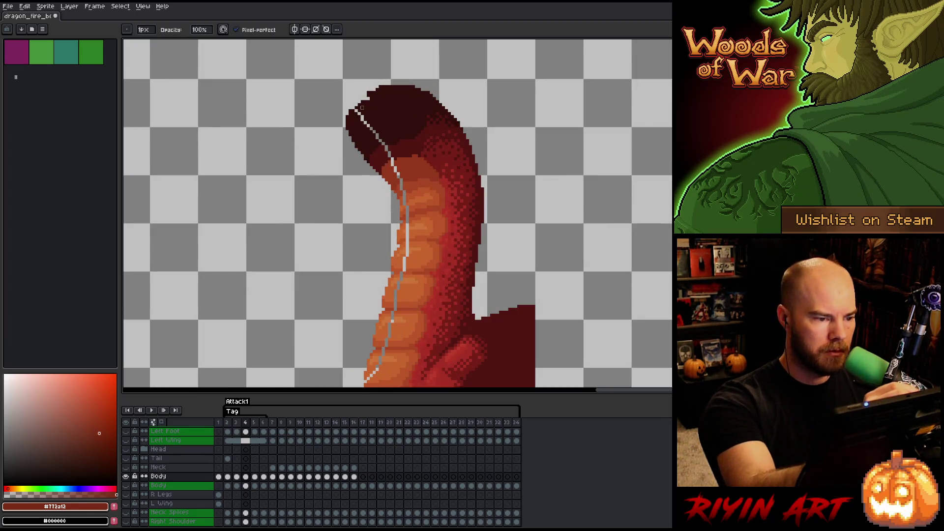
alt+click(359, 114)
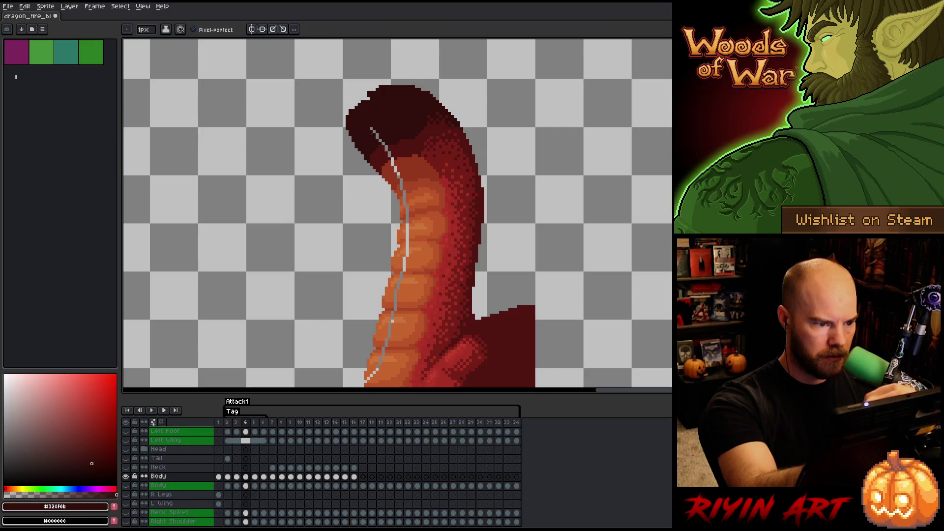
alt+click(386, 146)
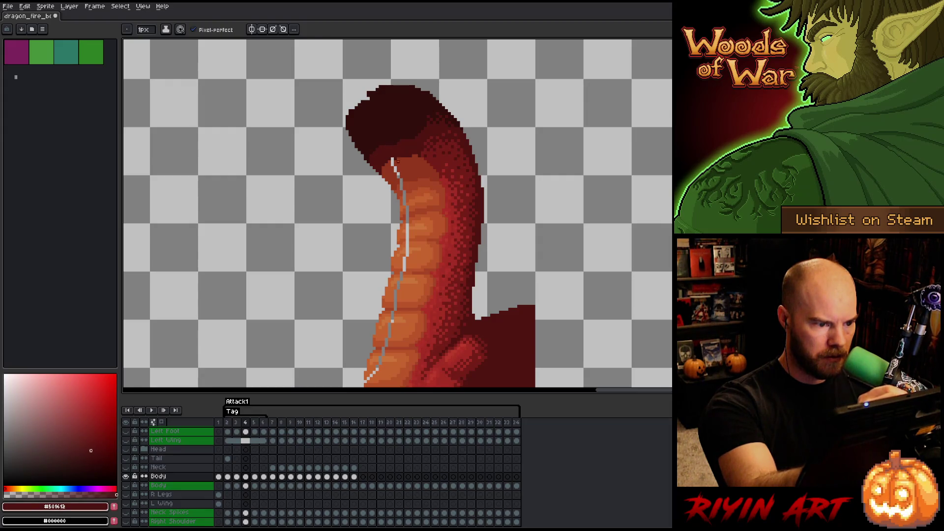
alt+click(399, 153)
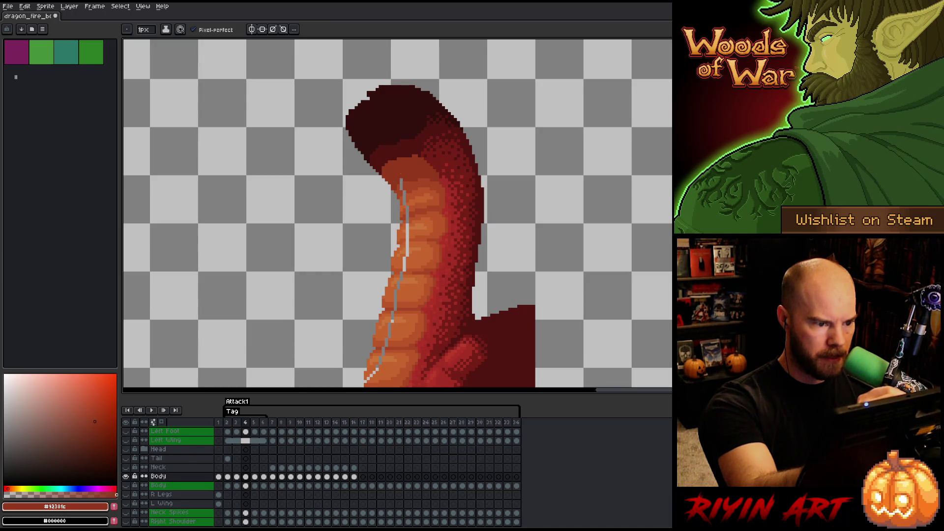
alt+click(402, 183)
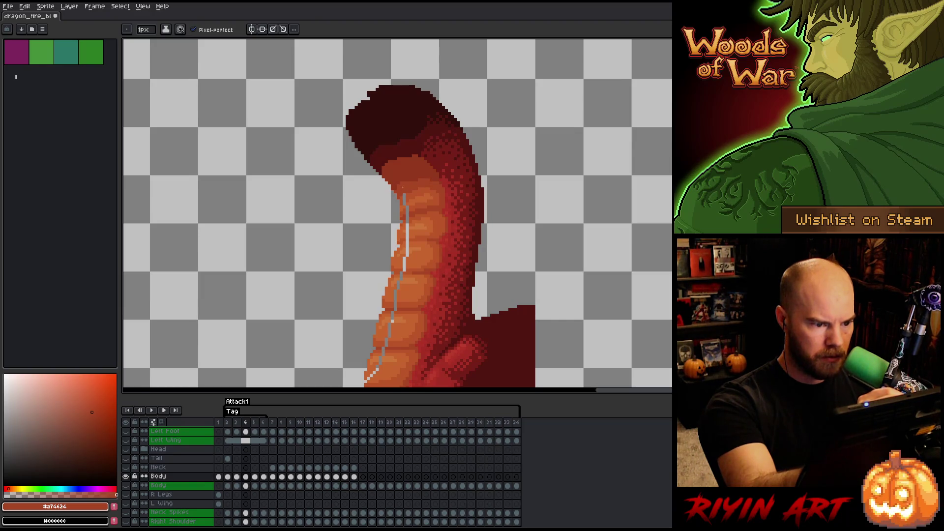
alt+click(405, 192)
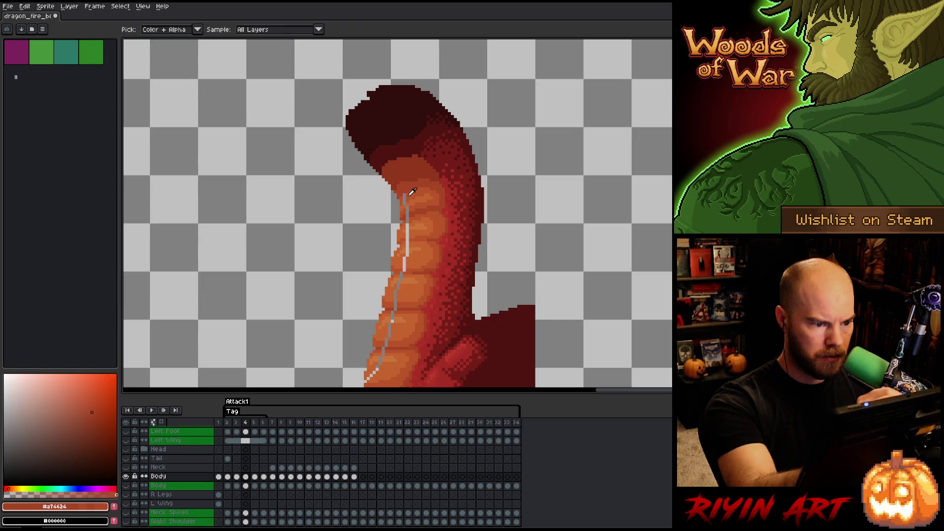
alt+click(404, 189)
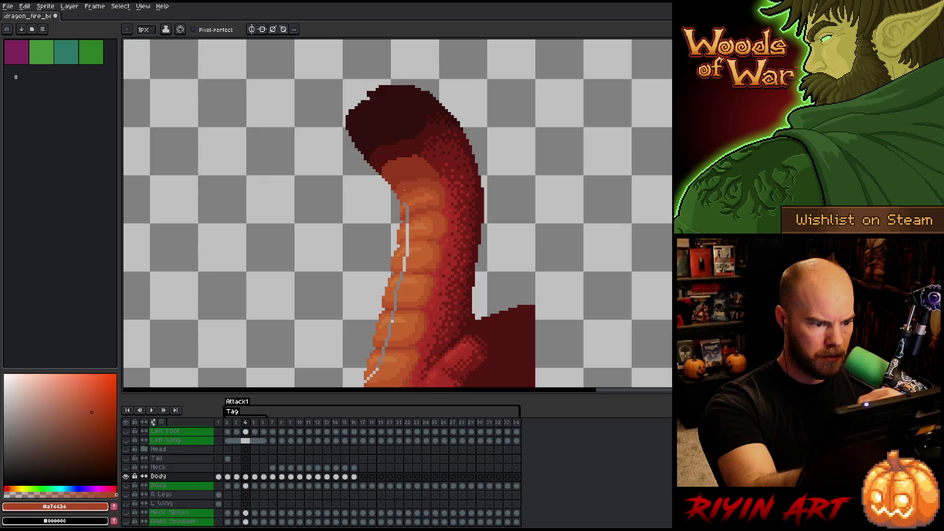
alt+click(412, 192)
alt+click(406, 203)
alt+click(407, 212)
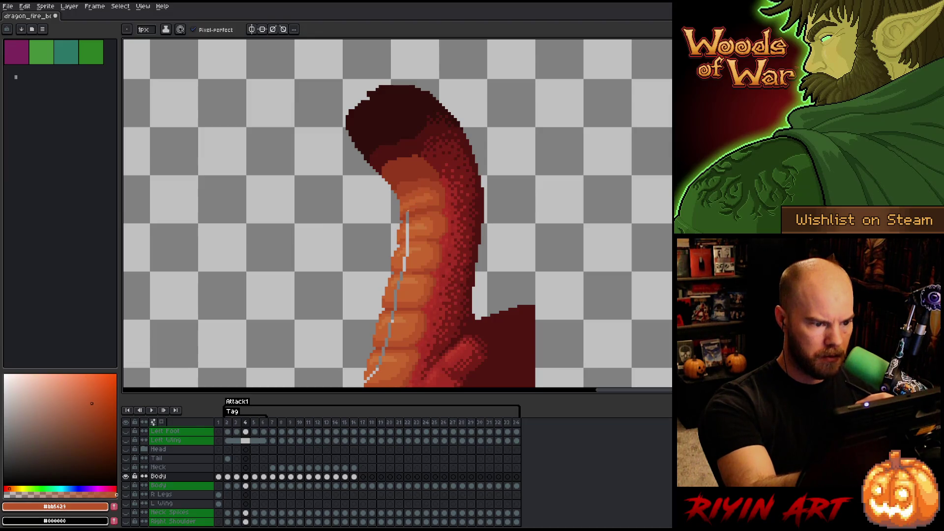
alt+click(410, 211)
alt+click(409, 211)
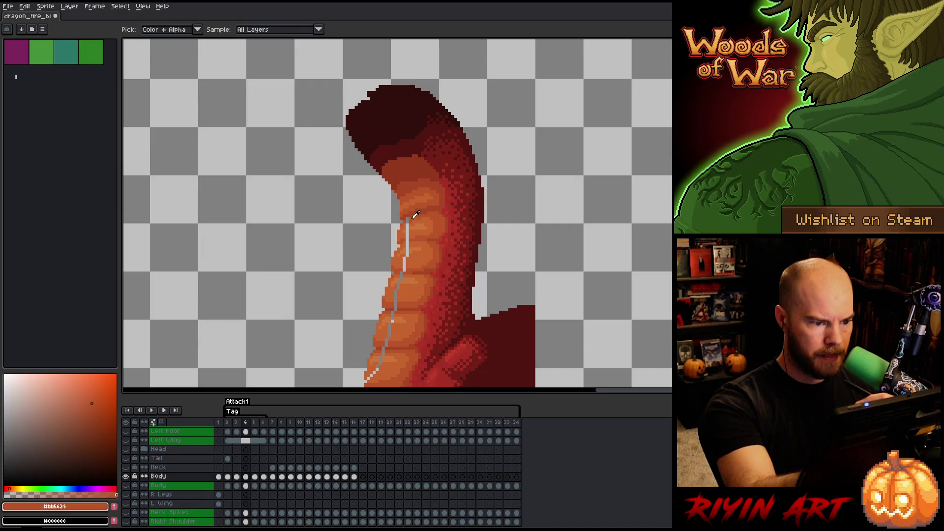
alt+click(408, 224)
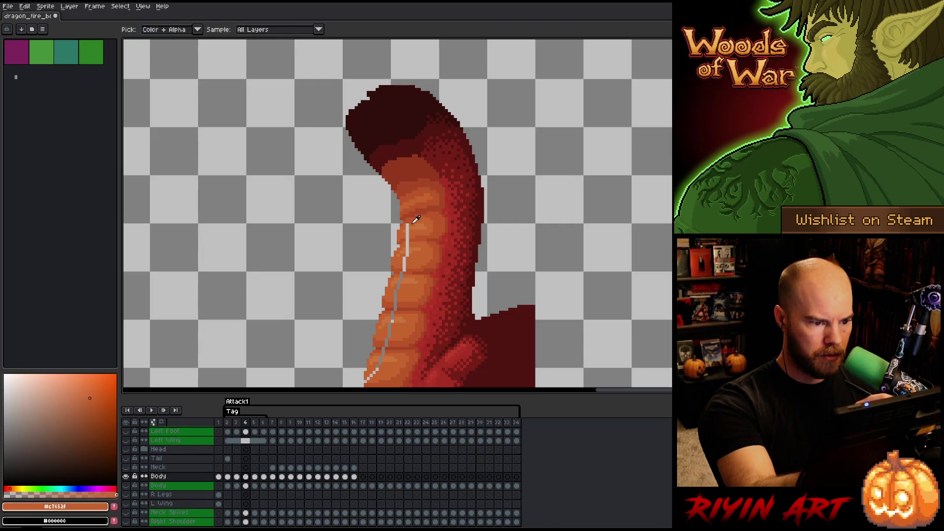
alt+click(408, 230)
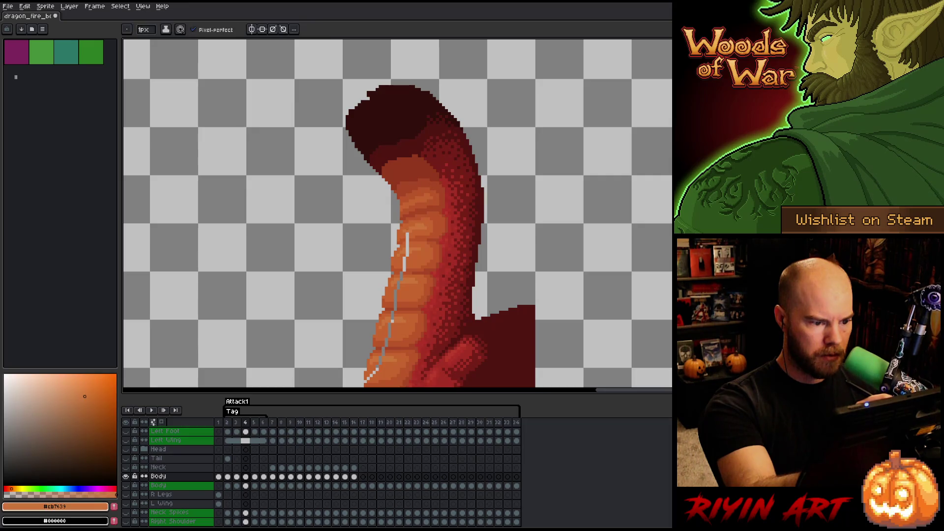
alt+click(408, 233)
alt+click(409, 236)
alt+click(407, 244)
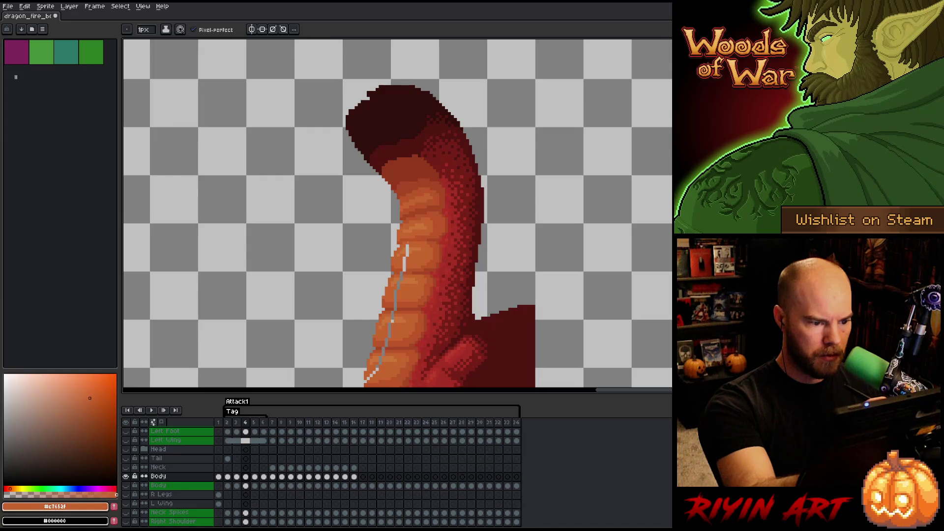
- Continue sampling dark, mid and light belly oranges to fill the lower gap pixels along the neck
key(alt)
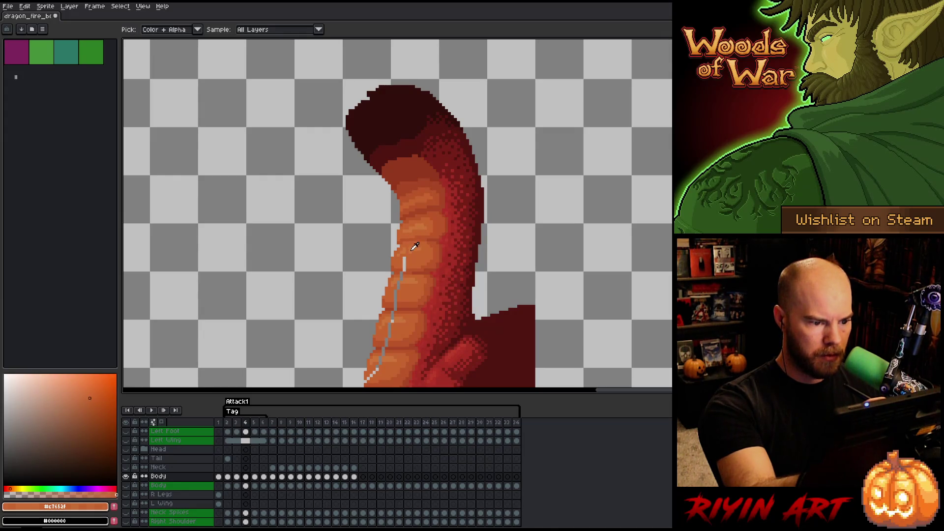
alt+click(409, 251)
alt+click(404, 258)
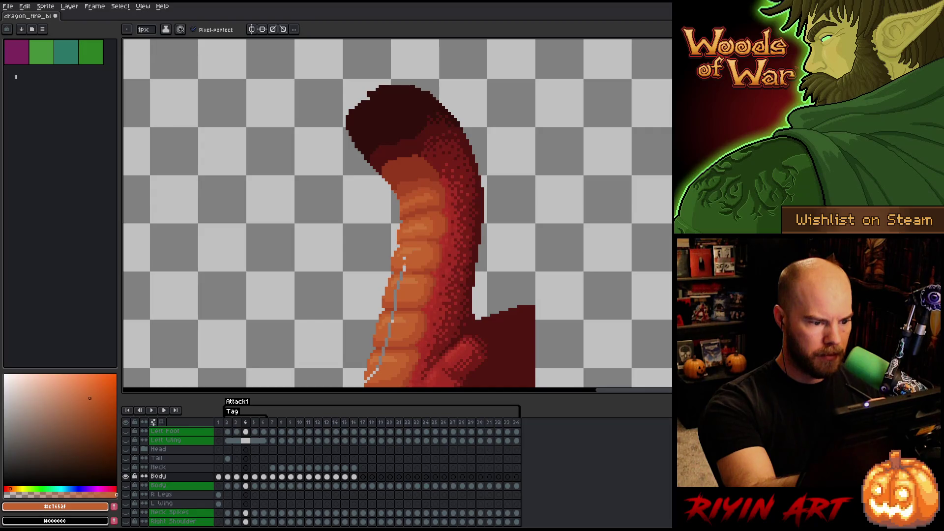
alt+click(404, 267)
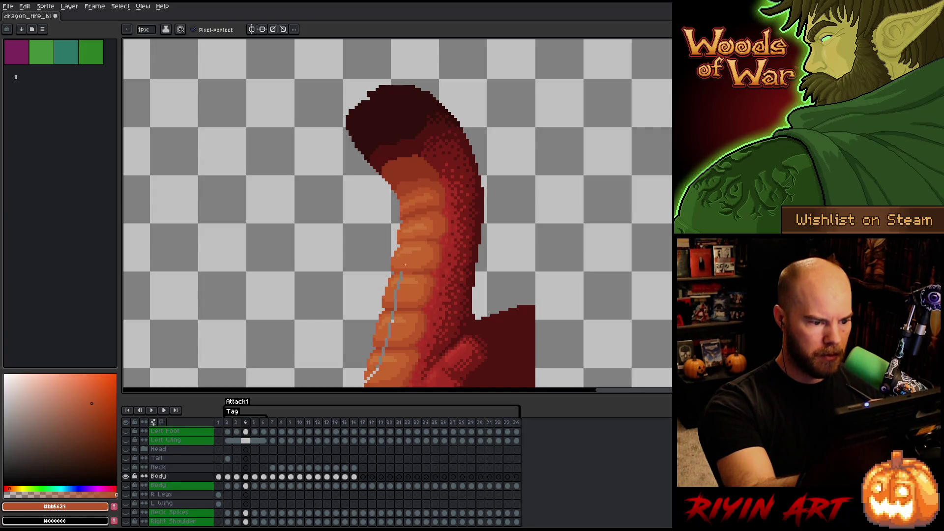
alt+click(410, 271)
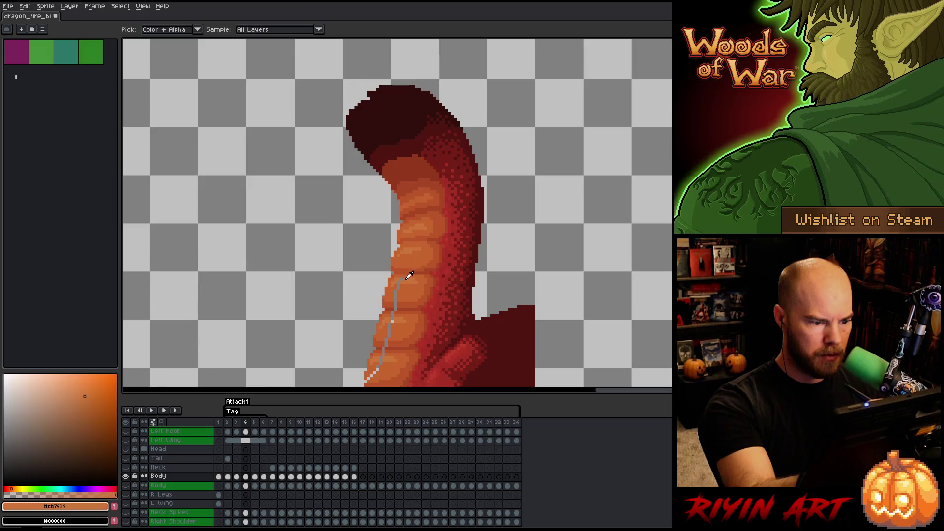
scroll(411, 279, down, 3)
alt+click(411, 278)
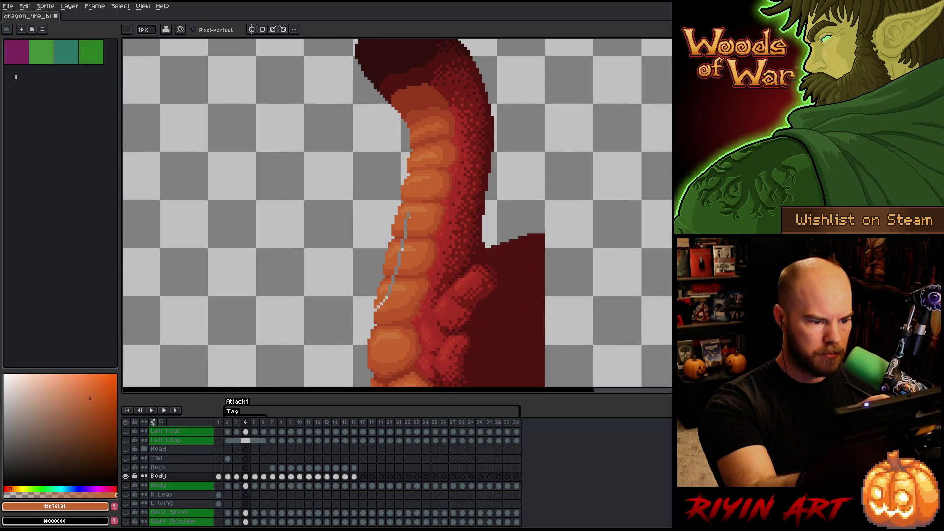
alt+click(404, 235)
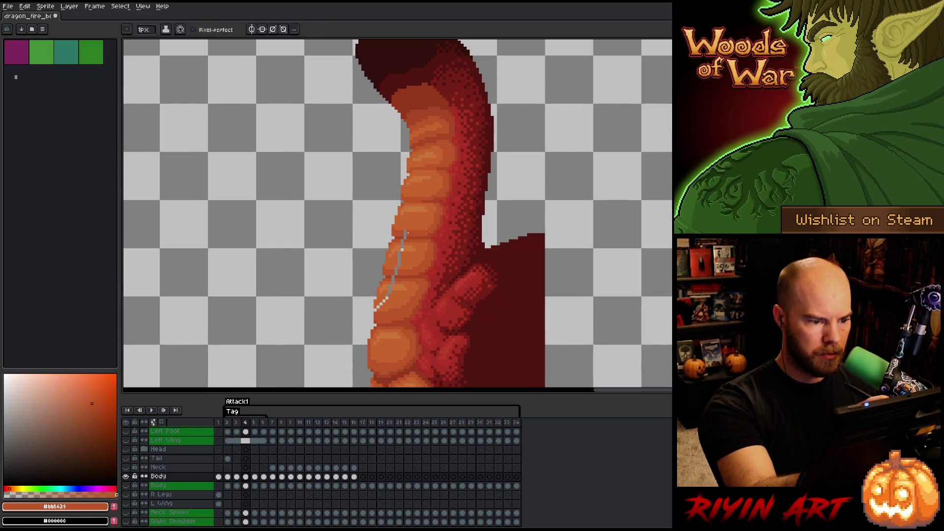
alt+click(412, 231)
alt+click(407, 239)
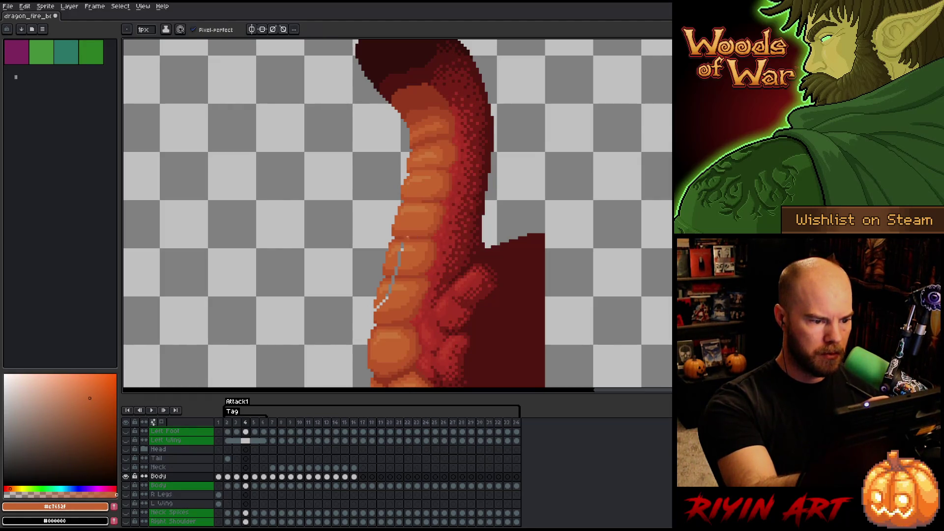
alt+click(405, 237)
alt+click(406, 242)
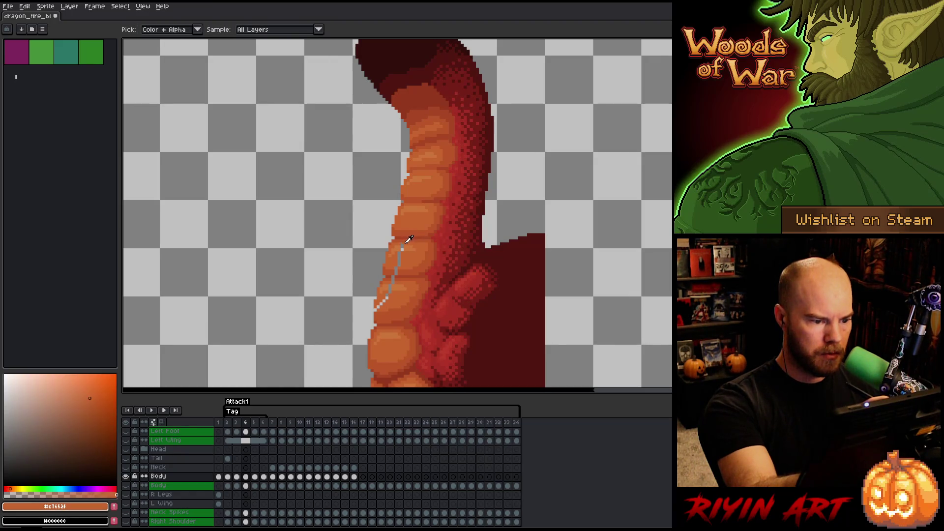
alt+click(402, 248)
alt+click(399, 254)
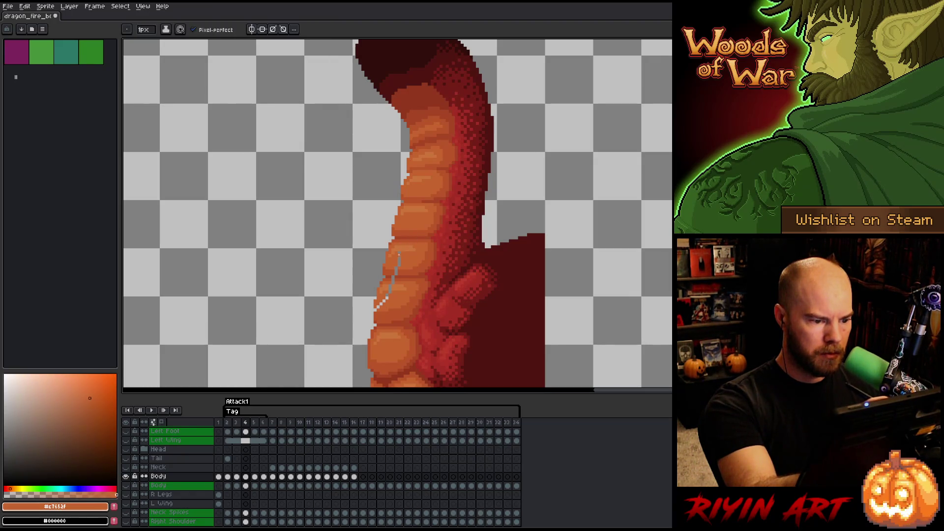
alt+click(394, 278)
alt+click(401, 274)
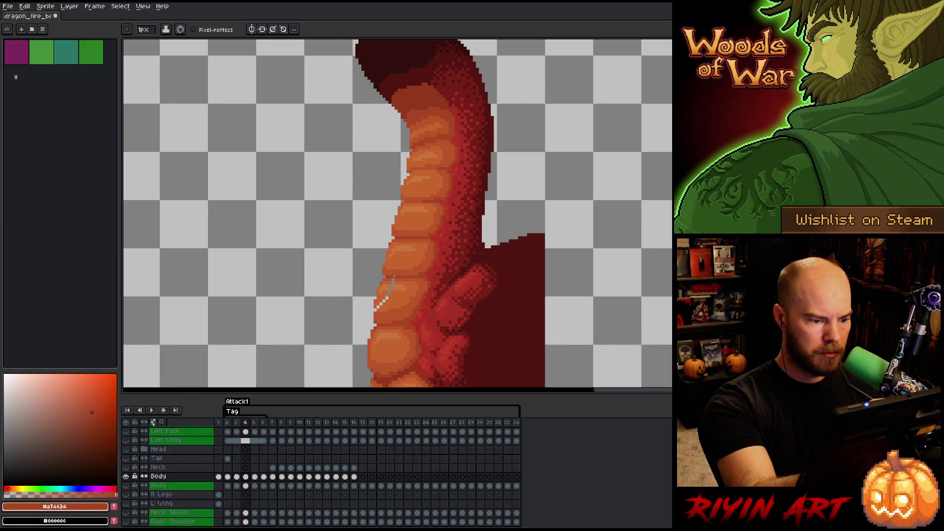
alt+click(392, 280)
alt+click(401, 274)
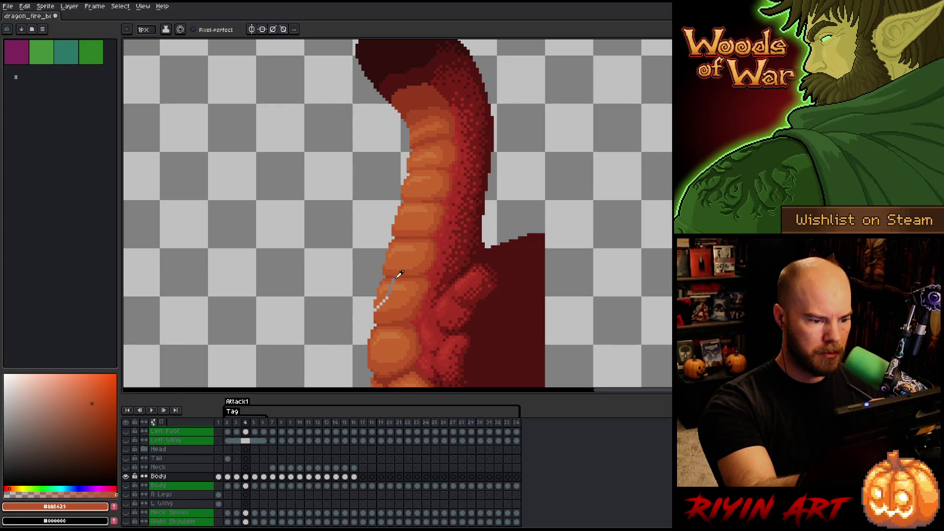
alt+click(398, 275)
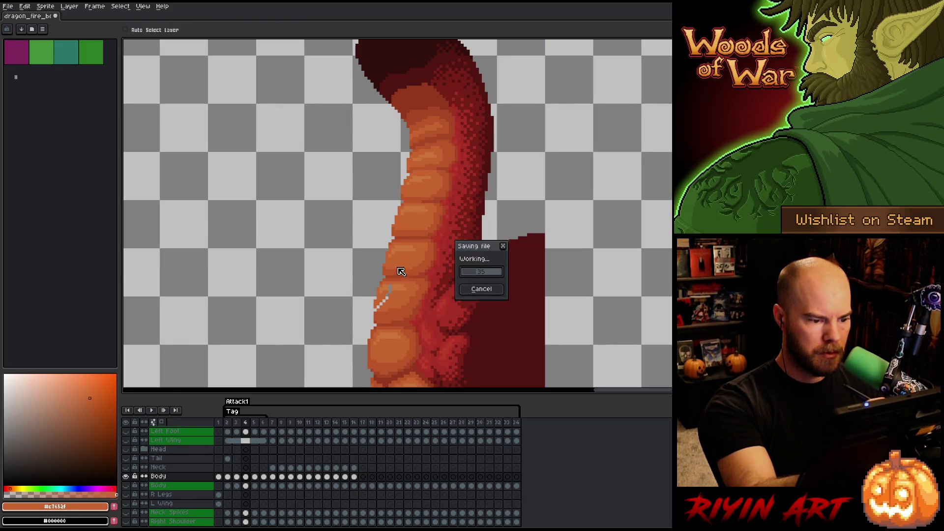
drag(411, 225, 416, 178)
- Sample the lighter and mid-orange scale colours, then compare frames 3 and 4
alt+click(416, 178)
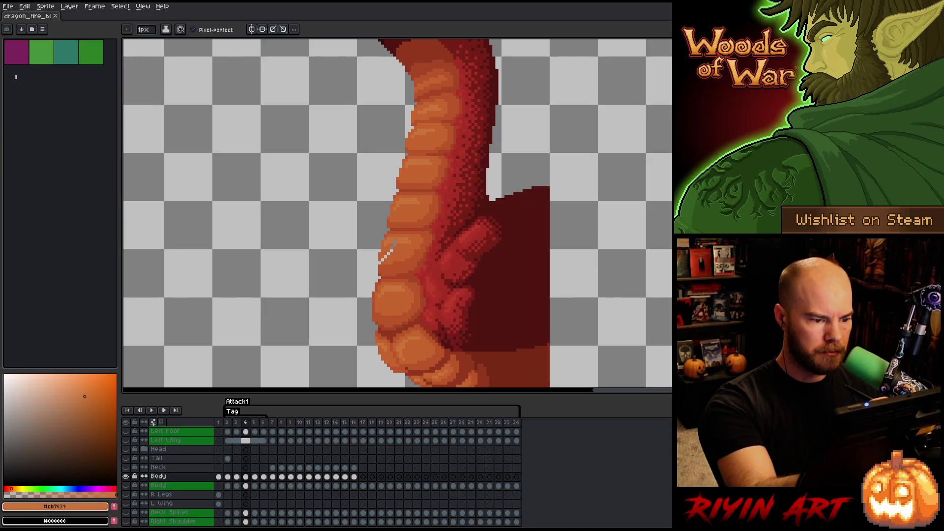
alt+click(387, 254)
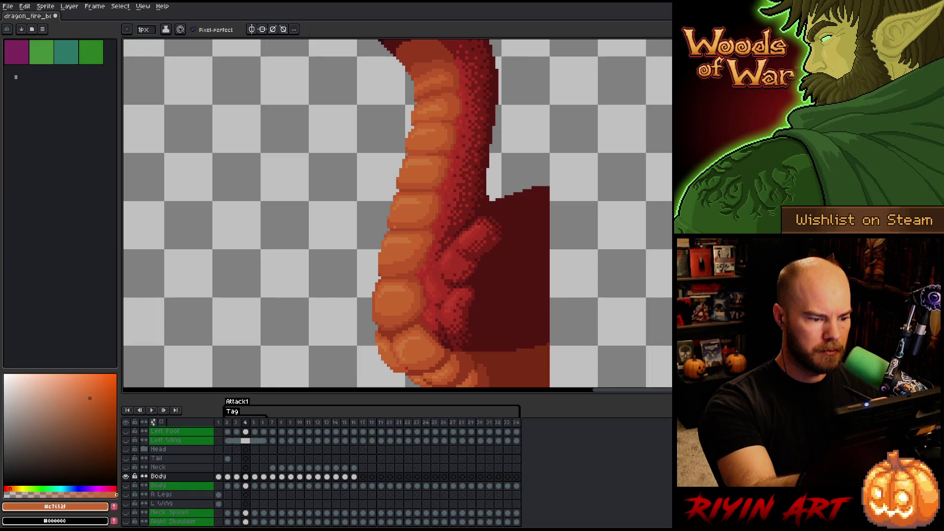
scroll(419, 255, down, 3)
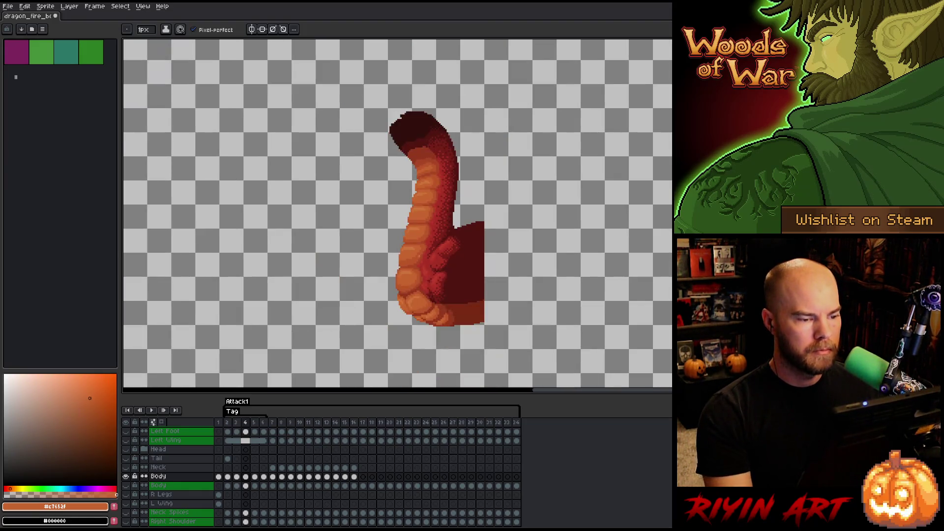
key(Left)
key(Right)
key(Left)
key(Right)
key(Left)
key(Right)
- Flip repeatedly between frames 3 and 4 to check the neck's motion, ending on frame 4
scroll(434, 182, up, 2)
scroll(435, 183, up, 1)
key(Left)
key(Right)
key(Left)
key(Right)
scroll(300, 236, down, 3)
key(Left)
key(Right)
key(Left)
key(Right)
key(Left)
key(Right)
key(Left)
key(Right)
key(Right)
key(Left)
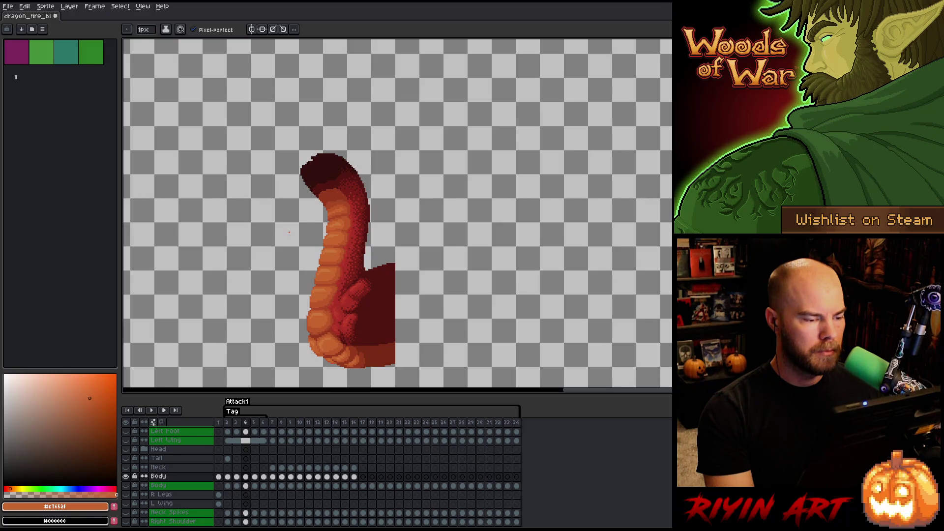
- Recentre the dragon's neck and advance to frame 5, zooming in on the belly edge
drag(289, 232, 378, 243)
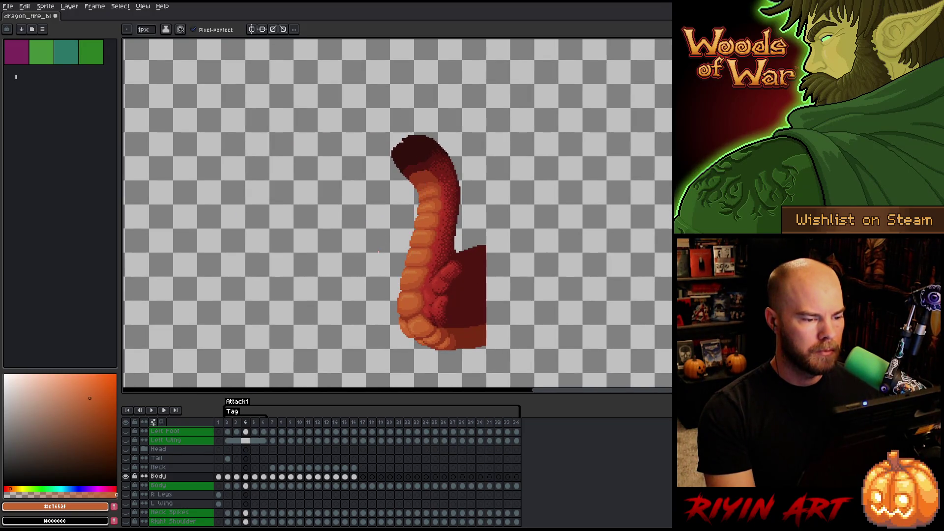
key(Right)
scroll(378, 252, up, 3)
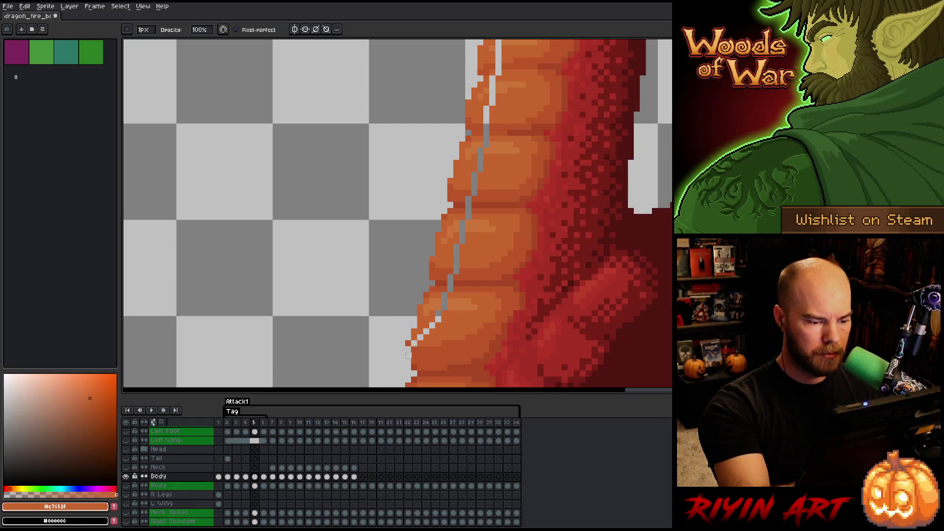
- With the pencil, fill the lower belly-edge gap pixels with darker and mid-orange
key(e)
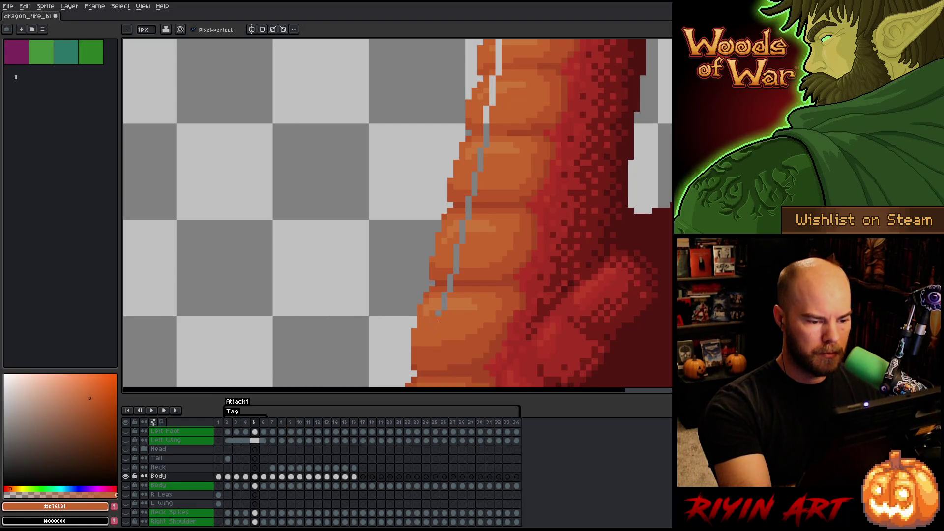
click(457, 283)
alt+click(450, 295)
alt+click(450, 280)
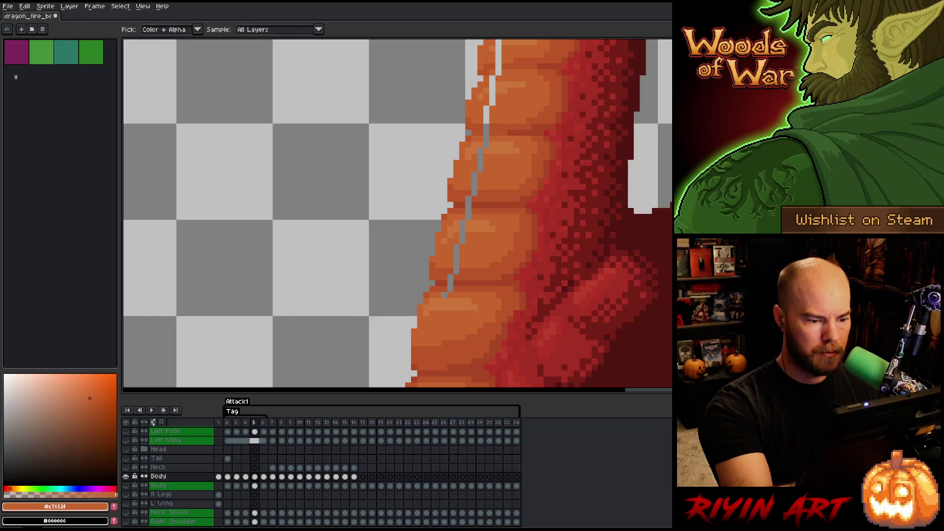
alt+click(466, 276)
alt+click(457, 280)
alt+click(450, 285)
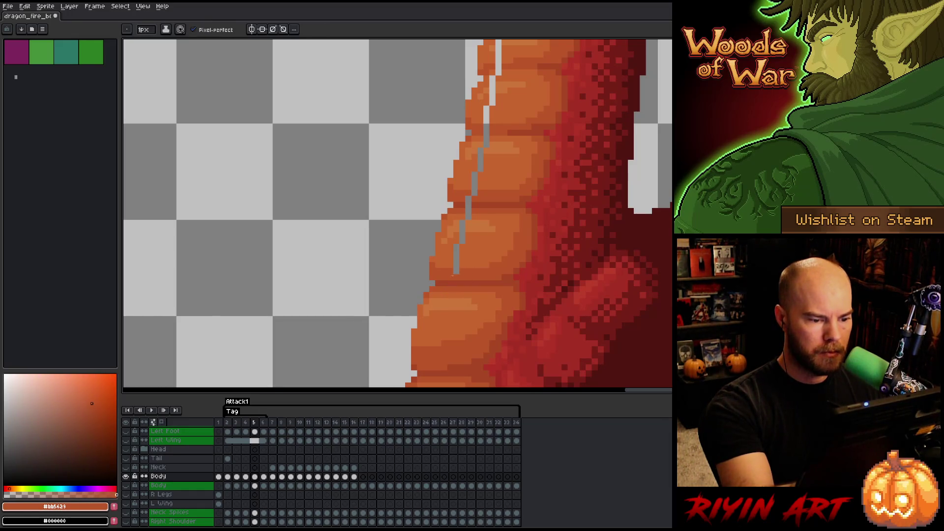
alt+click(457, 270)
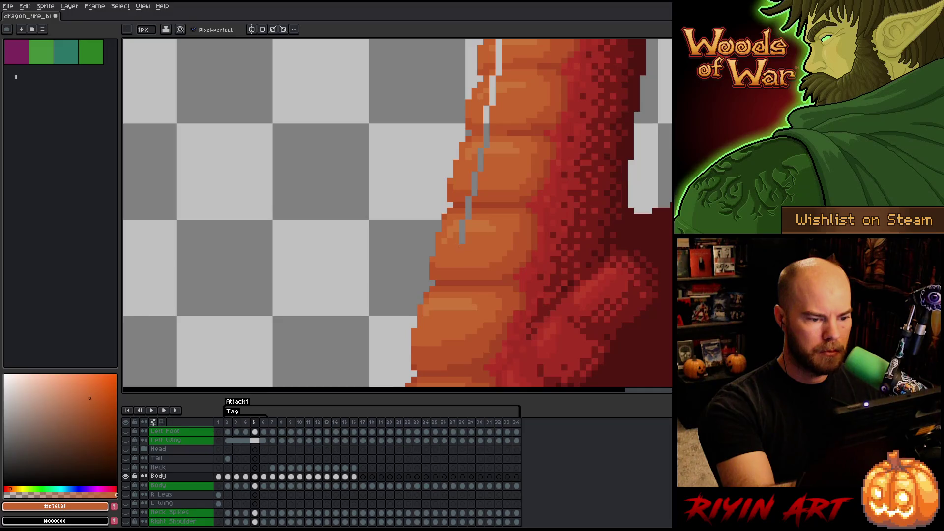
alt+click(458, 243)
click(462, 225)
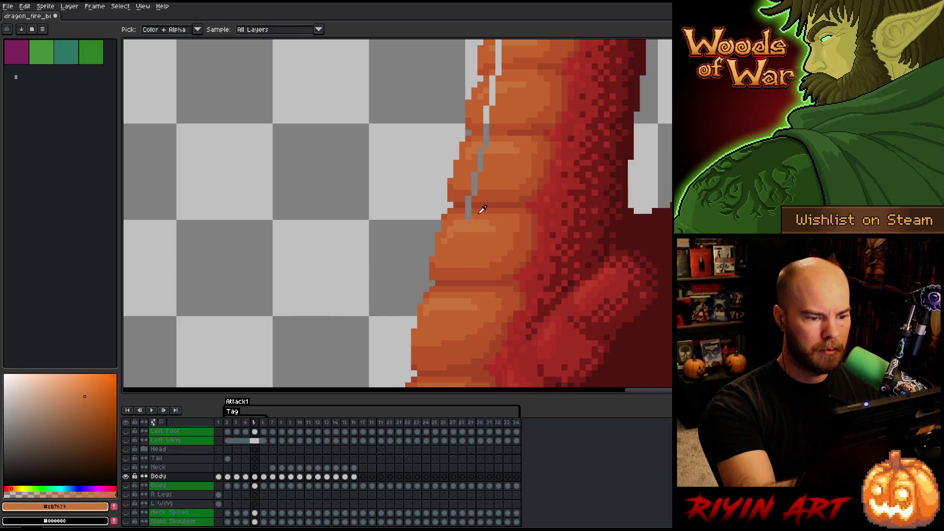
alt+click(470, 211)
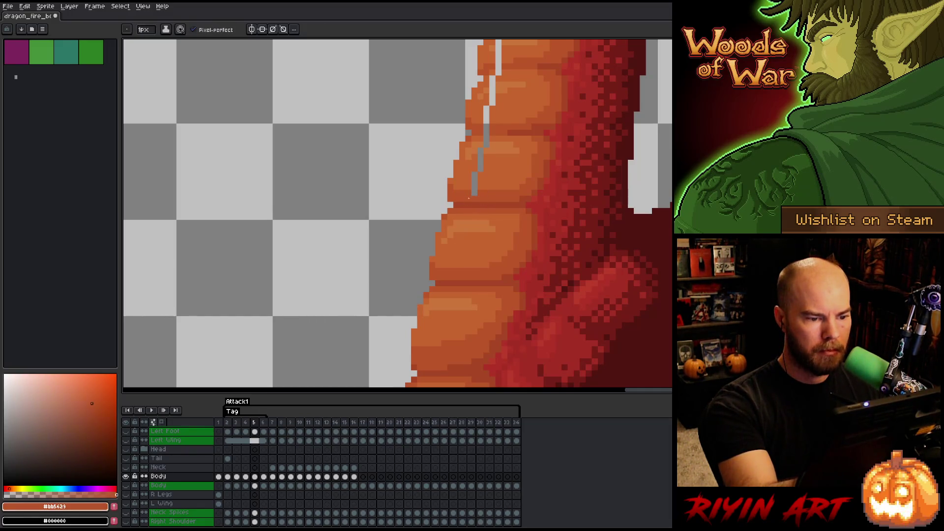
- Fill the upper part of the belly gap with lighter and darker orange pixels
drag(485, 215, 390, 299)
alt+click(390, 268)
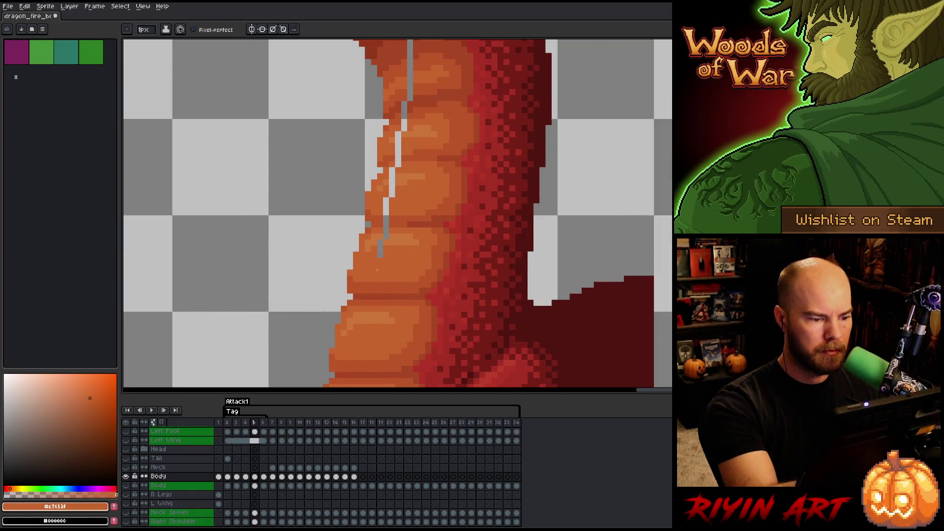
alt+click(382, 239)
alt+click(386, 224)
alt+click(388, 221)
click(386, 221)
click(388, 203)
alt+click(382, 239)
drag(403, 174, 393, 211)
alt+click(388, 202)
click(388, 203)
alt+click(388, 197)
click(389, 197)
alt+click(388, 199)
click(389, 191)
alt+click(390, 178)
- Compare frame 5 against frame 4 and pick the dark and mid-orange edge shades near the neck
key(Left)
key(Right)
alt+click(396, 166)
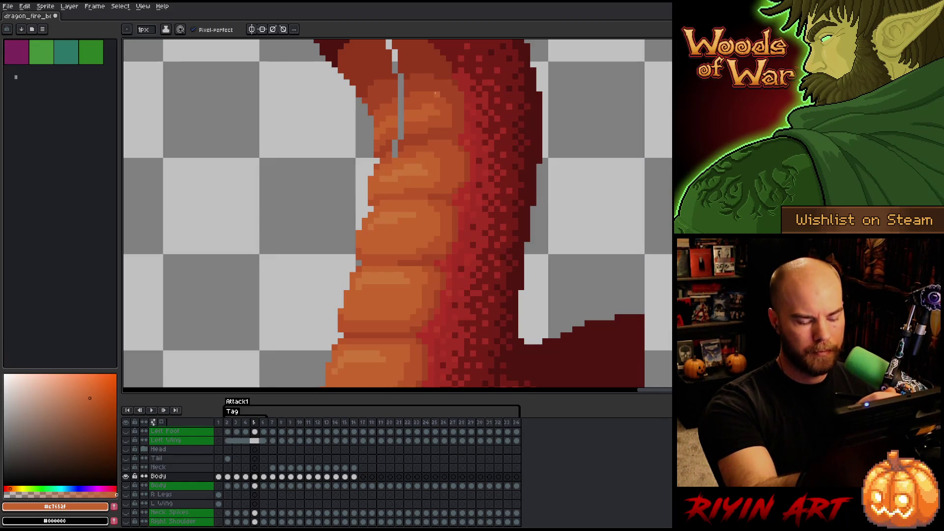
key(Left)
key(Right)
alt+click(405, 148)
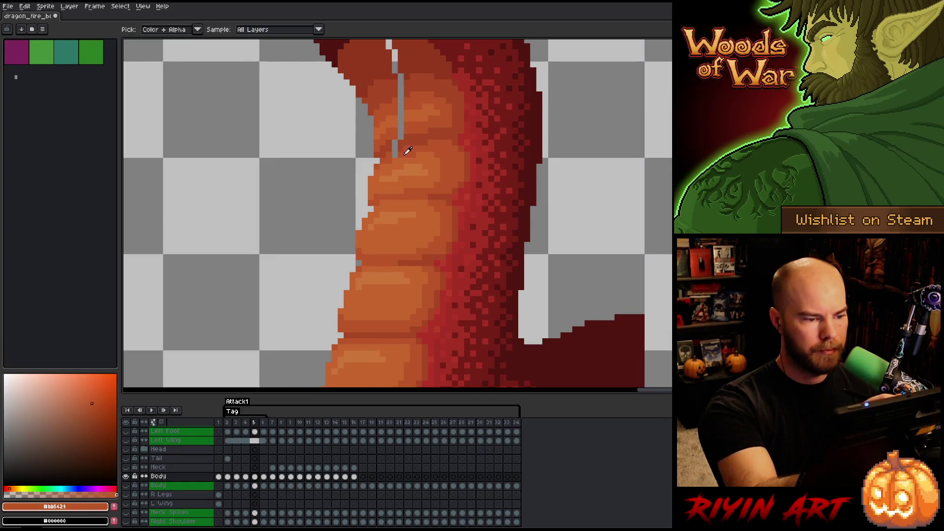
alt+click(395, 143)
alt+click(401, 136)
alt+click(415, 105)
mouse_move(416, 128)
mouse_down()
mouse_move(415, 202)
mouse_move(436, 177)
mouse_up()
- Paint the grey pixels at the belly gap's end darker orange, checking against frame 4
key(Left)
key(Right)
key(Left)
key(Right)
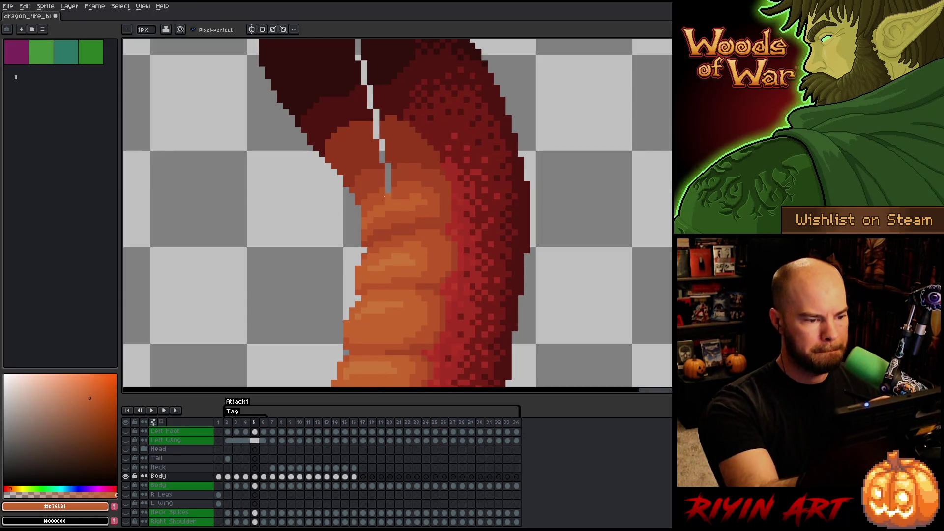
alt+click(387, 201)
click(388, 191)
alt+click(394, 179)
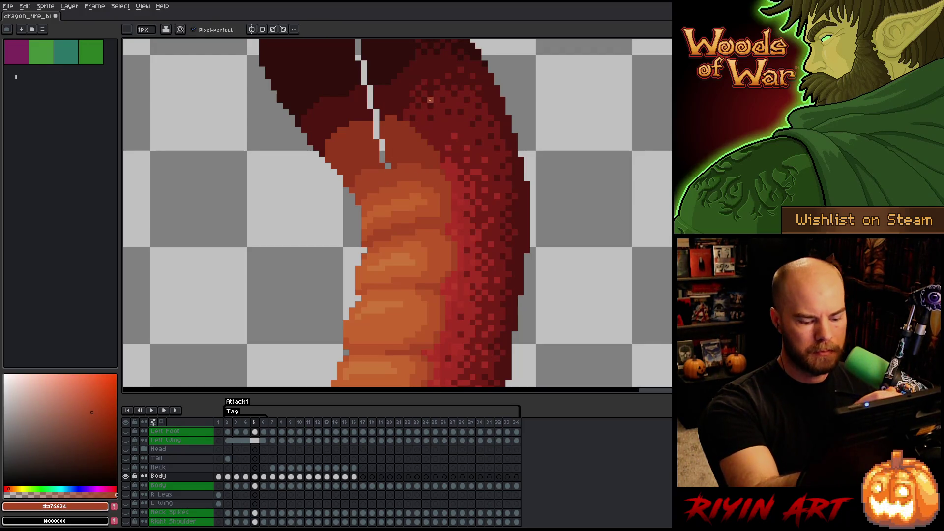
key(Left)
key(Right)
key(Left)
key(Right)
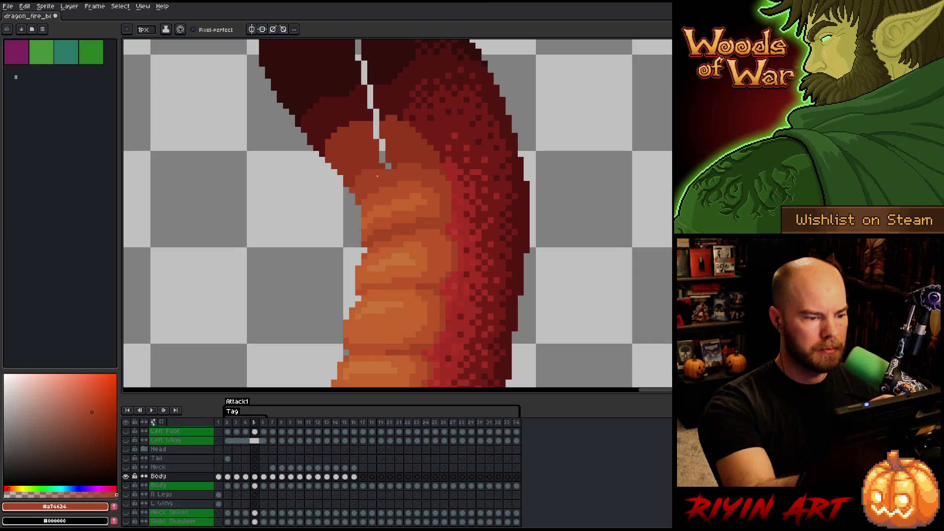
- Paint dark red over the lower part of the white gap on the upper neck
alt+click(380, 205)
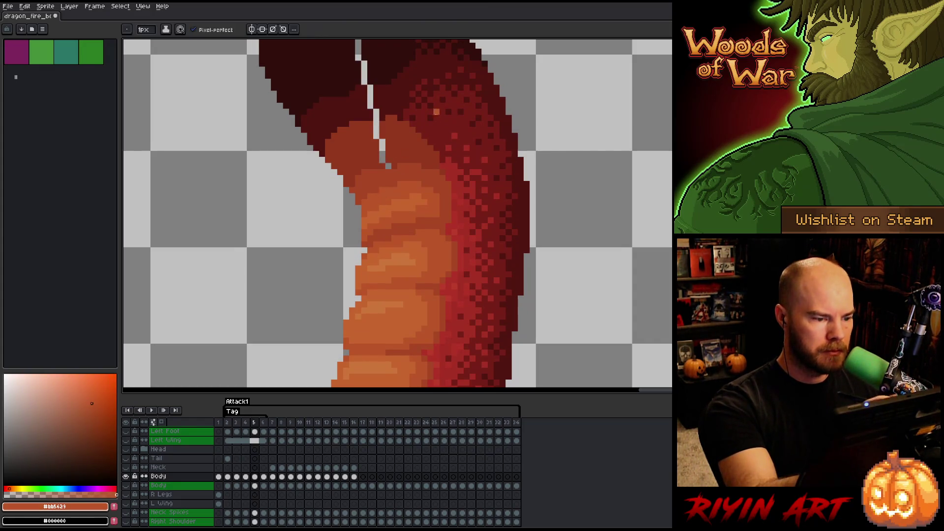
key(Left)
key(Right)
key(Left)
mouse_move(383, 158)
mouse_down()
mouse_move(411, 205)
mouse_move(386, 206)
mouse_up()
key(Right)
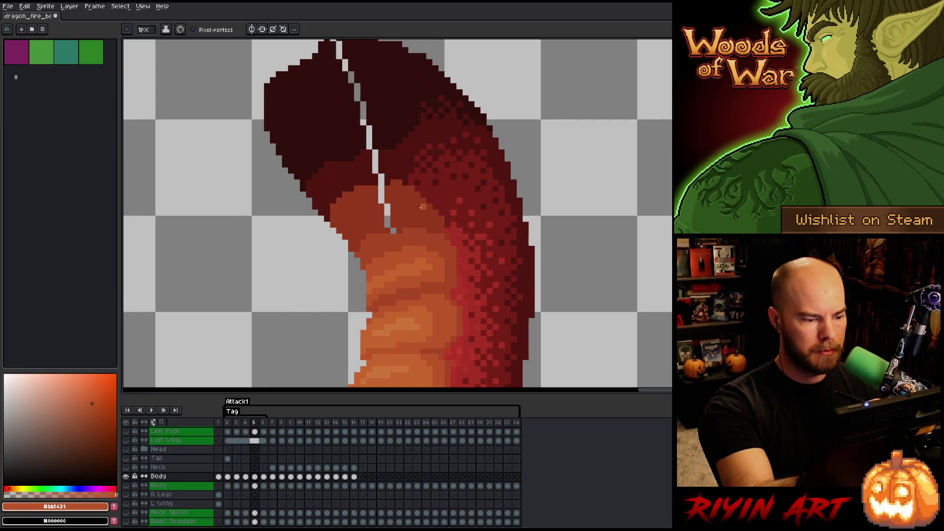
alt+click(392, 226)
drag(383, 190, 388, 224)
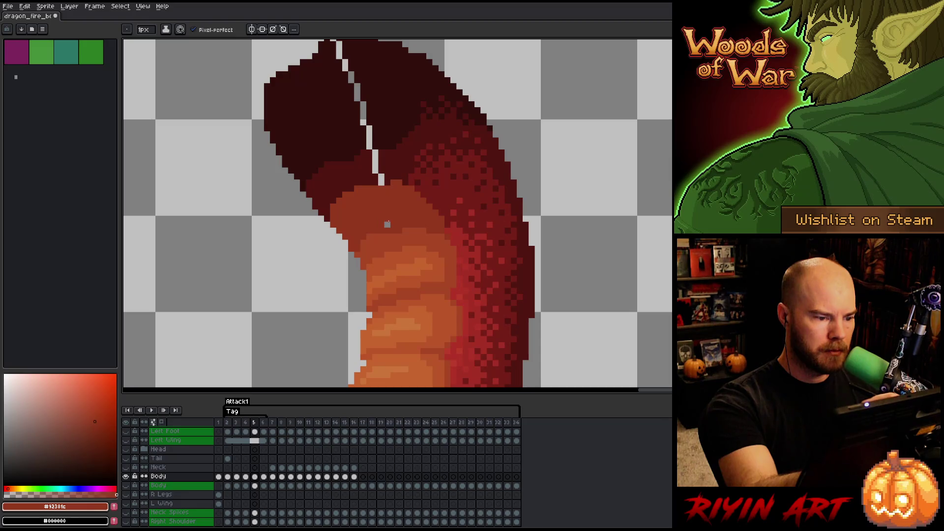
- Cover the gap line on the dark head tip in dark red, then zoom out to review
alt+click(383, 181)
alt+click(373, 147)
mouse_move(369, 145)
mouse_down()
mouse_move(355, 82)
mouse_move(382, 154)
mouse_up()
key(space)
click(377, 163)
drag(352, 117, 351, 102)
click(364, 139)
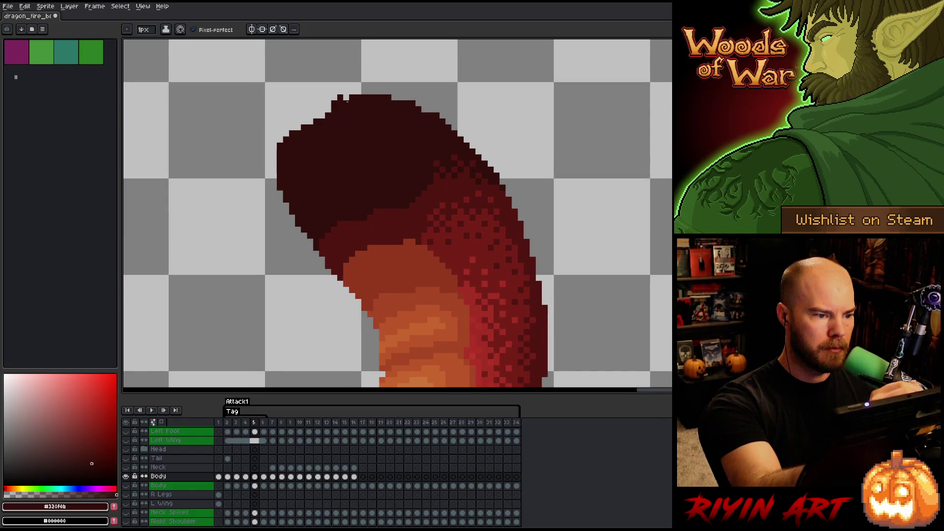
scroll(355, 120, down, 3)
scroll(404, 167, up, 3)
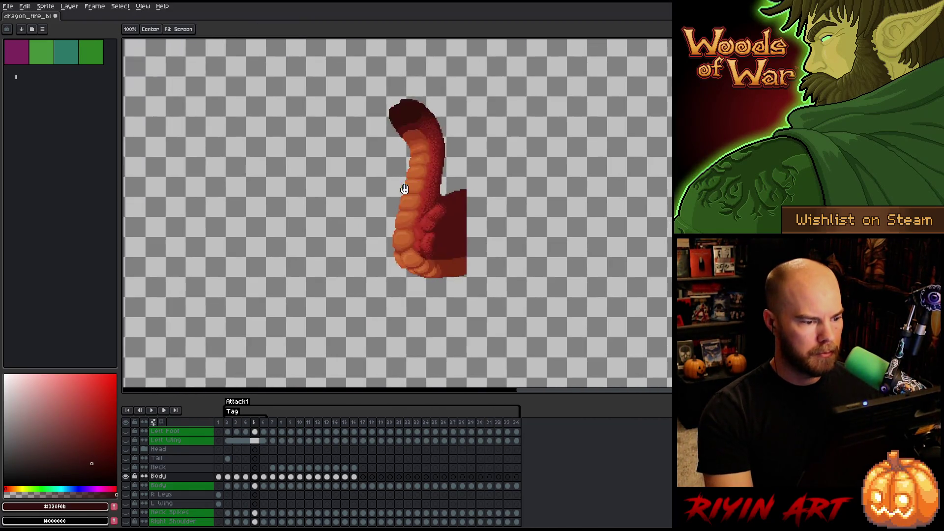
key(comma)
key(comma)
key(comma)
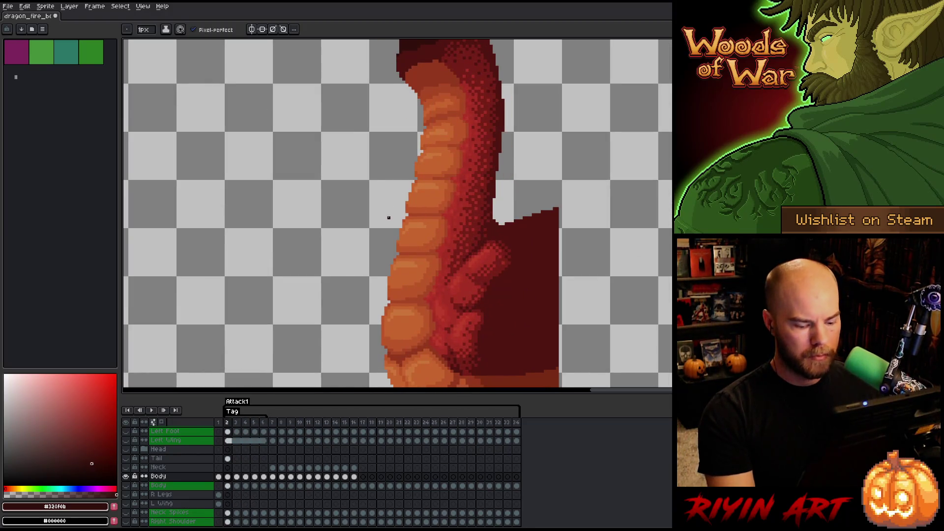
- Move to frame 6 and sample the light, mid and dark orange belly-scale shades
key(period)
key(period)
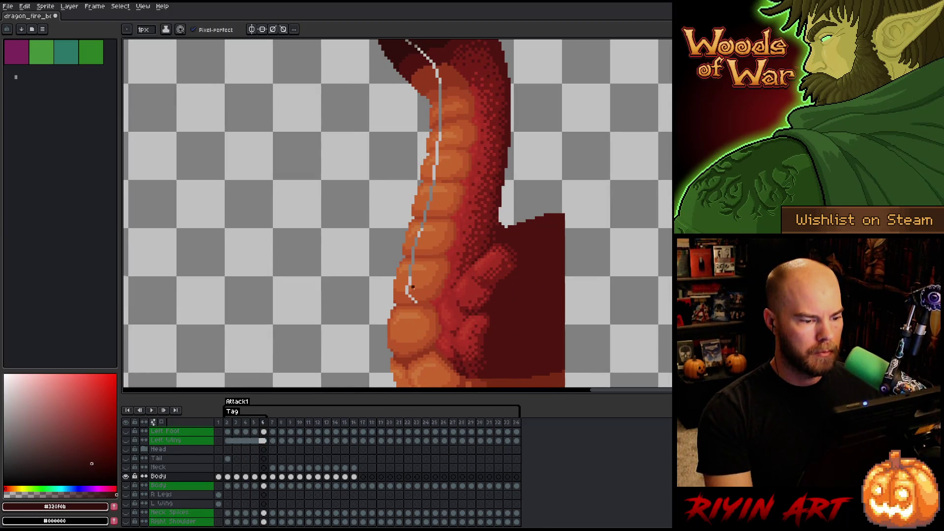
scroll(412, 295, up, 2)
alt+click(412, 295)
click(414, 307)
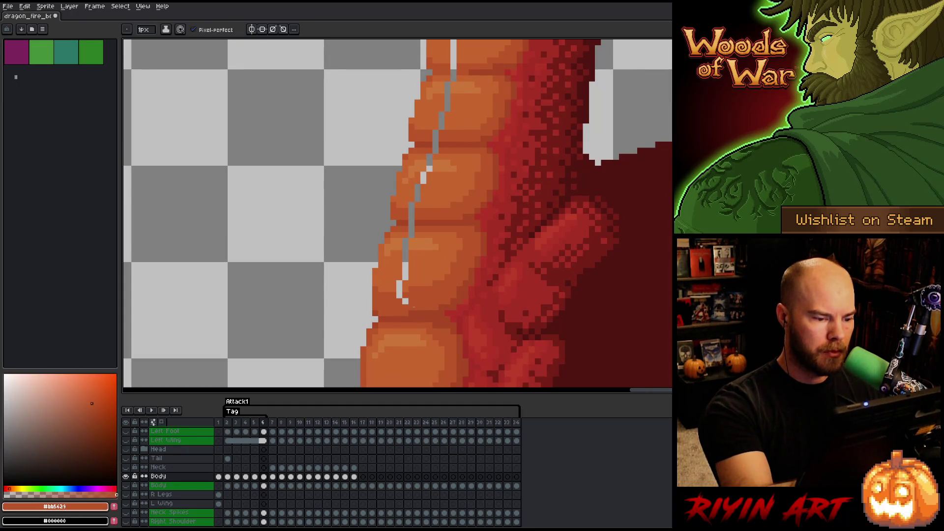
alt+click(404, 283)
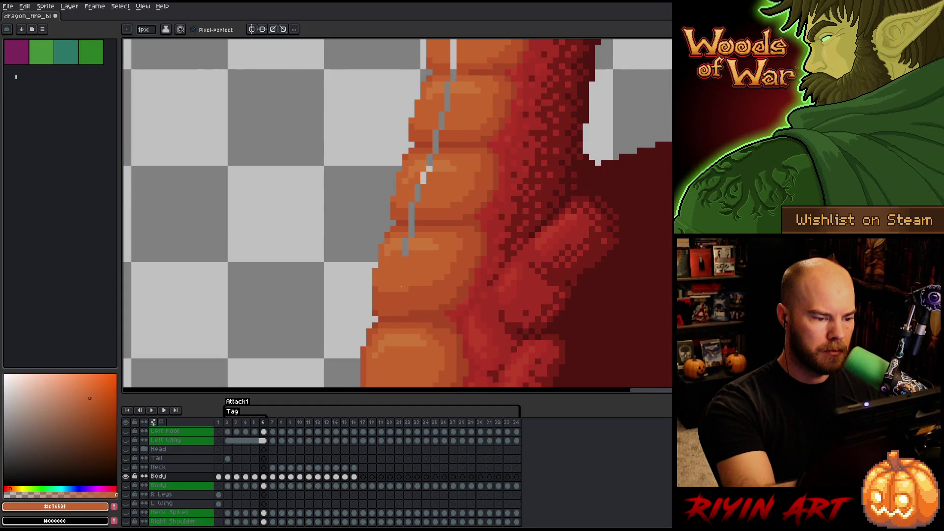
alt+click(406, 247)
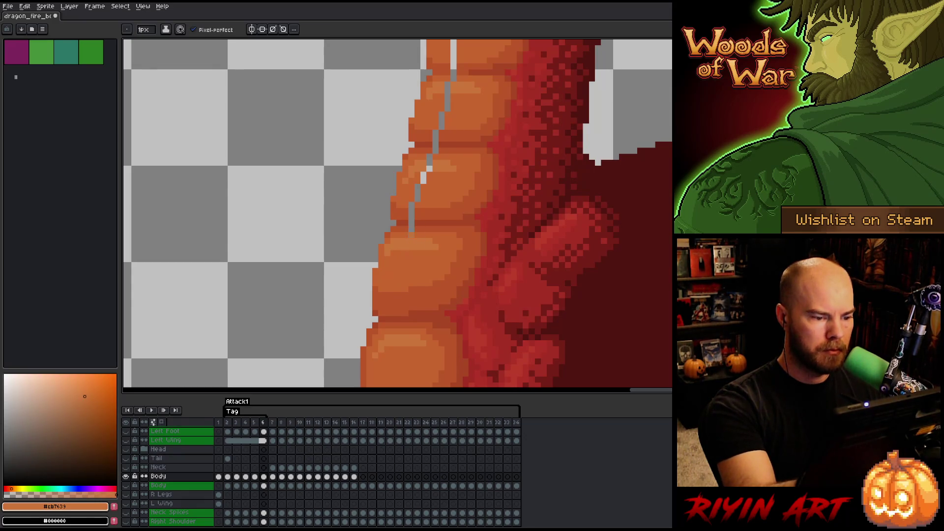
alt+click(410, 224)
alt+click(409, 219)
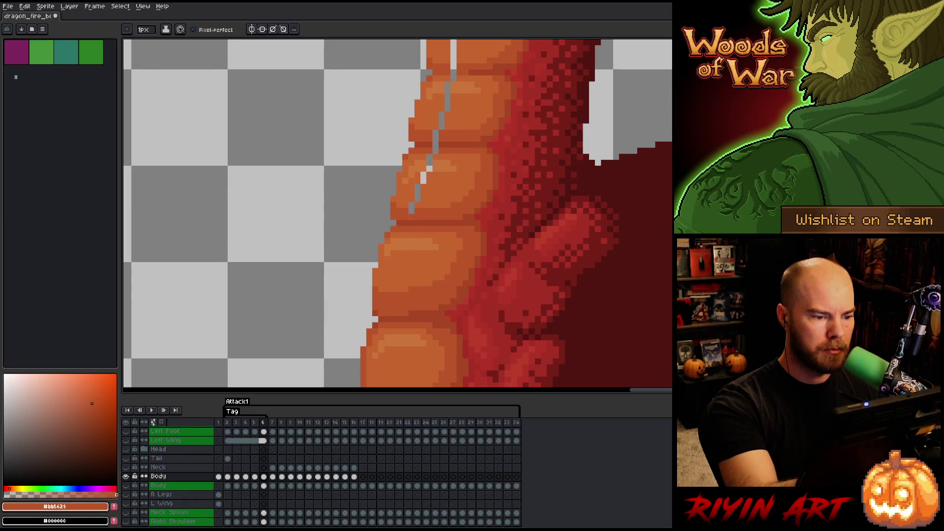
drag(420, 210, 420, 232)
alt+click(386, 260)
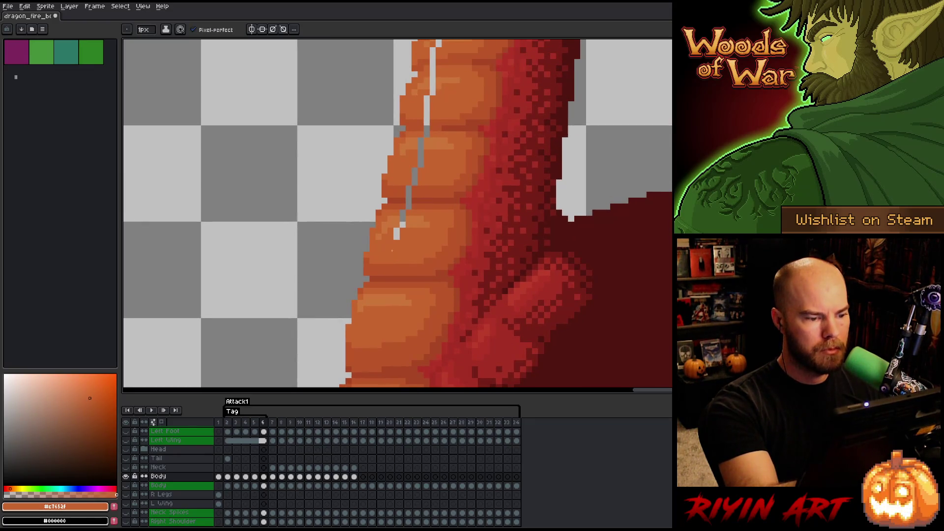
- Paint the grey gap pixels along the lower belly edge orange
alt+click(410, 233)
click(402, 224)
alt+click(412, 209)
click(408, 197)
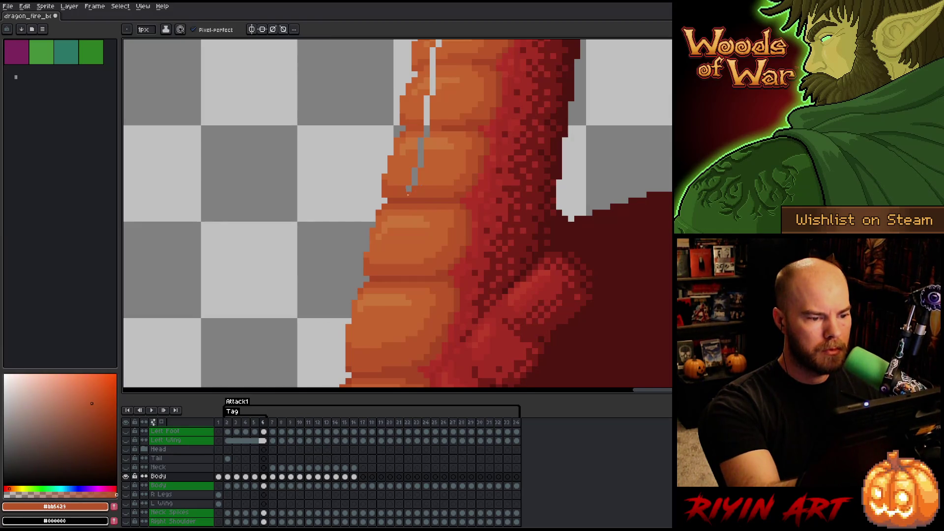
alt+click(418, 186)
click(415, 173)
drag(414, 173, 379, 272)
click(385, 249)
alt+click(397, 239)
- Fill a vertical run of gap pixels with mid and darker orange shades
alt+click(387, 245)
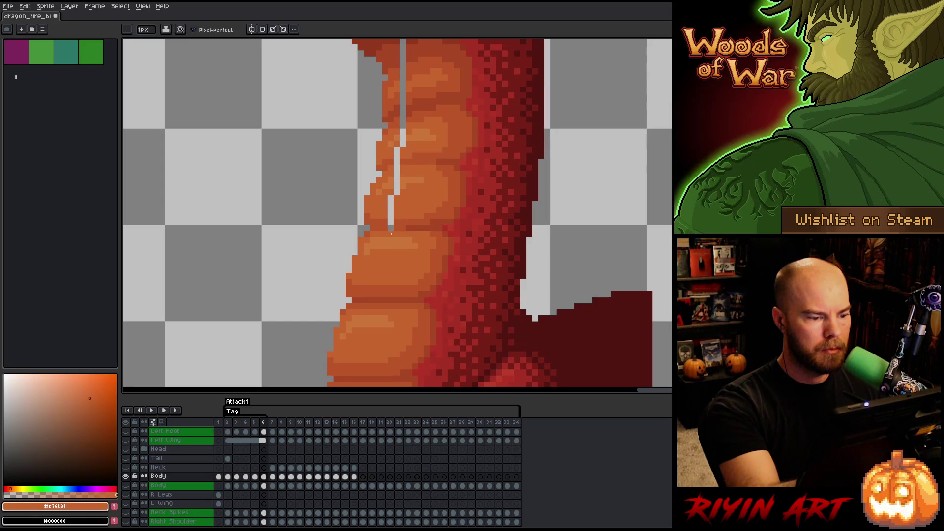
alt+click(405, 224)
click(391, 224)
alt+click(405, 205)
mouse_move(392, 213)
mouse_down()
mouse_move(397, 166)
mouse_move(349, 286)
mouse_up()
click(397, 186)
alt+click(398, 198)
- Fill the last gap pixels further up the belly toward the upper neck
alt+click(407, 160)
alt+click(411, 150)
click(397, 156)
alt+click(412, 147)
click(397, 150)
click(355, 295)
- Fill the grey gap pixels near the upper neck with sampled orange shades
alt+click(364, 290)
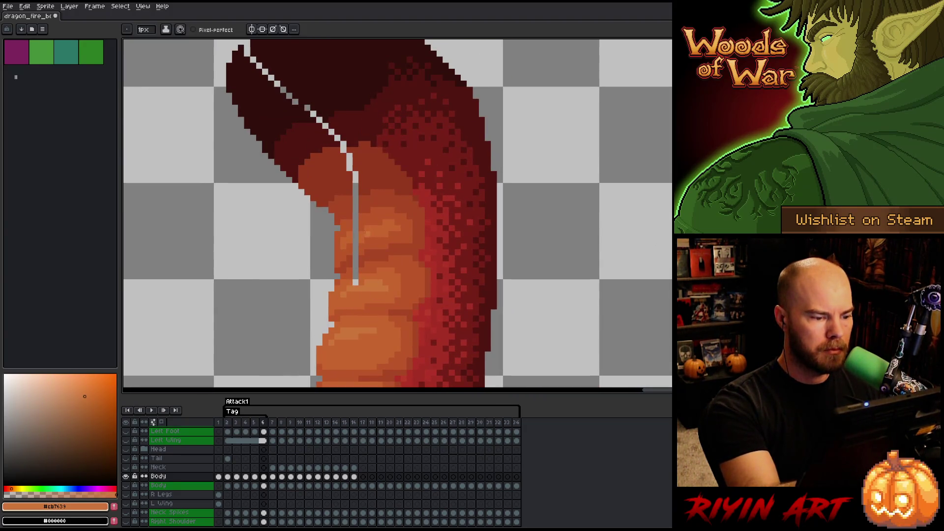
alt+click(360, 274)
click(355, 282)
alt+click(356, 265)
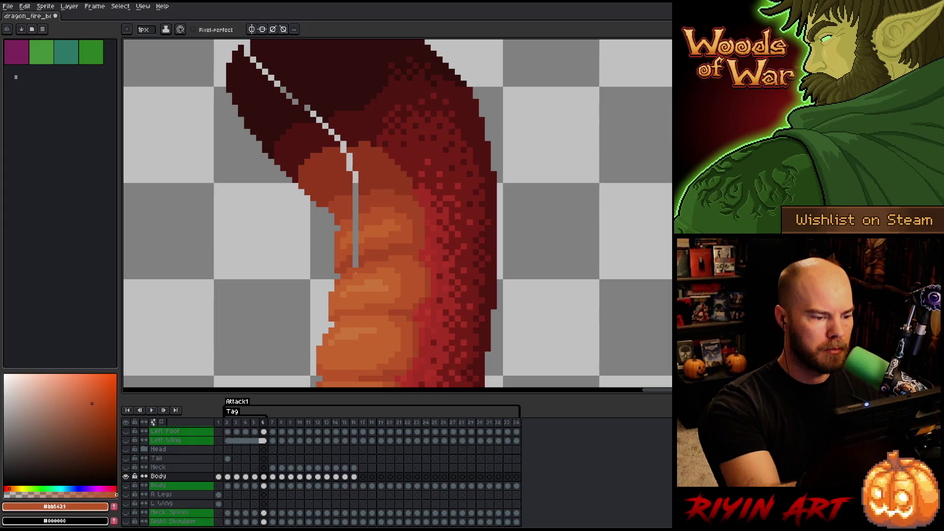
click(355, 252)
click(355, 247)
alt+click(363, 246)
click(356, 235)
alt+click(363, 247)
click(356, 227)
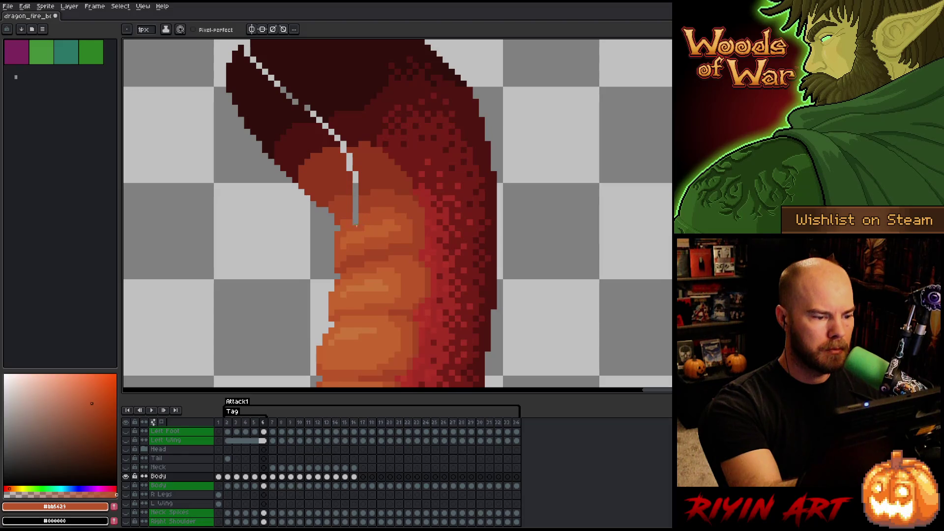
- Sample the darker reds and maroon of the neck side and paint over the line's remaining stretch
alt+click(358, 217)
click(357, 211)
alt+click(363, 187)
drag(355, 192, 347, 143)
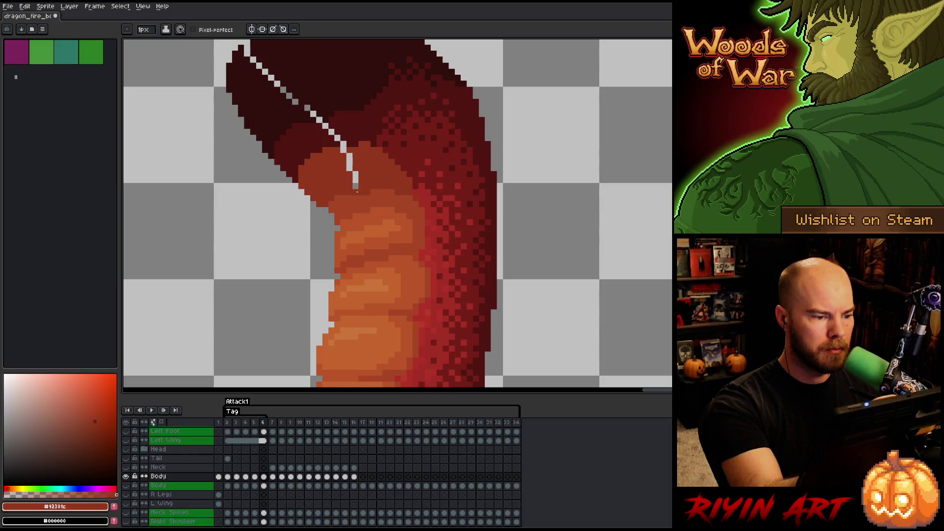
alt+click(347, 144)
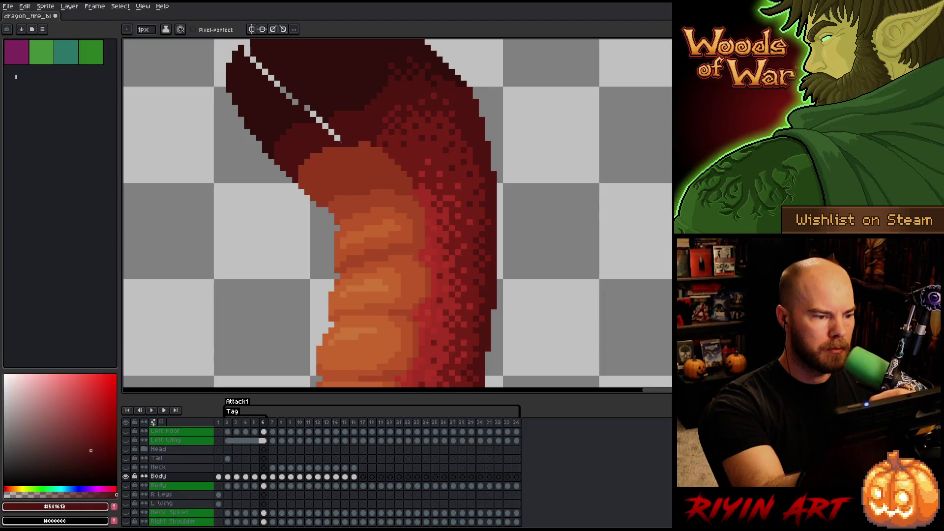
mouse_move(346, 144)
mouse_down()
mouse_move(387, 210)
mouse_move(325, 162)
mouse_move(330, 171)
mouse_up()
scroll(348, 184, down, 4)
- Play the Attack1 animation to review the neck, then stop playback
key(Return)
scroll(325, 256, up, 2)
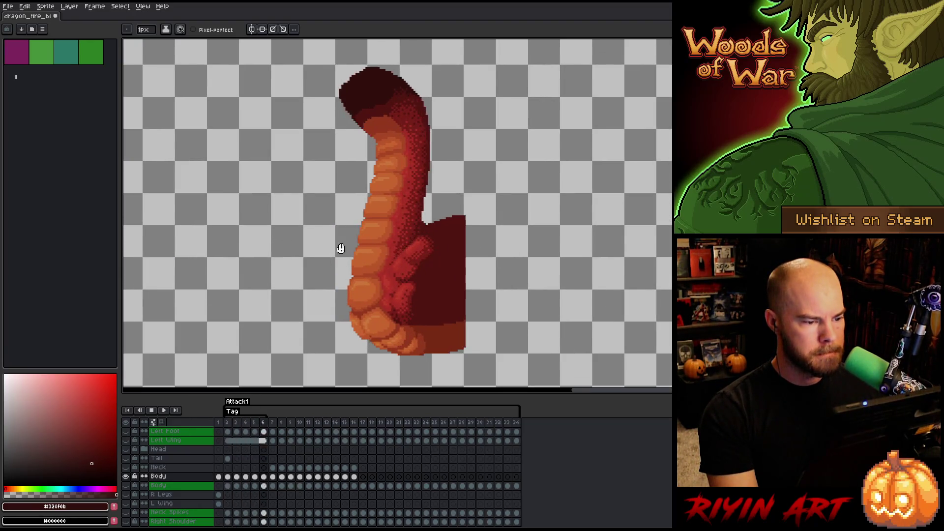
scroll(341, 253, up, 2)
scroll(342, 252, down, 1)
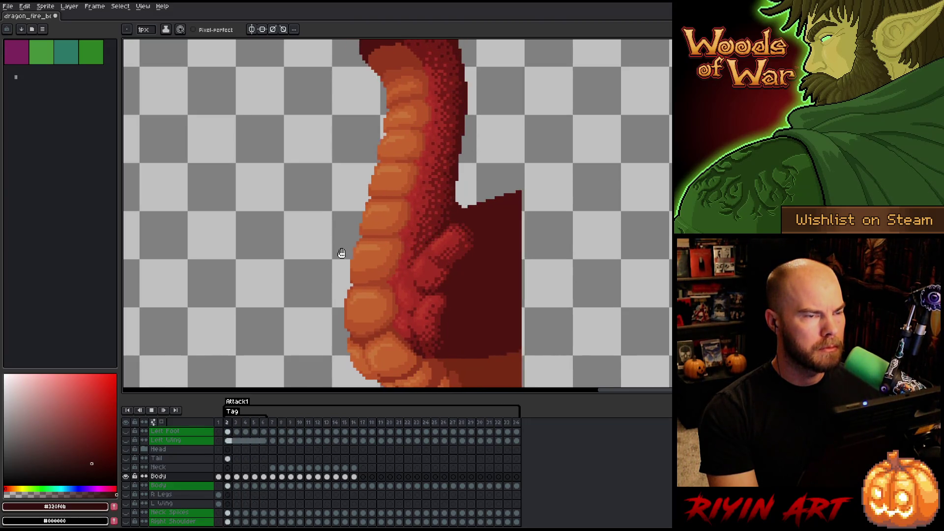
key(Return)
- Step between frames 5 and 6 and the first and last Attack1 frames, ending on frame 6
key(Left)
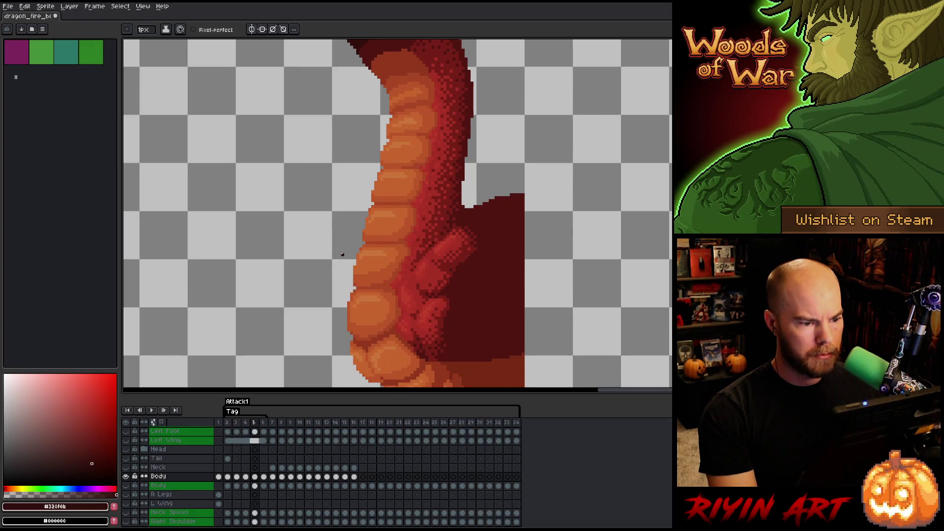
key(Right)
key(Left)
key(Right)
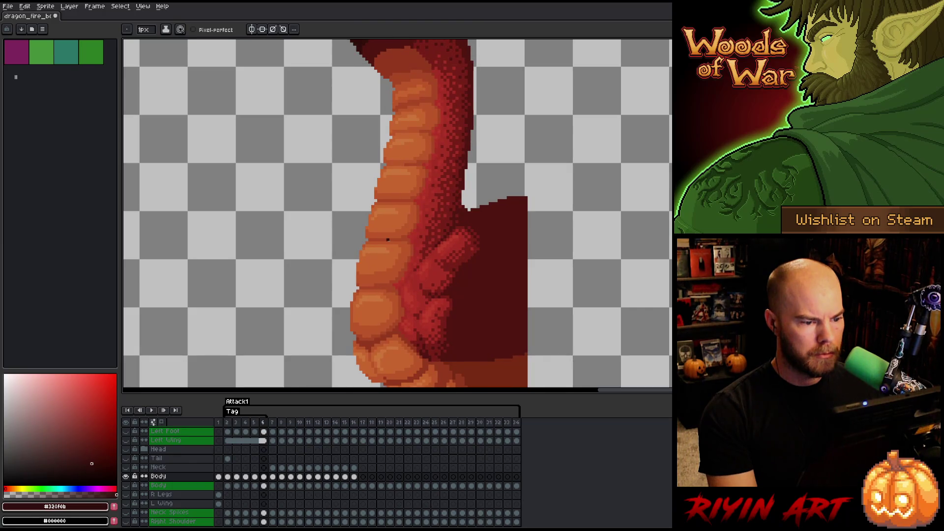
key(Right)
key(Left)
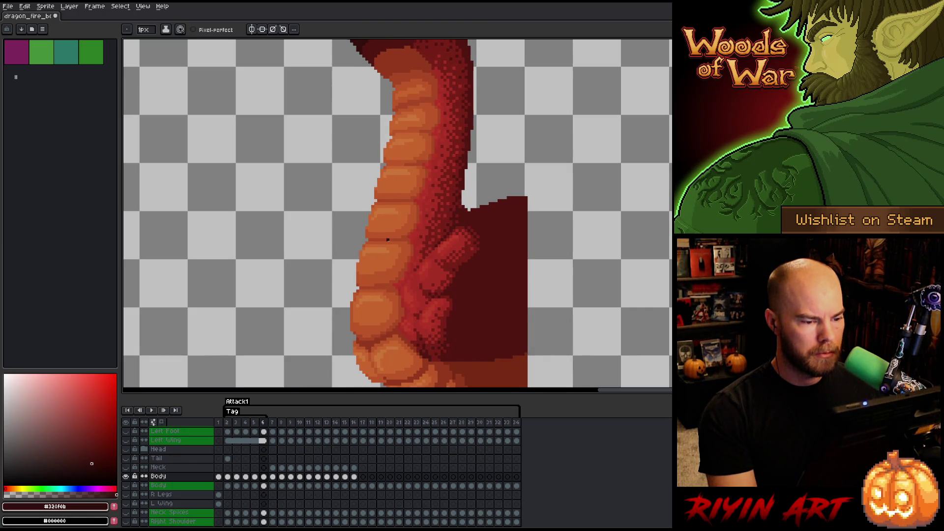
key(Right)
key(Left)
key(Right)
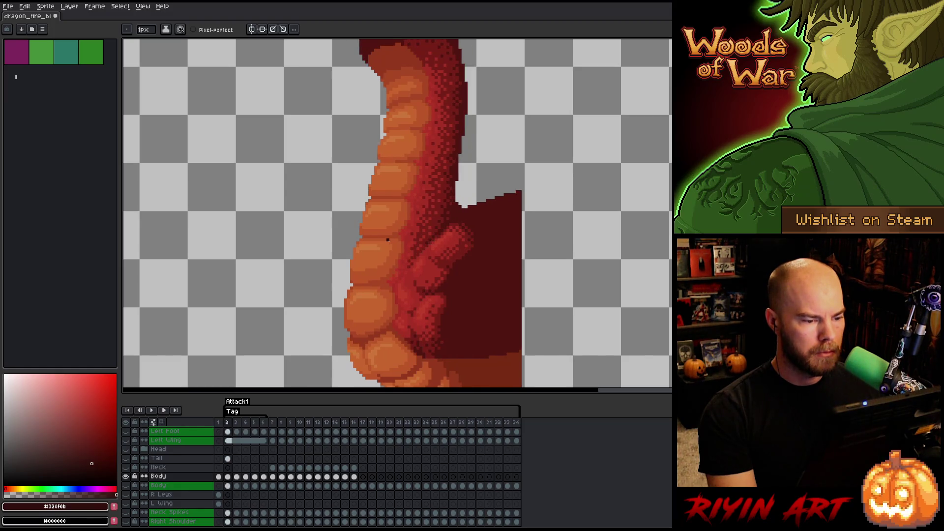
key(Left)
scroll(422, 236, up, 2)
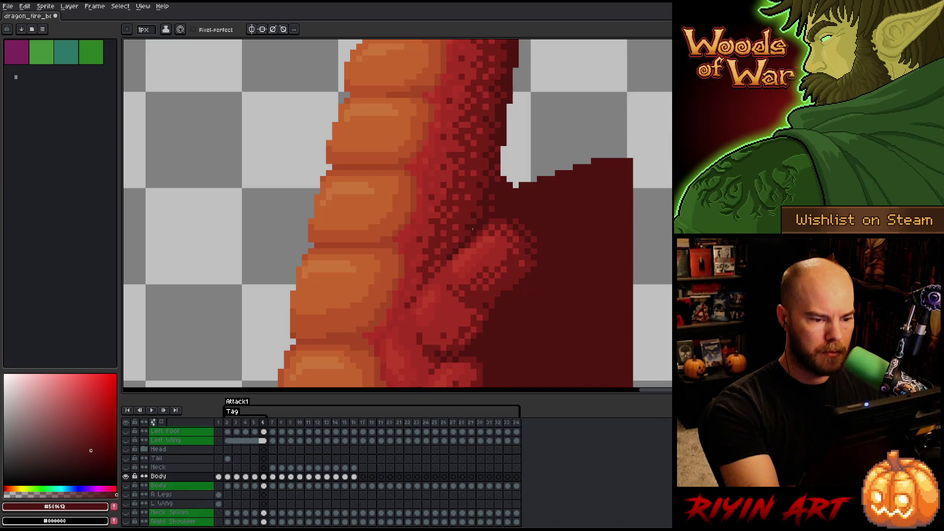
- Turn on pixel-perfect strokes and sample the darker and lighter body reds on frame 5
click(212, 29)
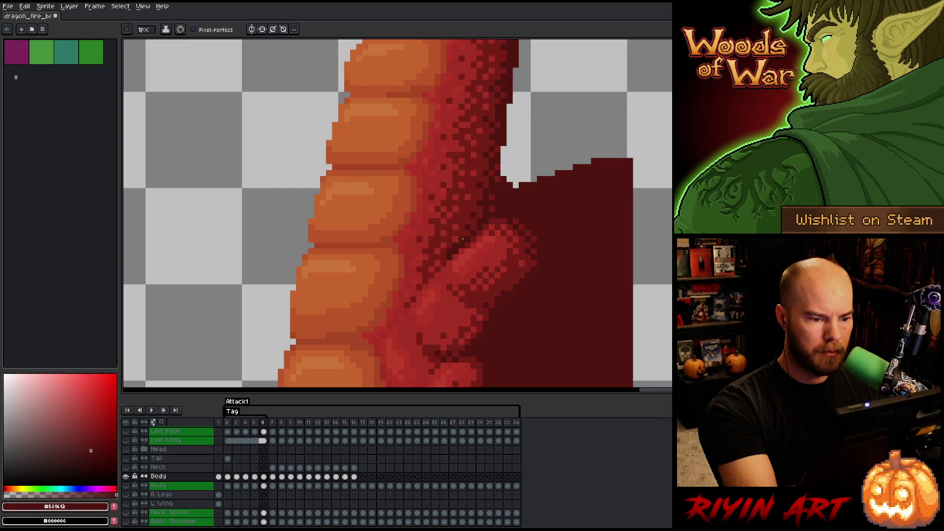
alt+click(495, 215)
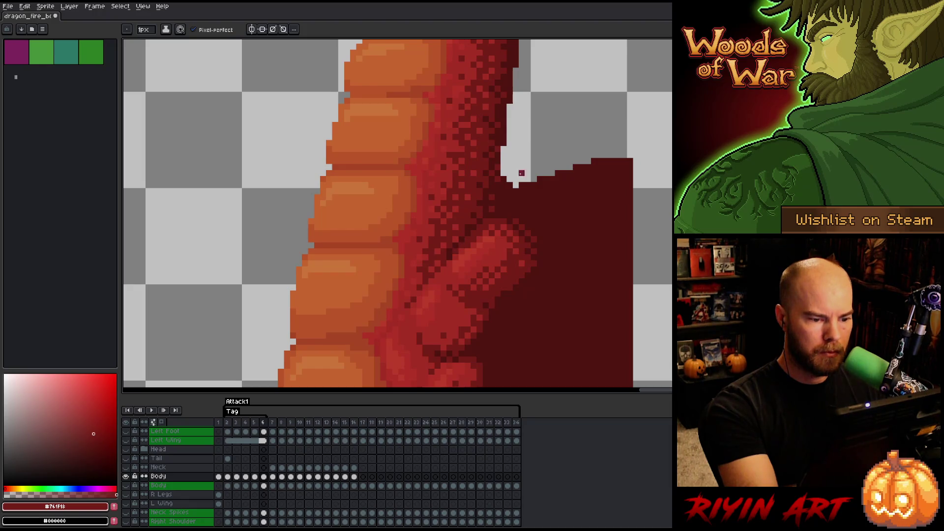
key(Left)
key(Right)
key(Left)
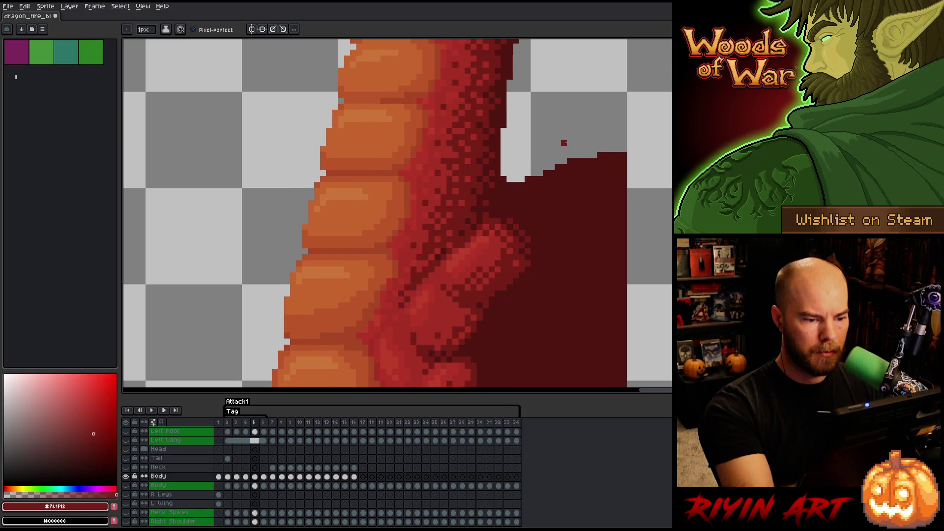
alt+click(445, 249)
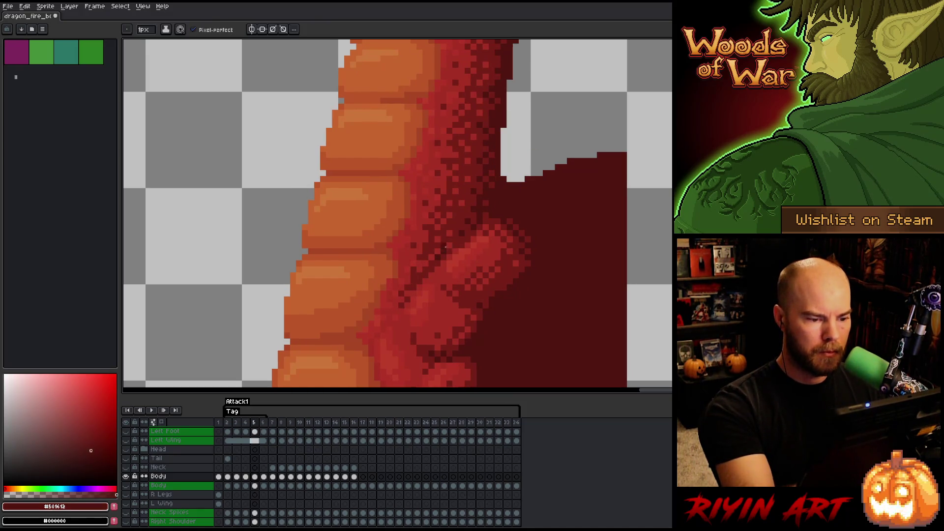
alt+click(497, 202)
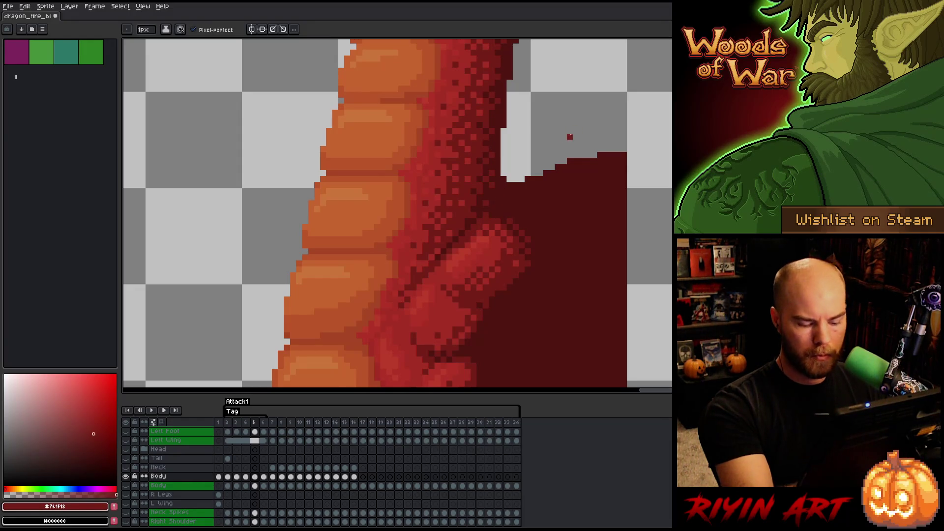
- Step back to frames 3–4 and sample dark maroon #501612 and deep red #761F18
key(Left)
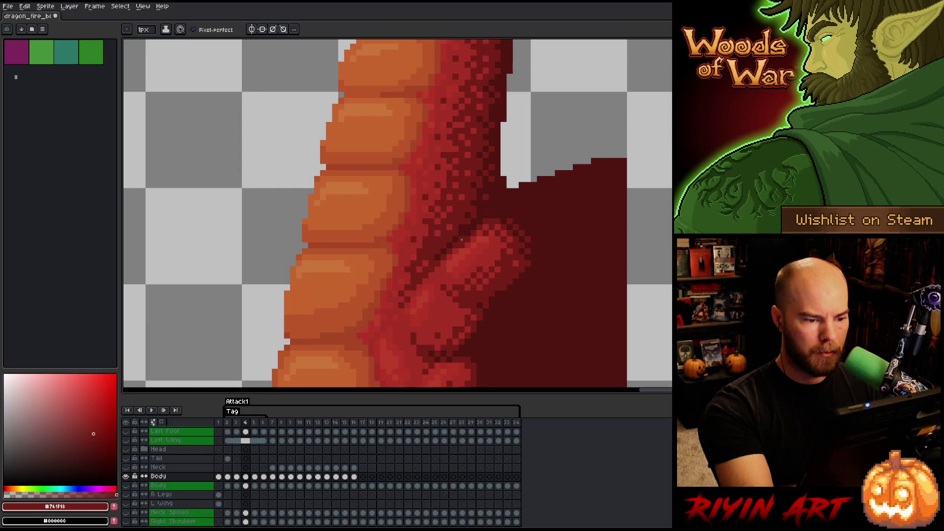
key(Left)
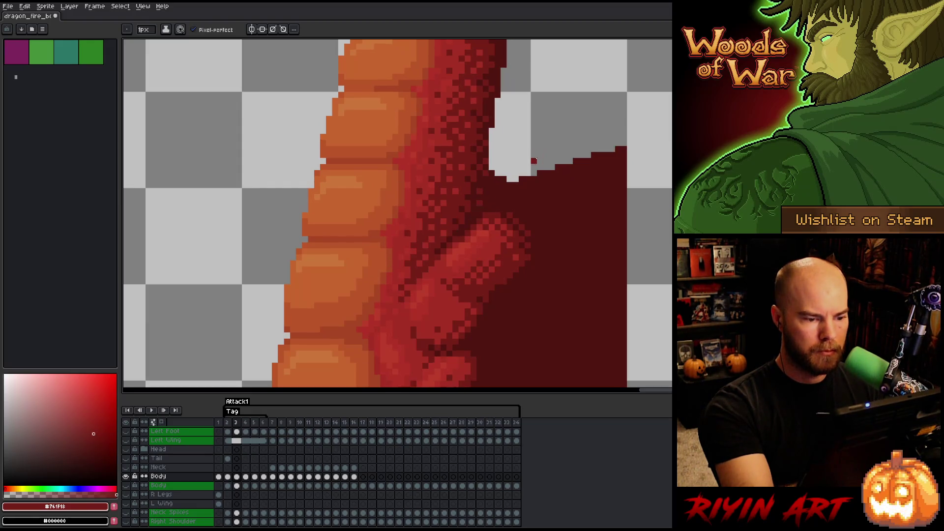
key(Right)
key(Right)
key(Right)
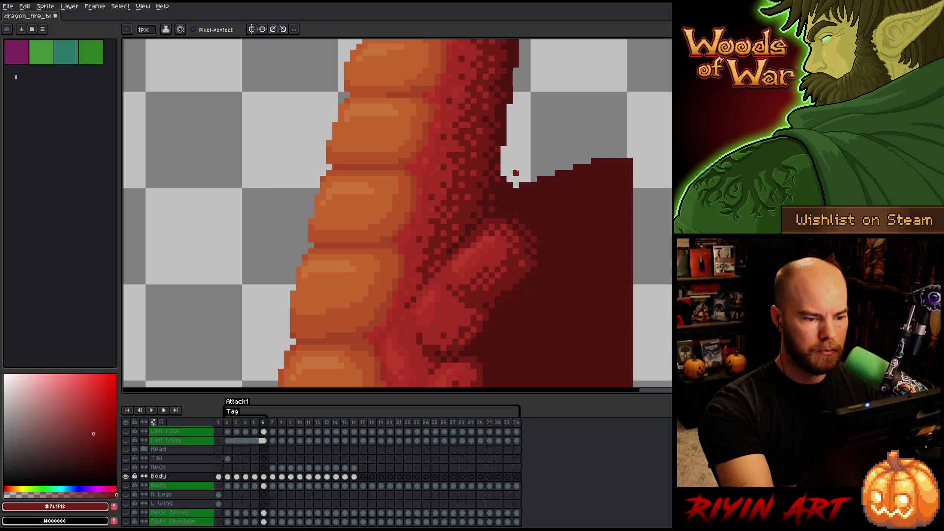
key(Left)
key(Left)
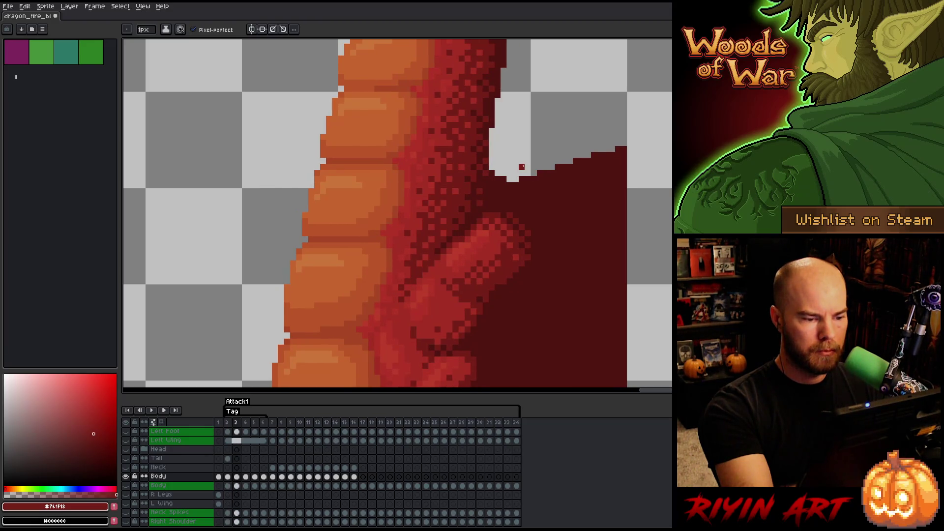
key(Left)
key(Right)
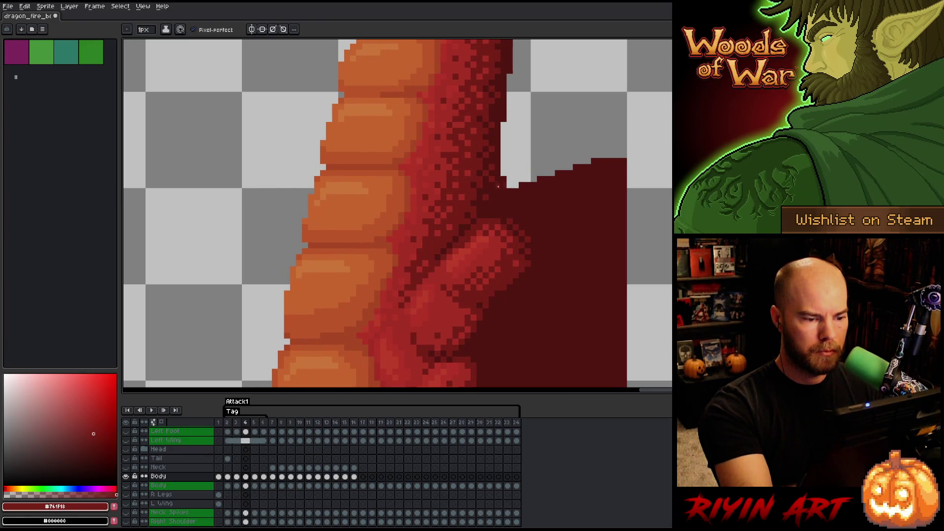
alt+click(461, 240)
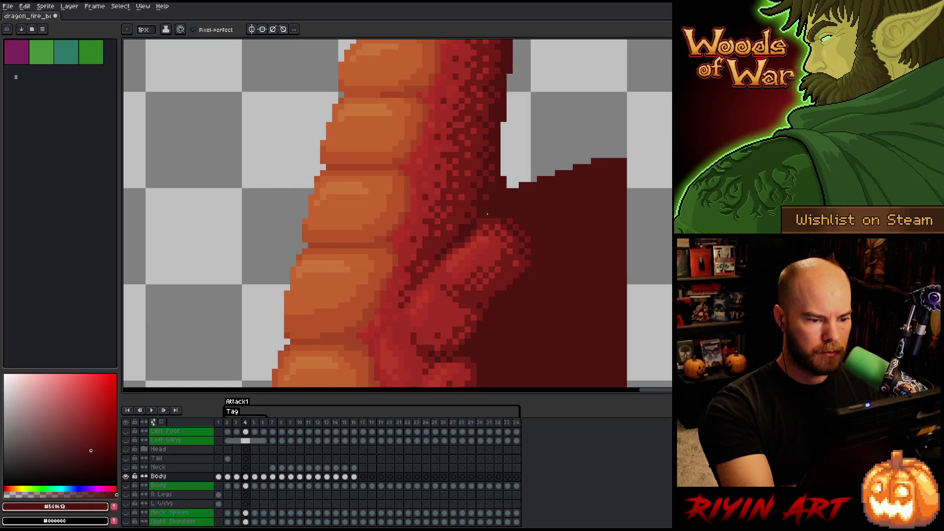
alt+click(462, 226)
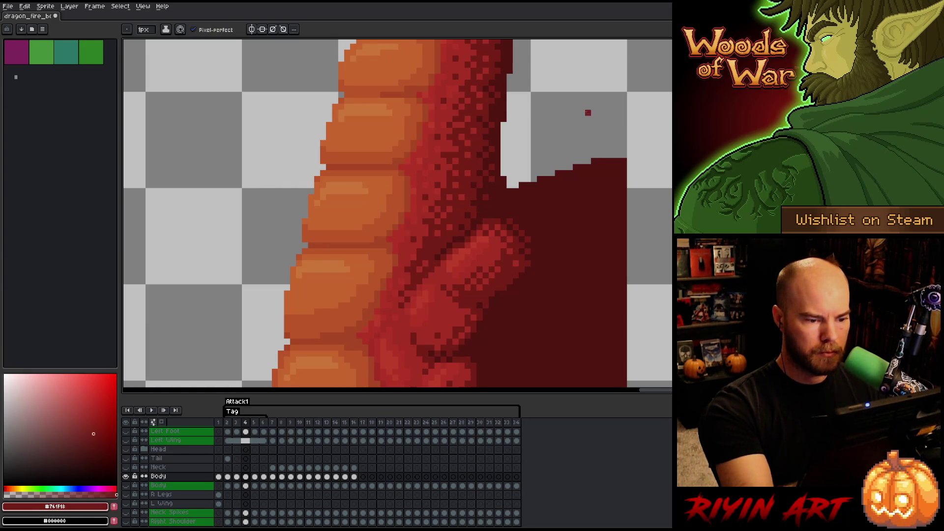
- Flip repeatedly between frames 3 and 4 to compare the dragon's poses
key(Left)
key(Right)
key(Left)
key(Right)
key(Left)
key(Right)
key(Left)
key(Right)
key(Left)
key(Right)
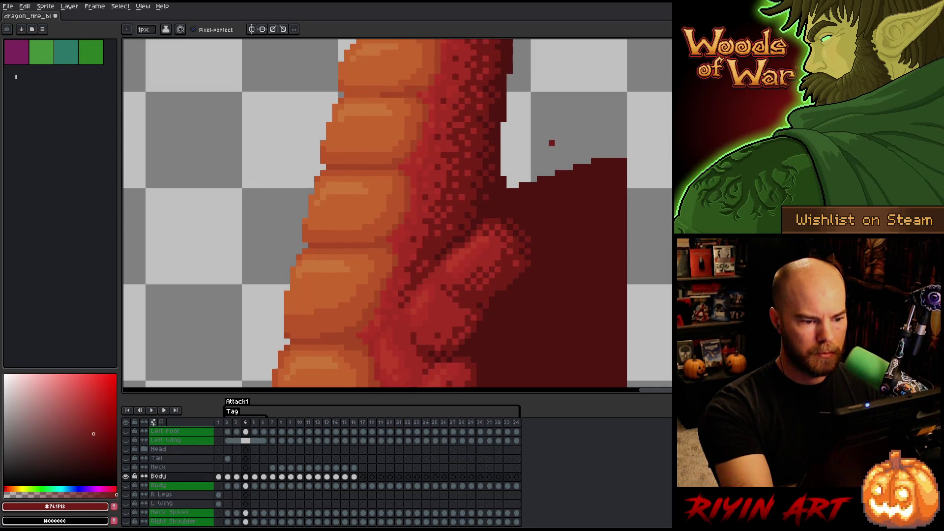
key(Left)
key(Right)
key(Left)
key(Right)
key(Left)
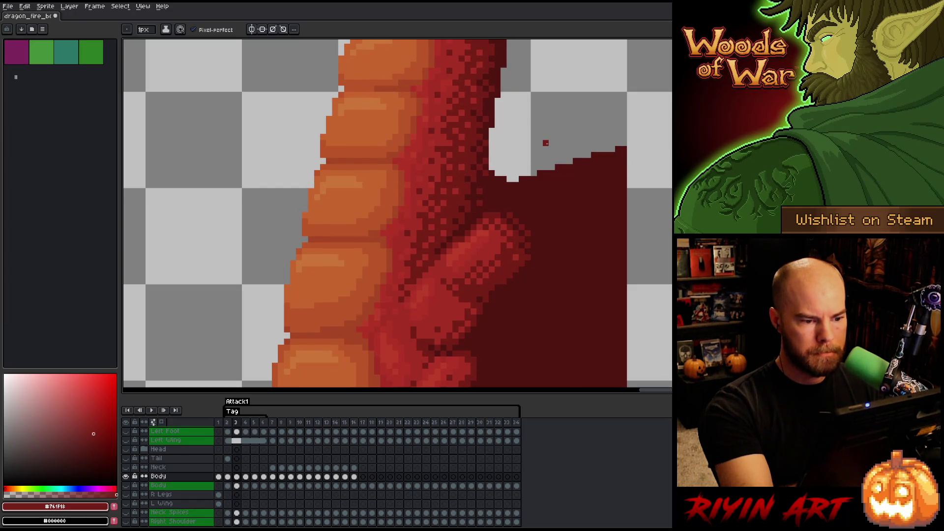
key(Right)
key(Left)
key(Right)
key(Left)
key(Right)
key(Left)
key(Right)
key(Left)
key(Right)
key(Left)
key(Right)
key(Right)
- Eyedrop dark maroon #501612 on frame 5, return to the pencil, and compare frames 4 and 5
key(i)
click(472, 221)
key(b)
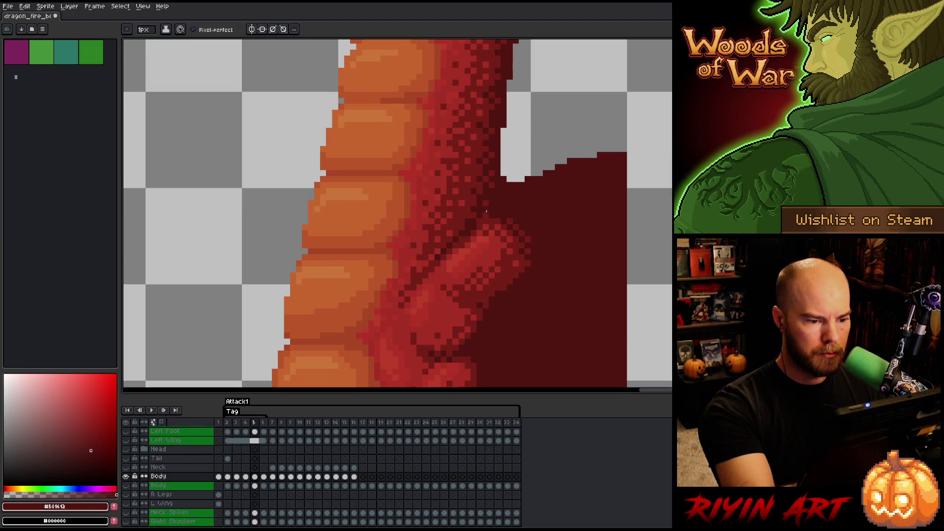
key(Left)
key(Right)
key(Left)
key(Right)
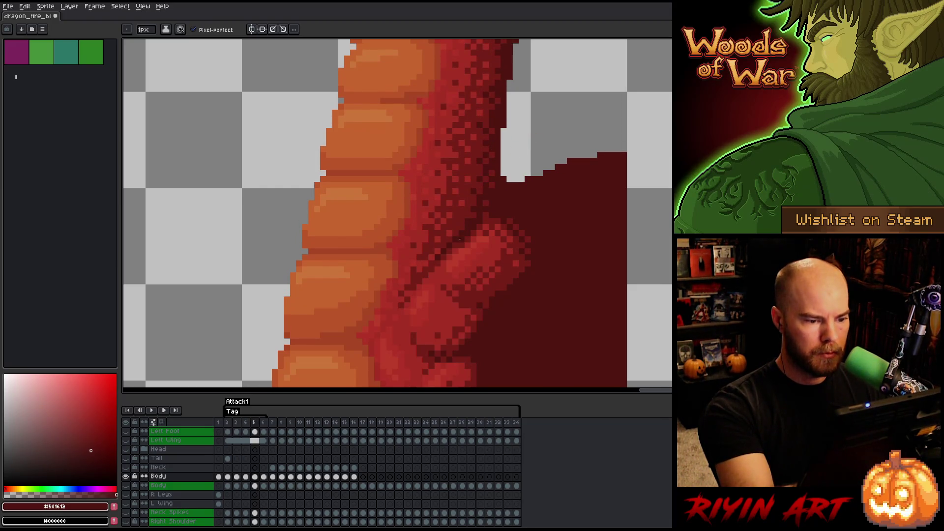
key(Left)
key(Right)
key(Left)
key(Right)
- Sample deep red #761F18 and keep flipping between frames 4 and 5, ending on frame 5
alt+click(462, 222)
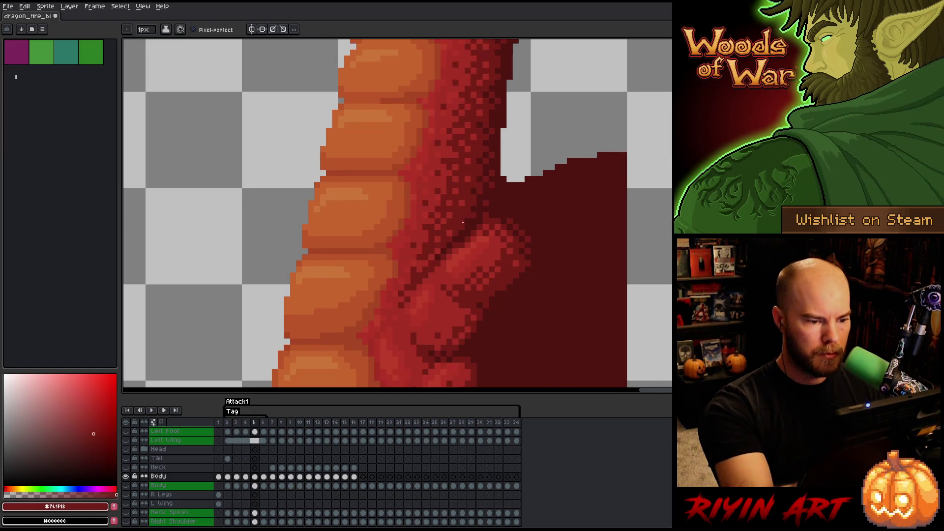
key(Left)
key(Right)
key(Left)
key(Right)
key(Left)
key(Right)
key(Left)
key(Right)
key(Left)
key(Right)
key(Left)
key(Right)
key(Left)
key(Right)
key(Left)
key(Right)
key(Left)
key(Right)
key(Left)
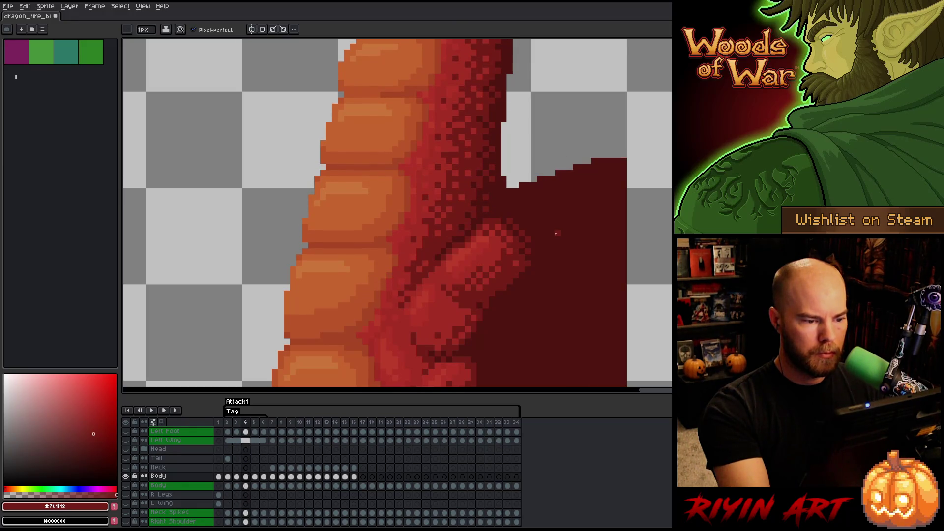
key(Right)
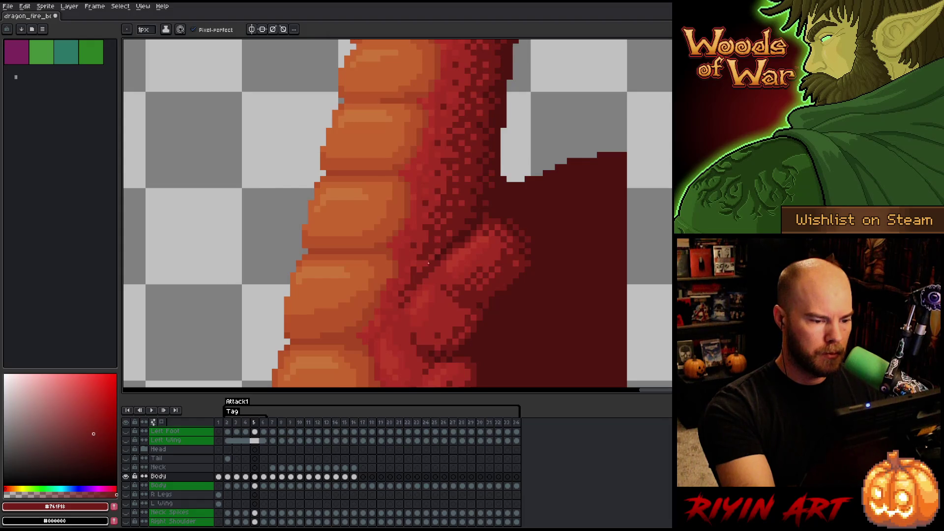
- Compare frame 5 with its neighbour, then sample the belly orange #a74624
key(Left)
key(Right)
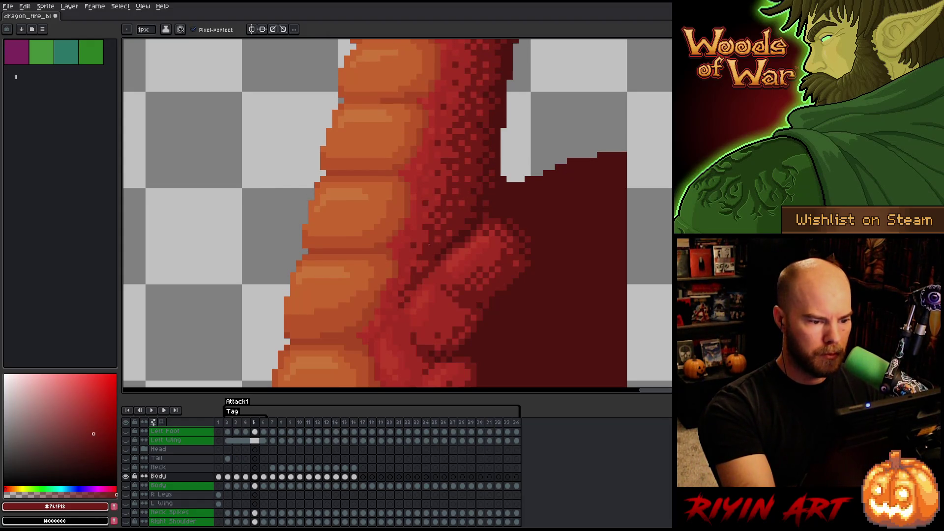
key(Left)
key(Right)
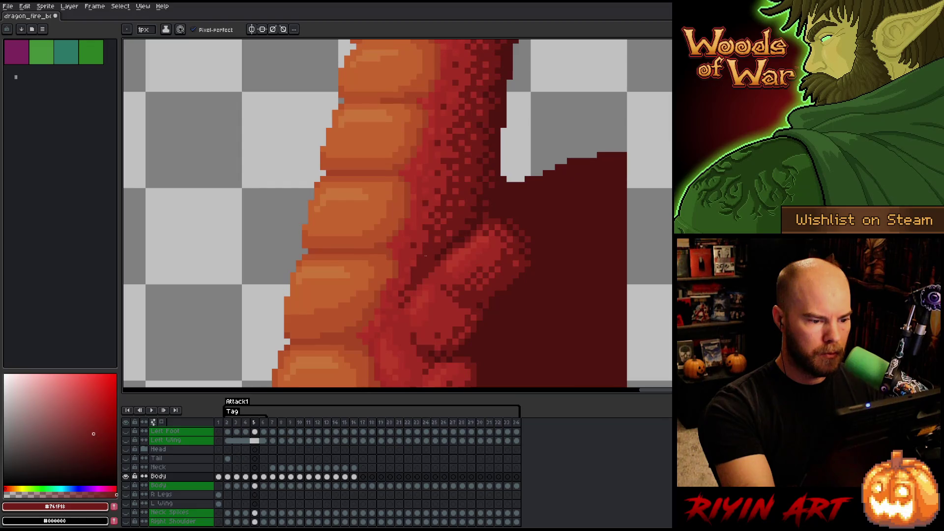
key(Left)
key(Right)
key(Left)
key(Right)
key(Left)
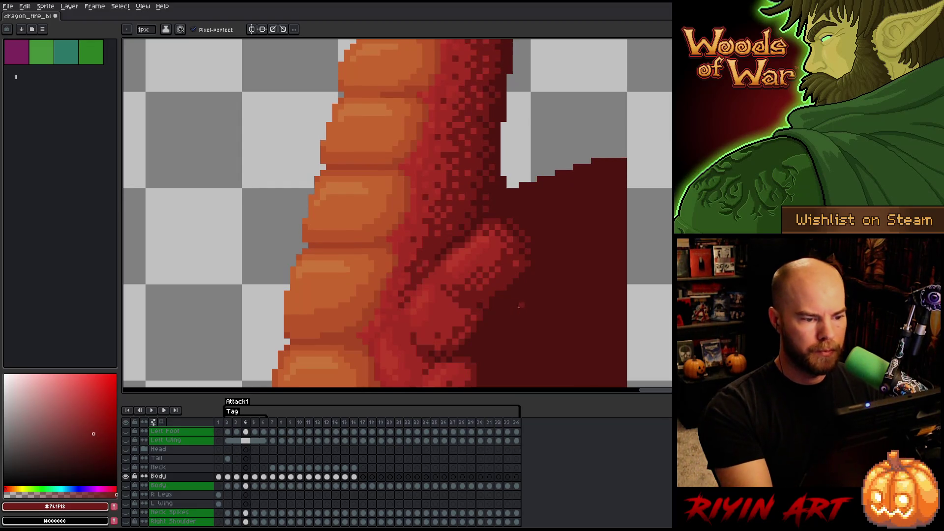
key(Right)
key(Left)
key(Right)
key(Left)
key(Right)
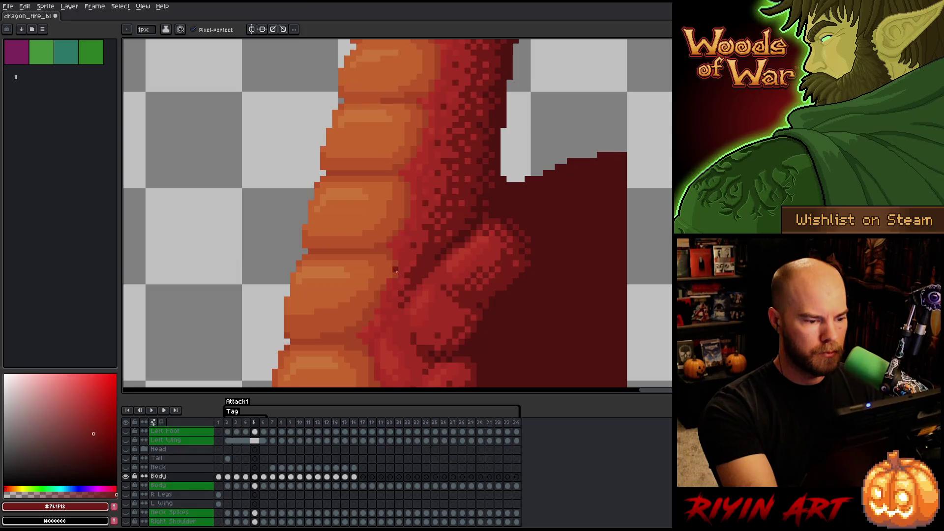
alt+click(393, 274)
- On frame 4, sample light orange #c7652f and paint one pixel on the neck shading
key(Left)
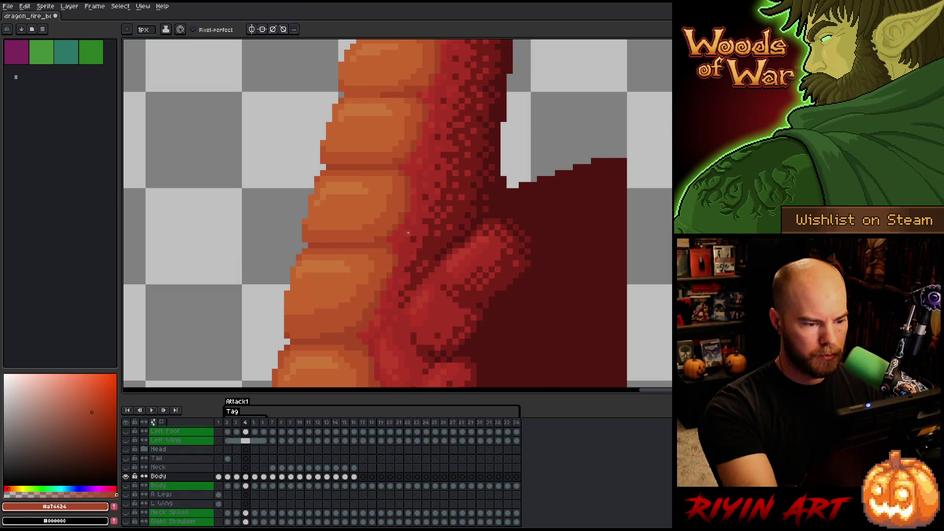
key(Right)
key(Left)
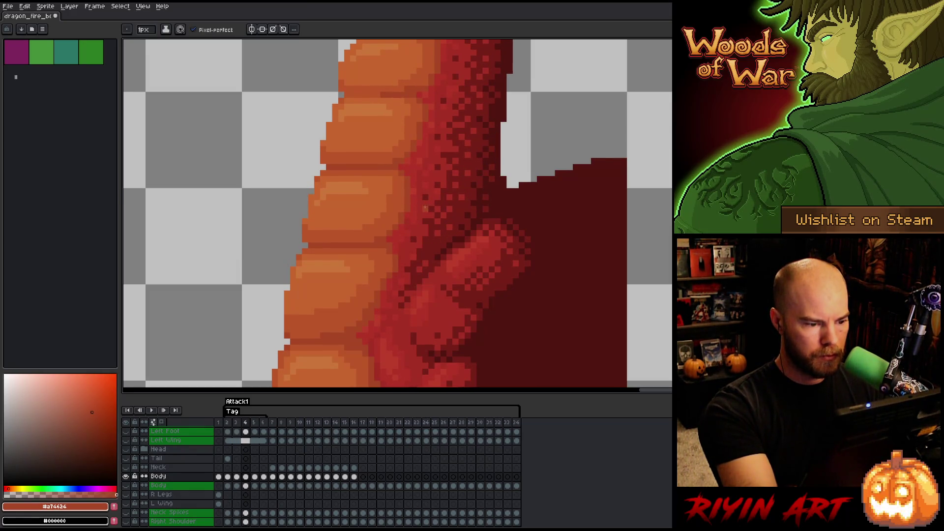
key(Right)
key(Left)
key(Right)
key(Left)
alt+click(364, 268)
click(467, 173)
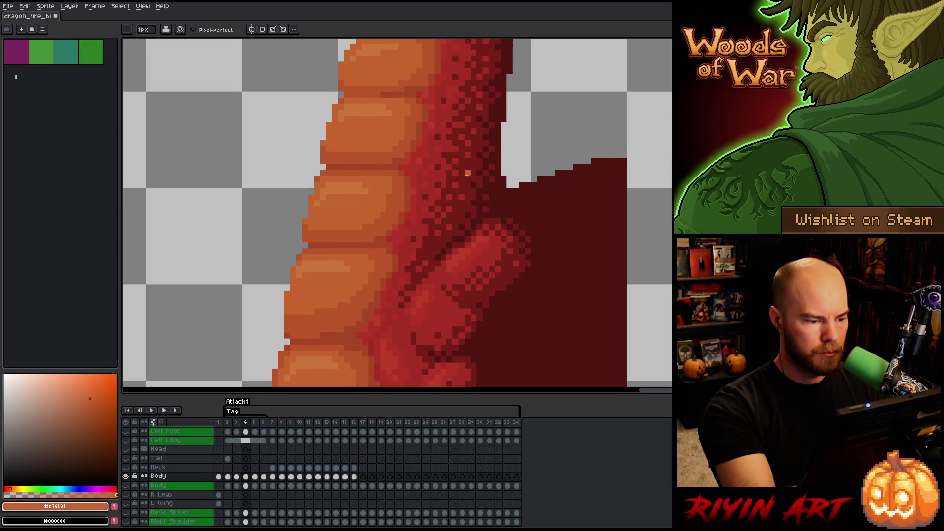
- Compare frames 3–5, sampling body reds #a52f24, #b13337 and #761f18 along the way
key(Right)
key(Left)
key(Right)
key(Left)
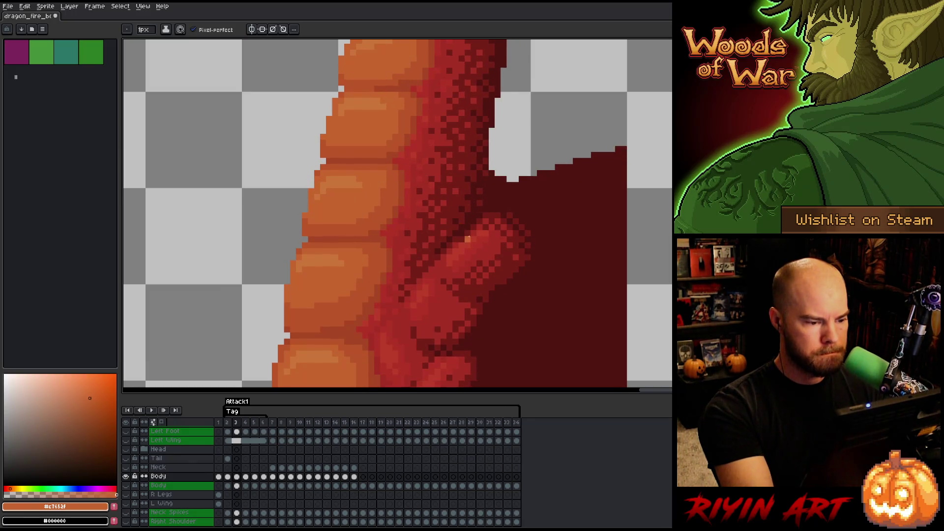
key(Right)
key(Left)
key(Right)
key(Left)
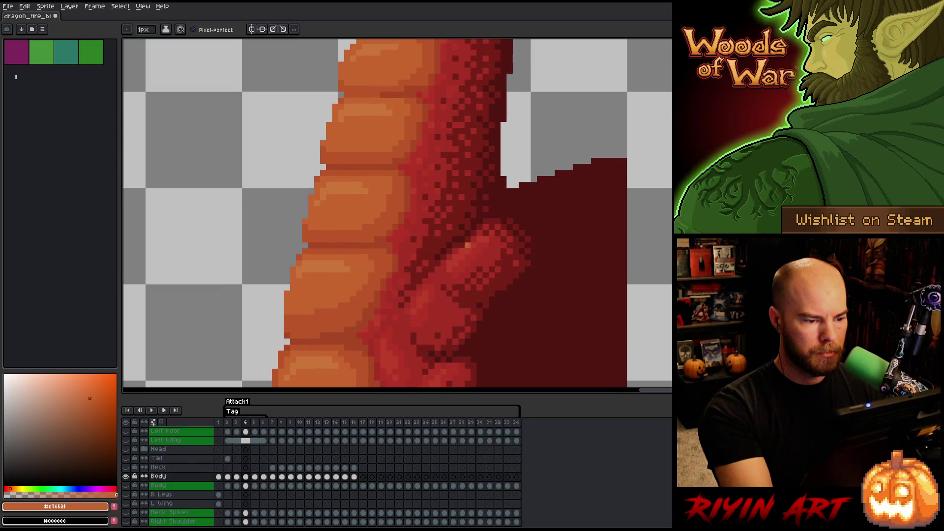
key(Right)
alt+click(413, 269)
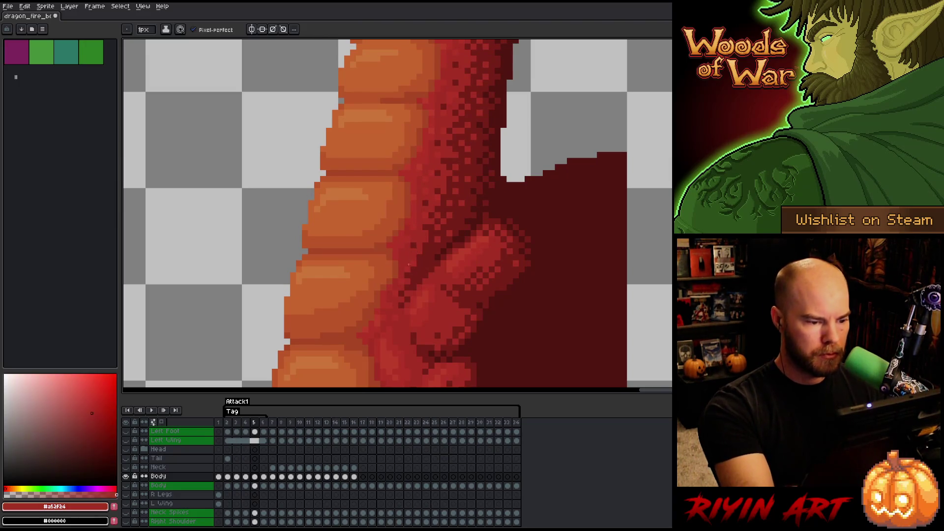
key(Left)
key(Left)
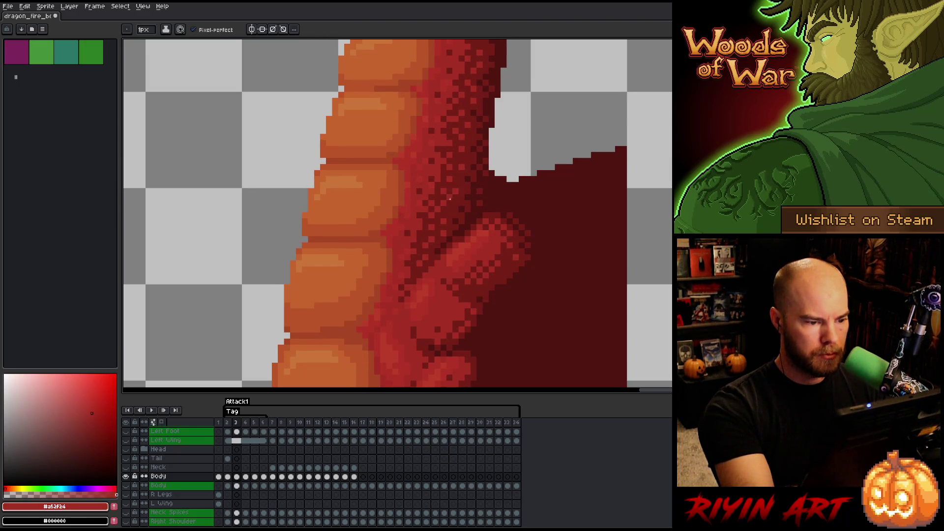
key(Right)
alt+click(418, 246)
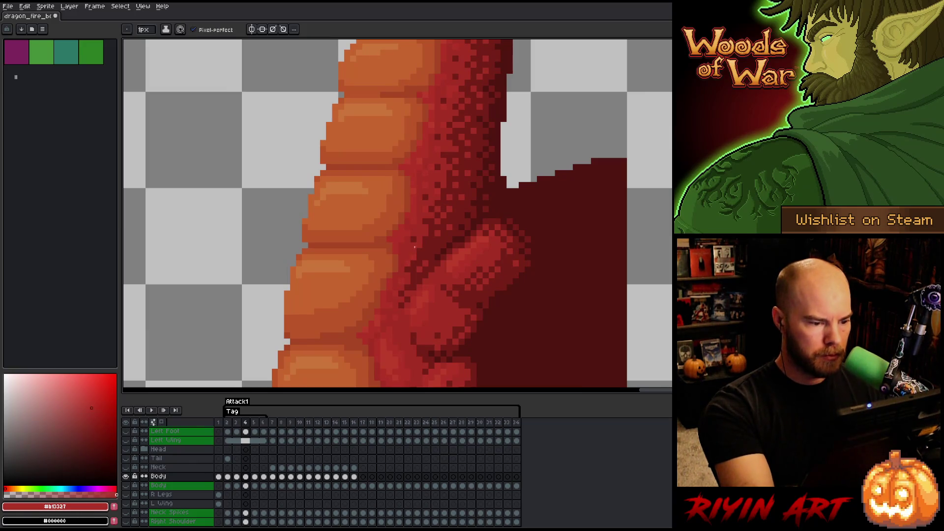
key(Right)
key(Left)
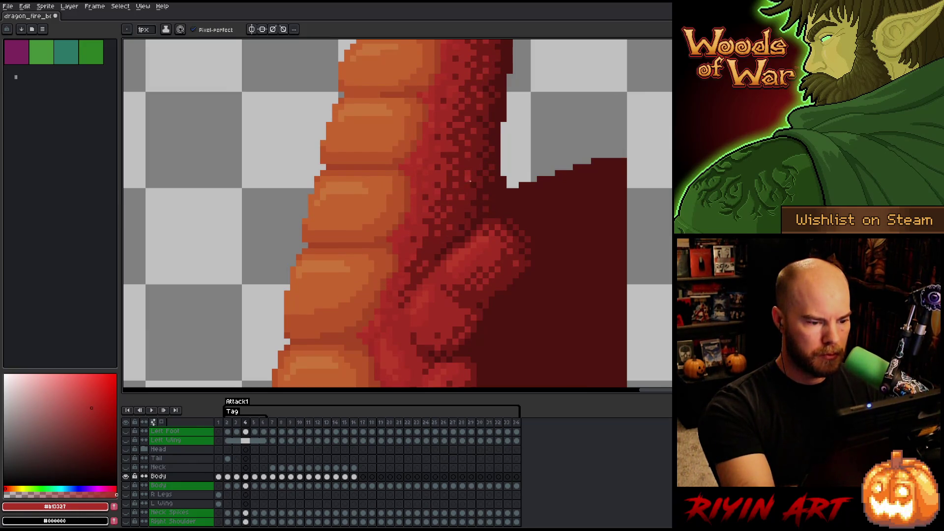
alt+click(442, 229)
alt+click(425, 264)
key(Right)
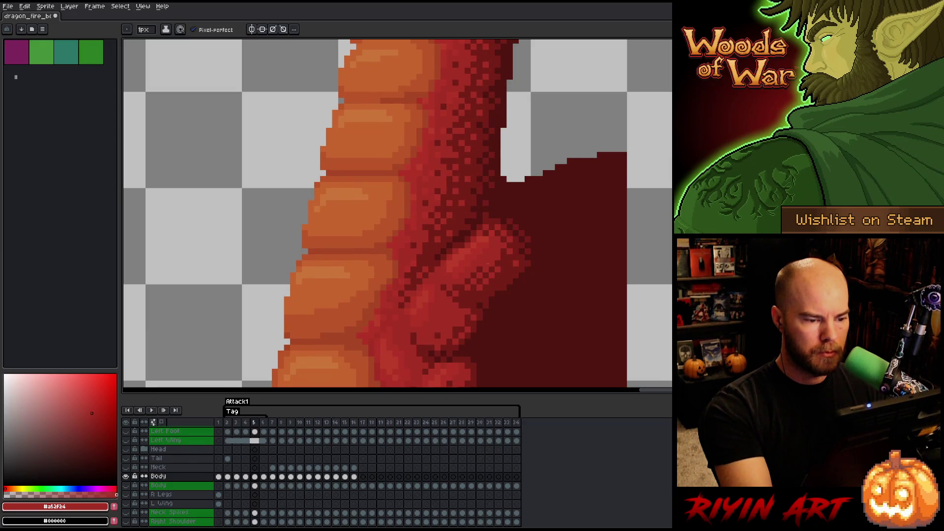
- Flip through frames 4 to 6 and sample deep red #761f18 on frame 6
key(Right)
key(Left)
key(Right)
key(Left)
key(Left)
key(Right)
key(Left)
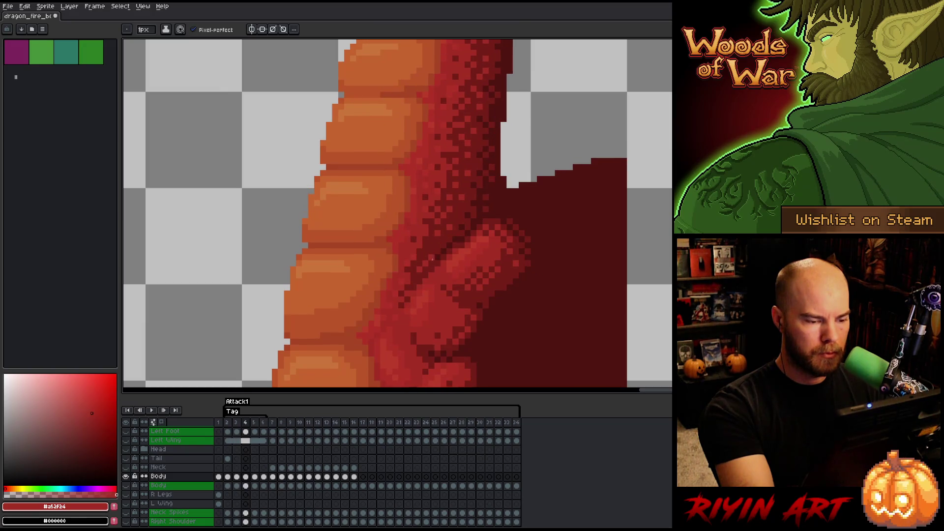
key(Right)
key(Left)
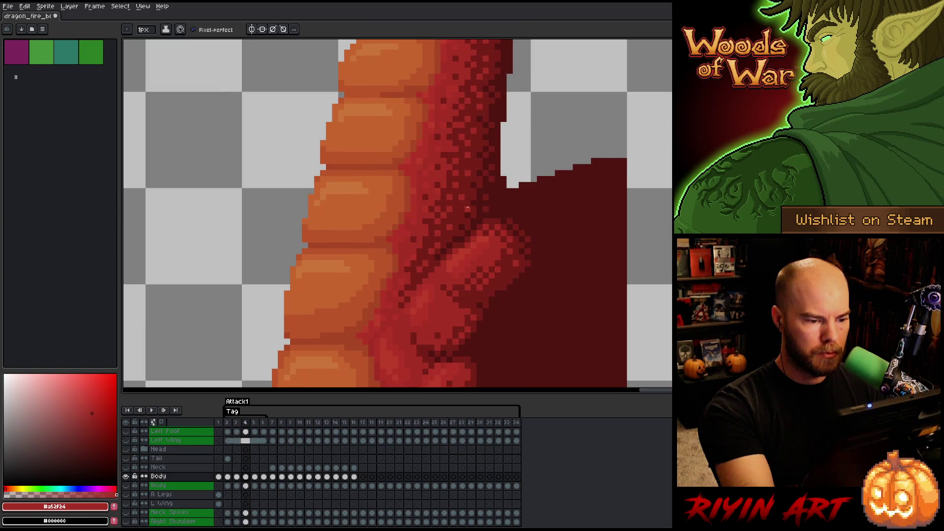
key(Right)
key(Left)
key(Right)
key(Right)
key(Left)
key(Right)
key(Left)
key(Right)
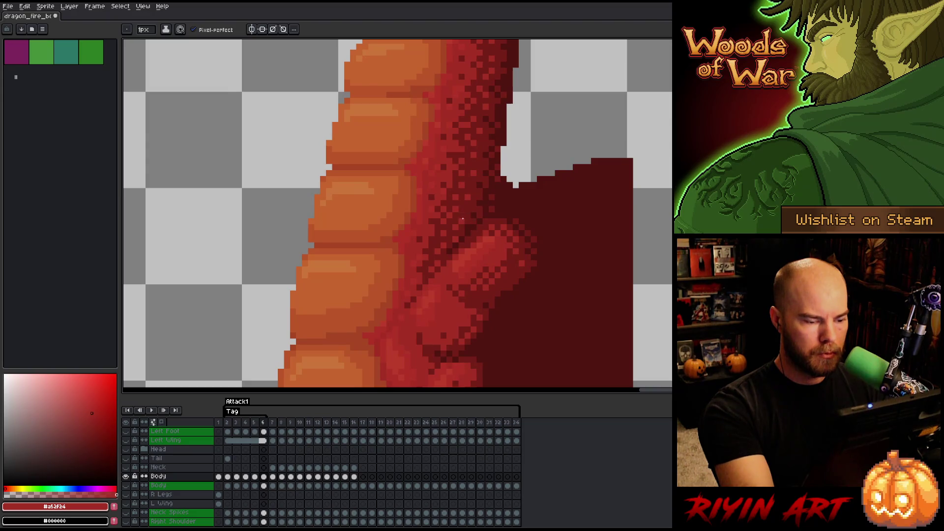
key(Left)
key(Right)
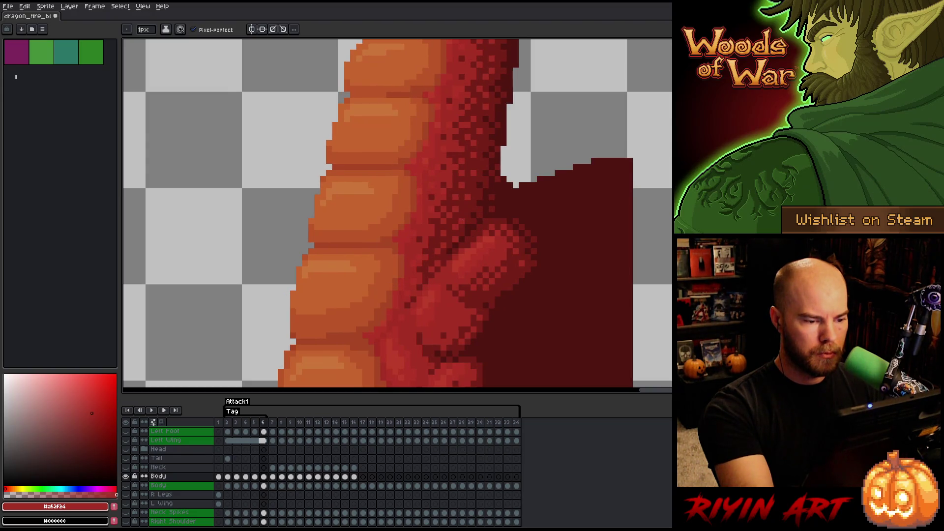
key(Left)
key(Right)
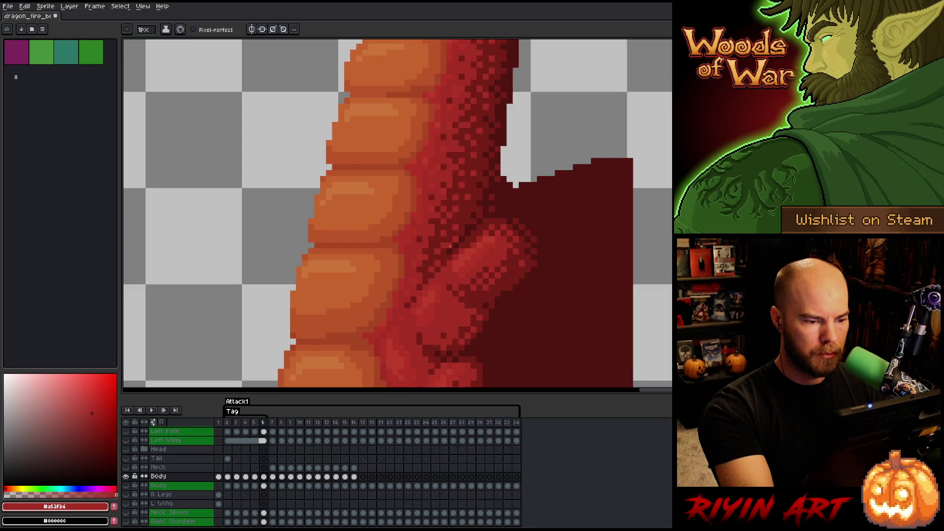
alt+click(444, 243)
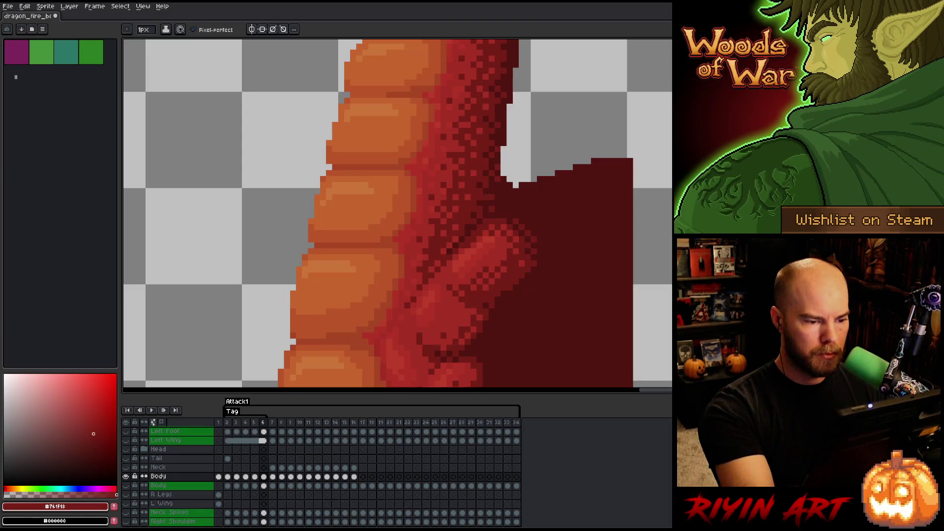
- Compare the body outline from frame 2 onward, switching between the lighter and darker body reds
key(Right)
key(Left)
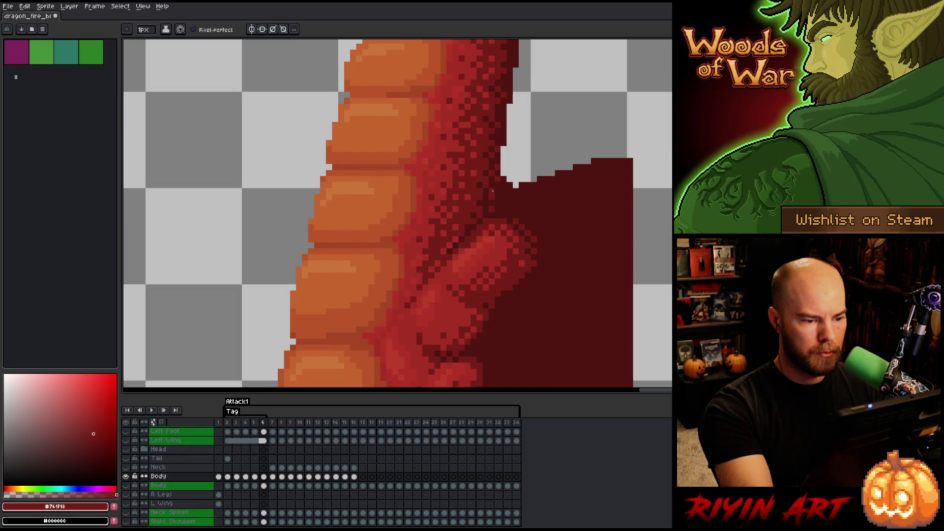
key(Right)
alt+click(432, 236)
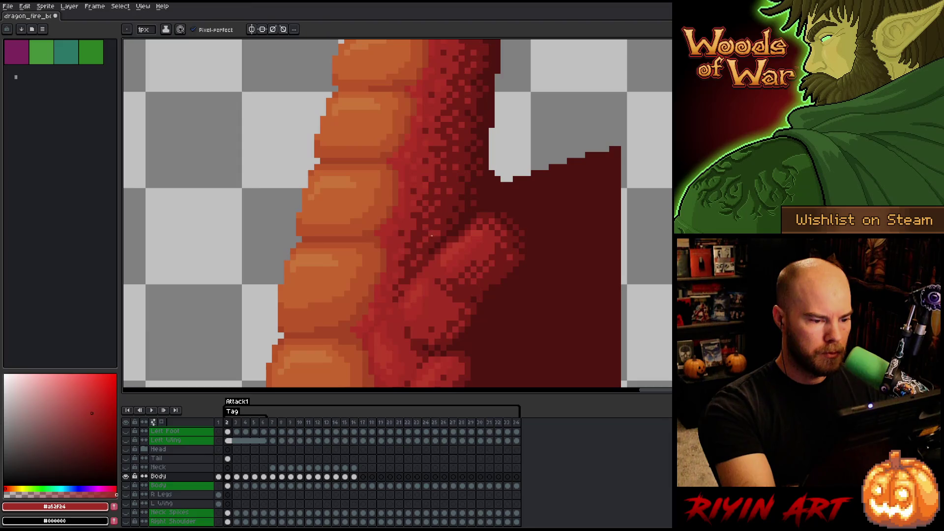
alt+click(421, 245)
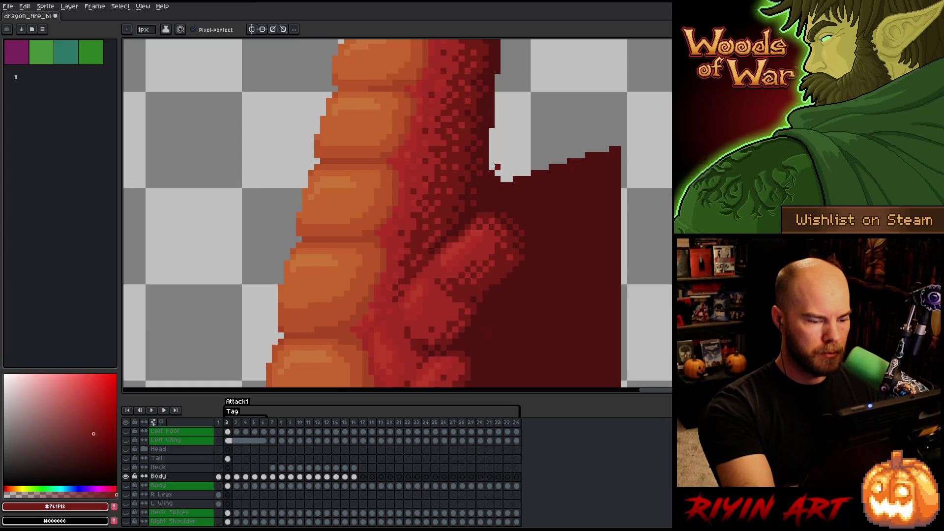
key(Right)
key(Left)
key(Right)
alt+click(438, 238)
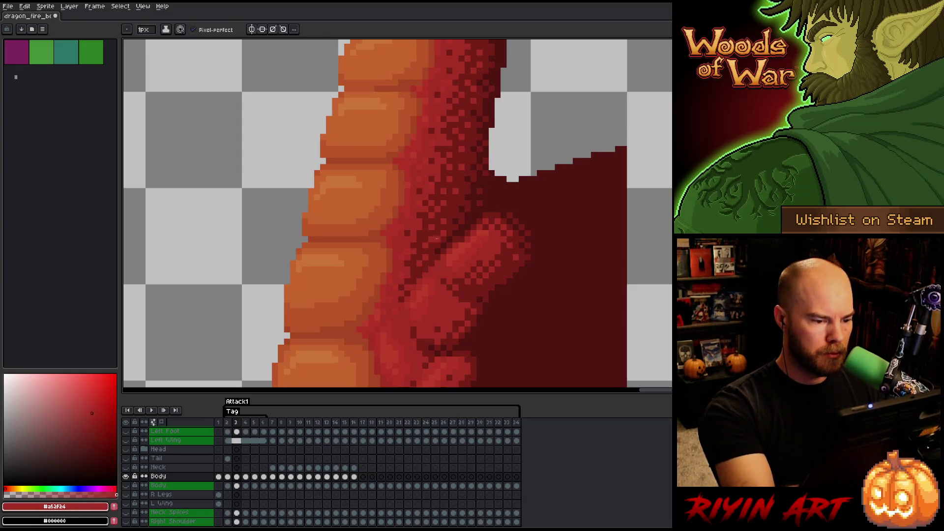
alt+click(428, 245)
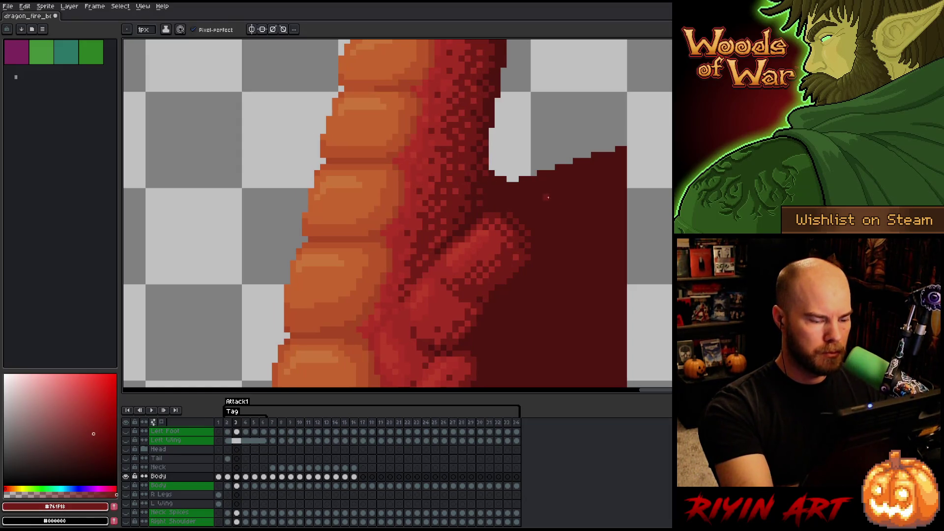
key(Left)
key(Right)
key(Left)
key(Right)
key(Left)
key(Right)
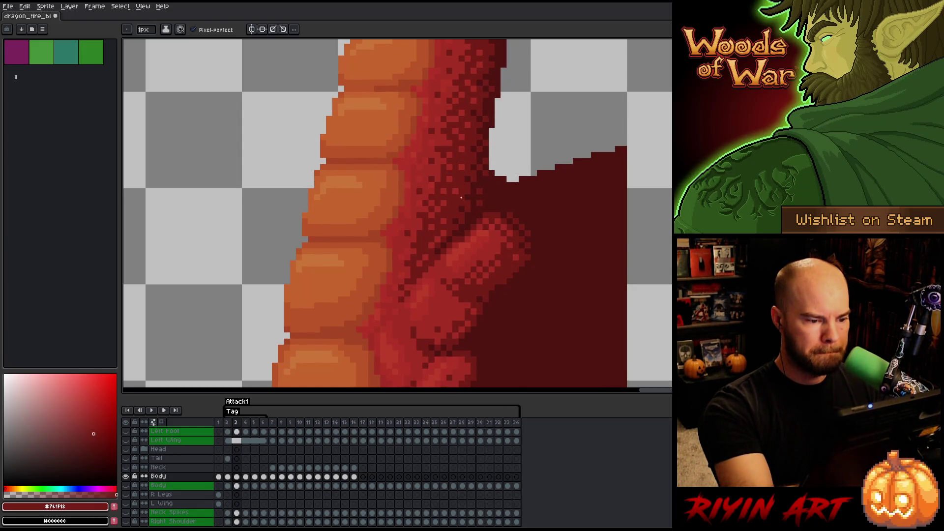
key(Left)
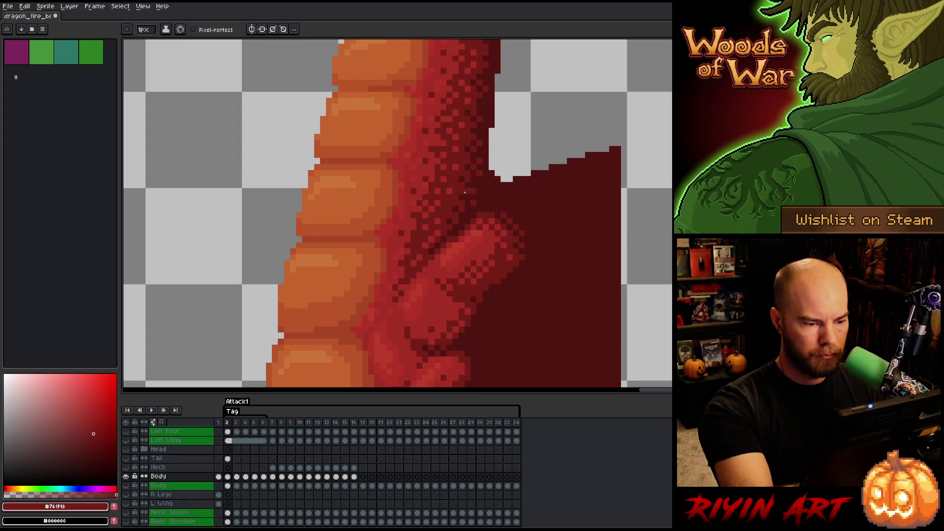
key(Right)
key(Right)
key(Right)
key(Left)
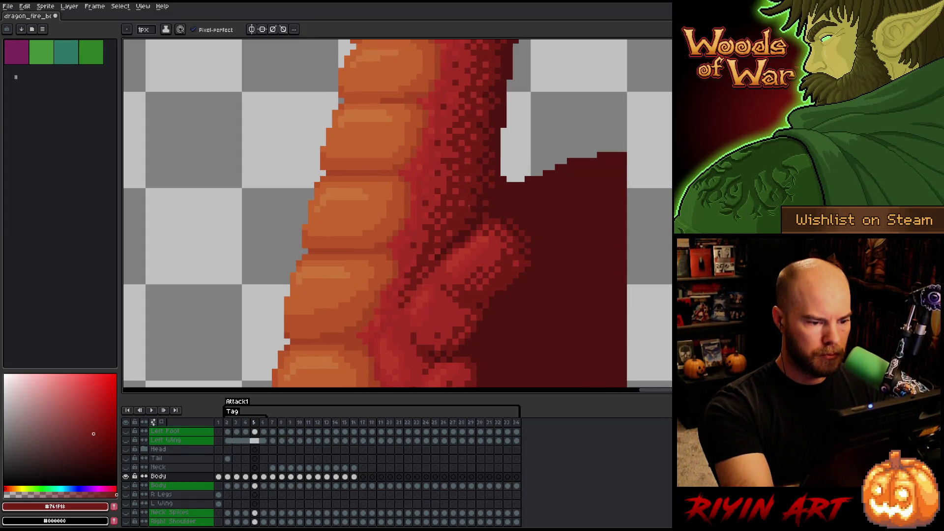
key(Left)
key(Left)
key(Left)
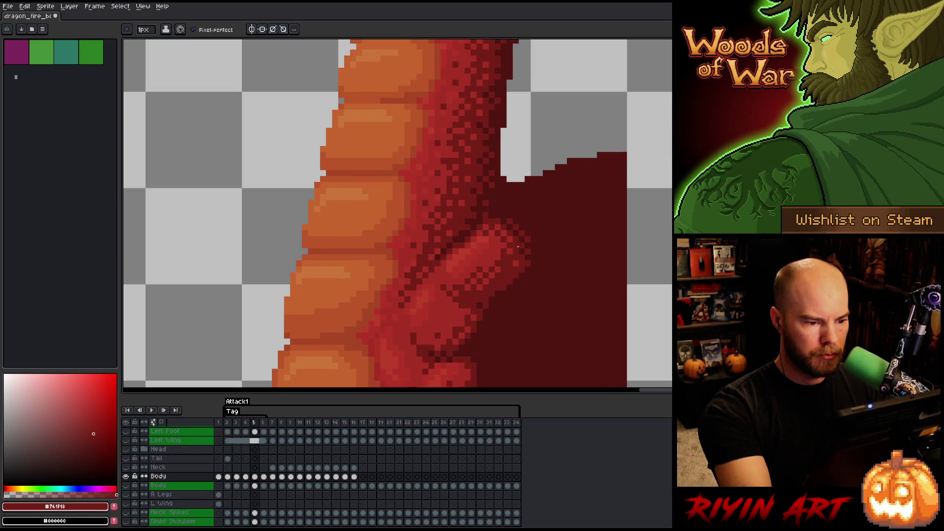
key(Right)
key(Right)
key(Right)
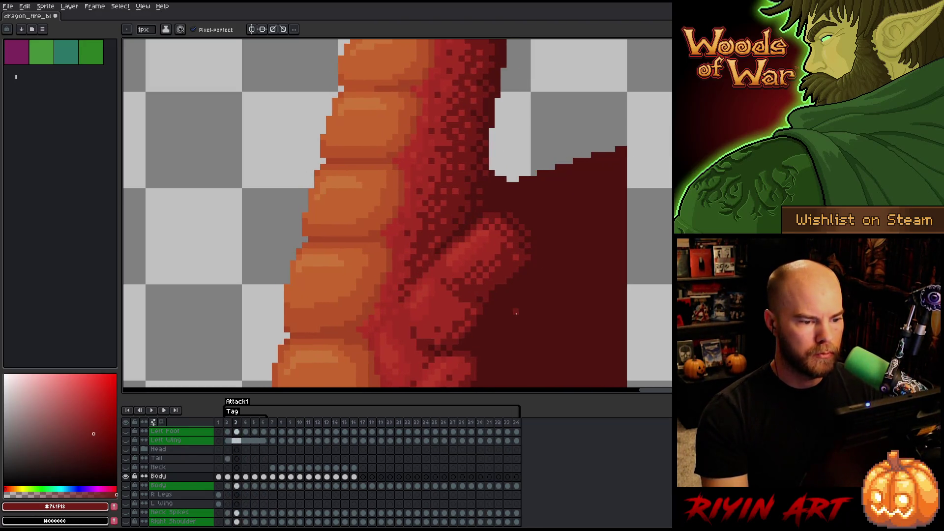
- Pick the darkest red on frame 6, compare frames 5 and 6, then play the animation from frame 3
key(End)
alt+click(500, 204)
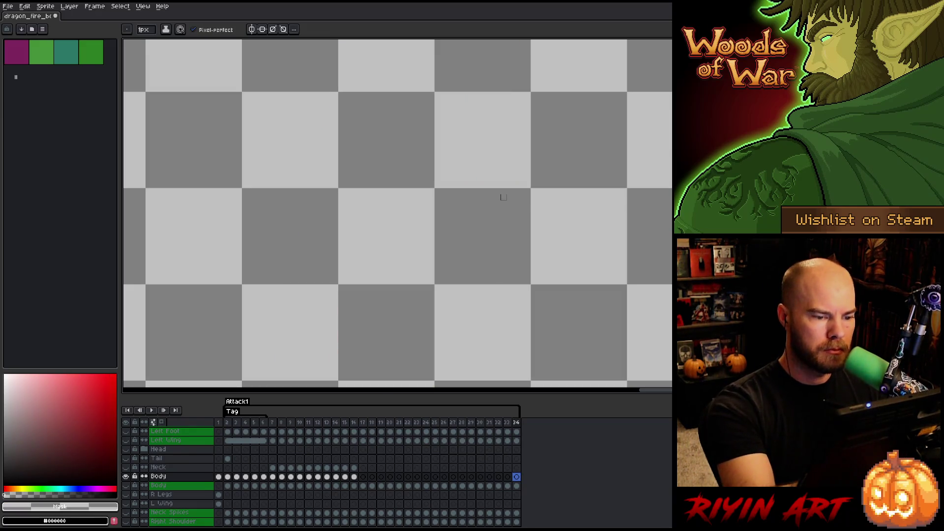
click(264, 477)
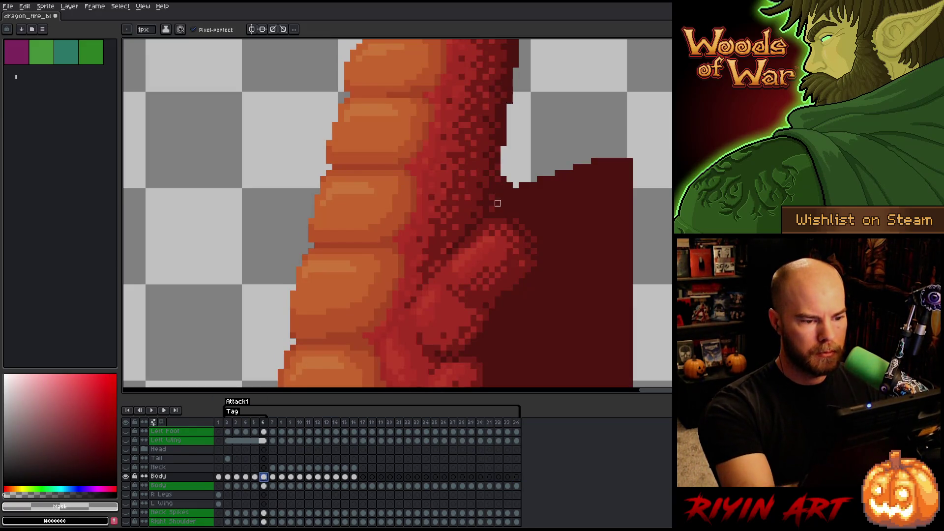
alt+click(496, 205)
key(Left)
key(Right)
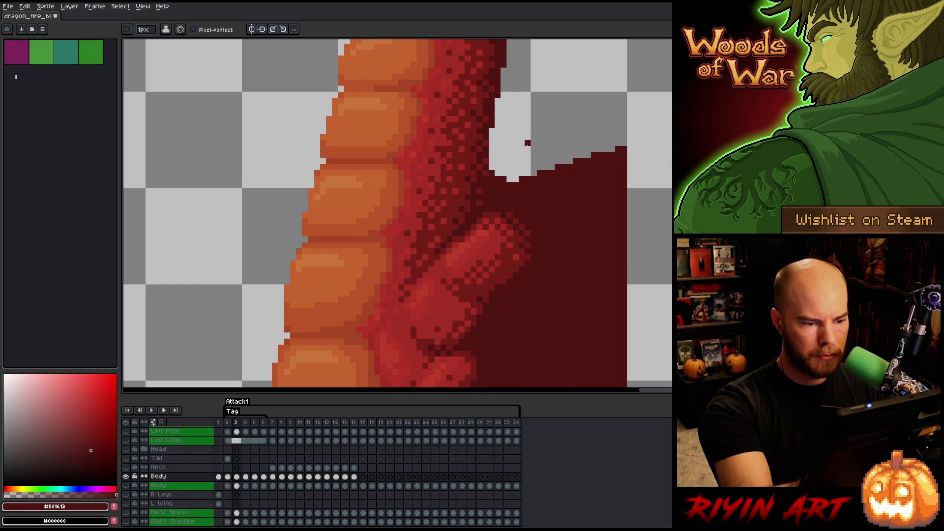
key(Left)
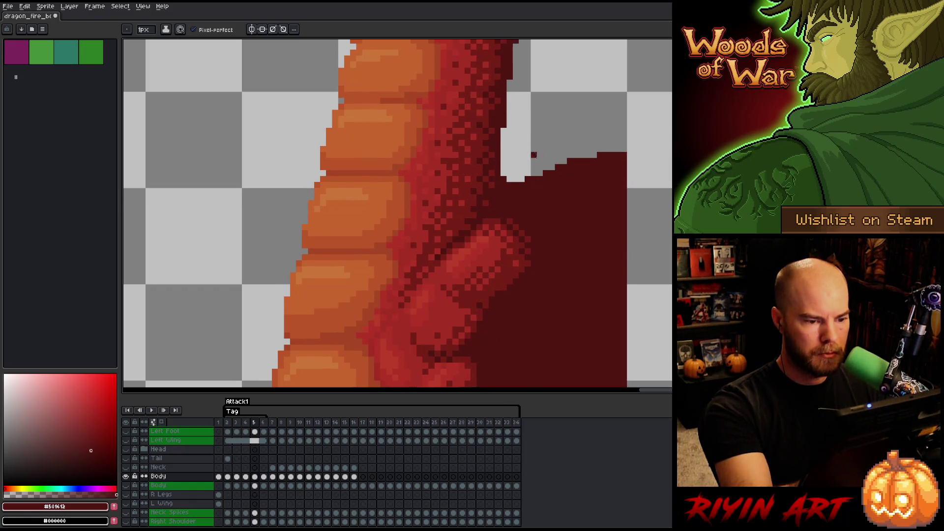
key(Left)
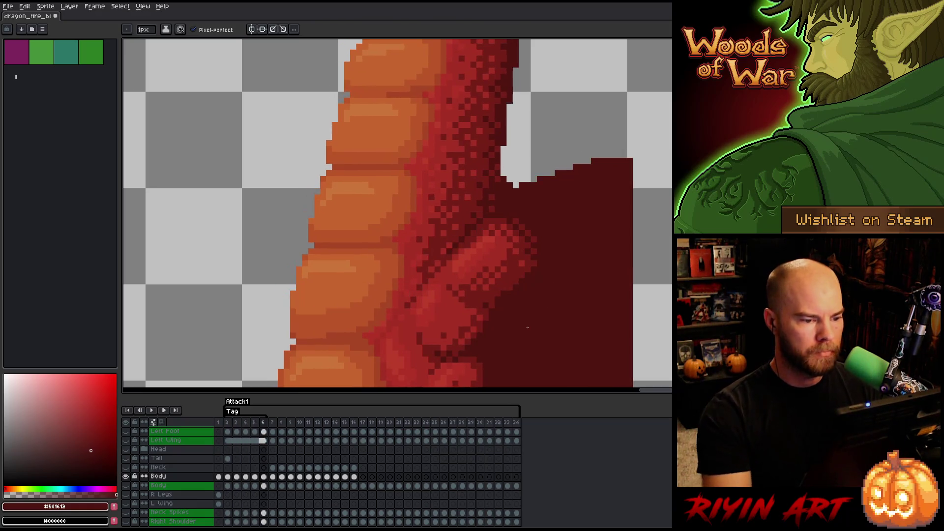
key(Return)
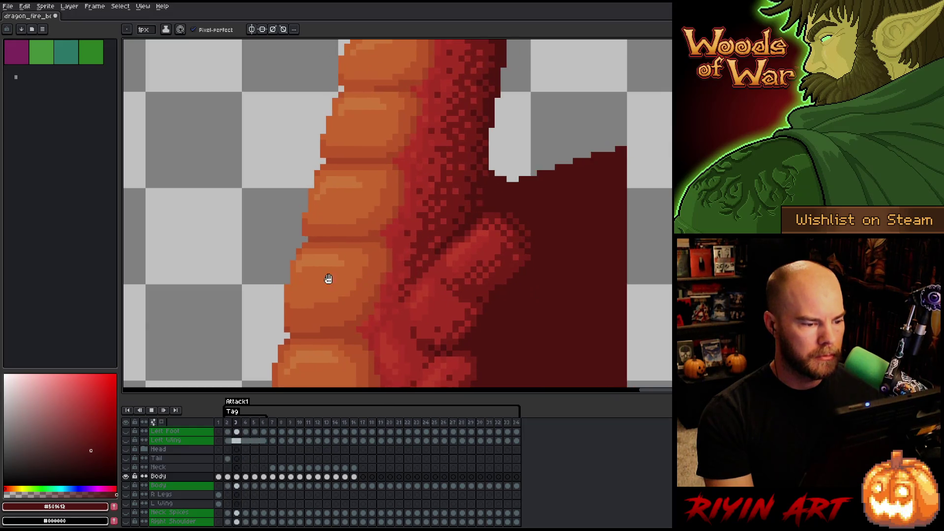
scroll(310, 281, down, 2)
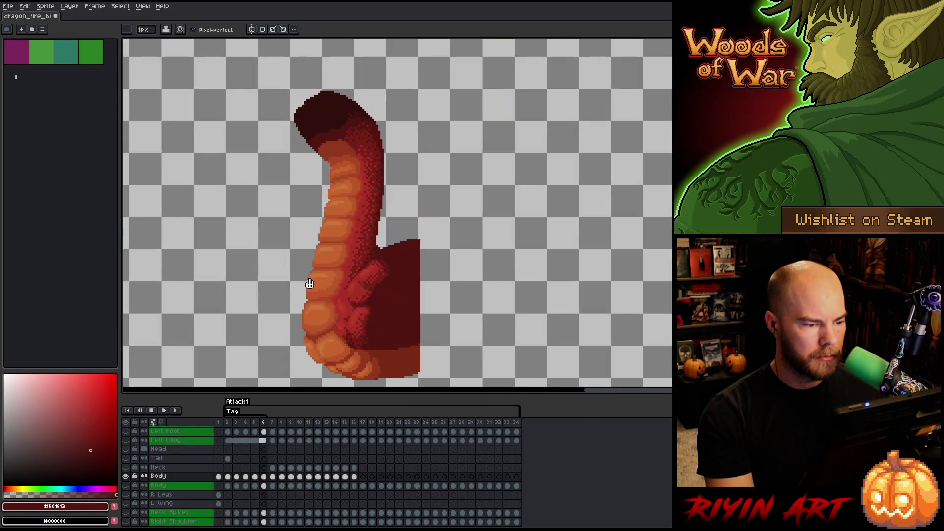
- Pan up to the dragon's neck and compare its pose across frames 3, 4 and 6
scroll(290, 255, up, 2)
key(Right)
key(Right)
key(h)
scroll(329, 297, up, 1)
drag(384, 231, 383, 204)
key(Right)
key(Right)
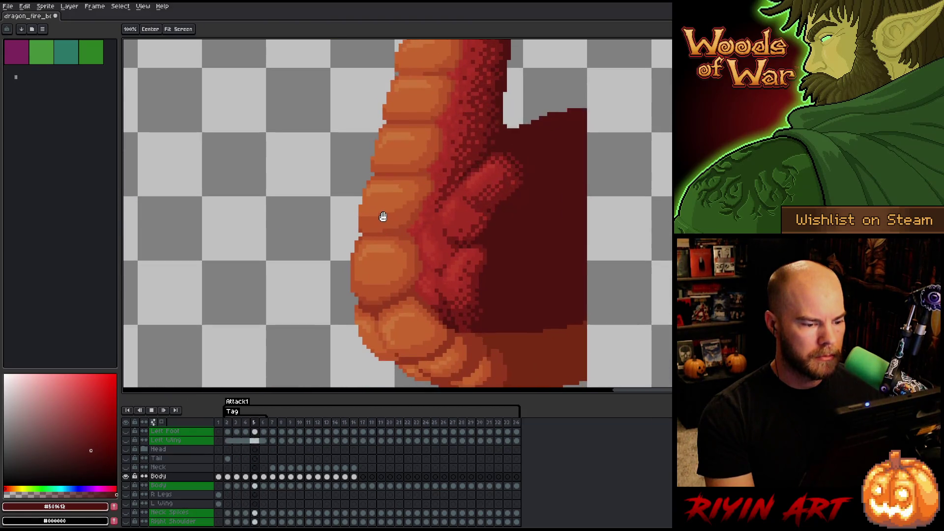
key(Left)
key(Left)
drag(428, 154, 383, 274)
key(Right)
key(Right)
drag(394, 163, 392, 268)
key(Left)
key(Left)
key(Left)
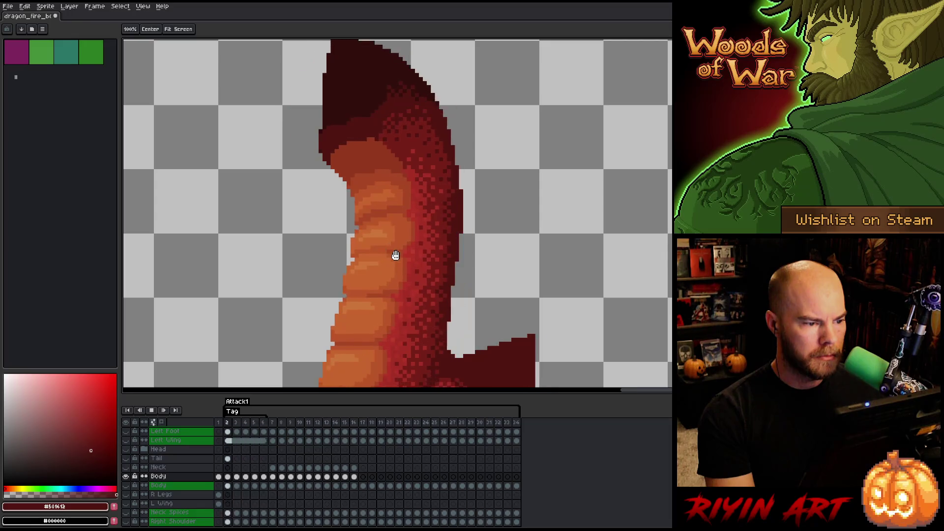
key(Right)
key(Right)
key(Right)
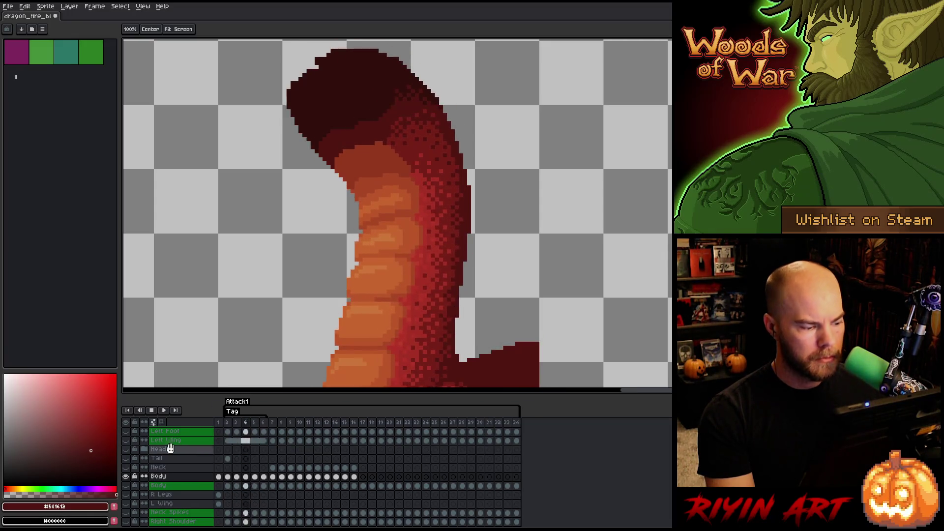
- Show the Head layer again, stop playback and select the Body cel on frame 3
click(126, 449)
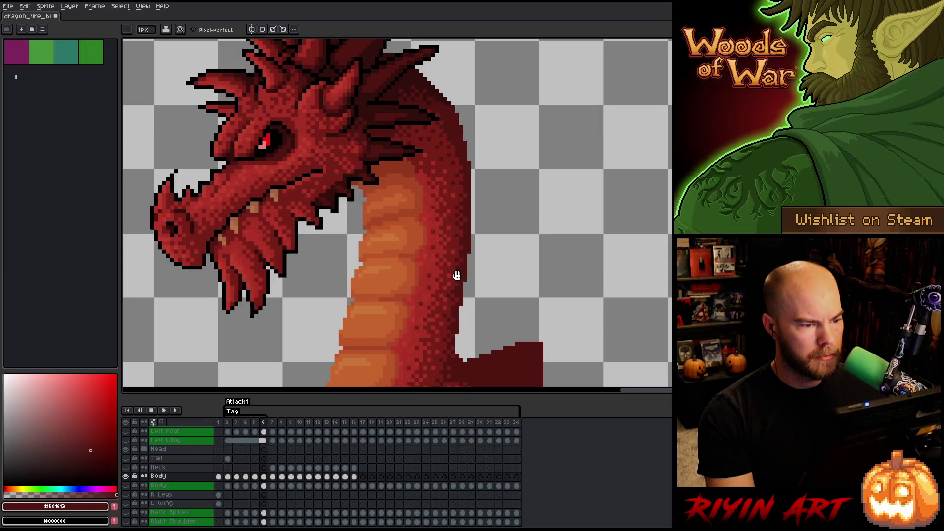
key(Return)
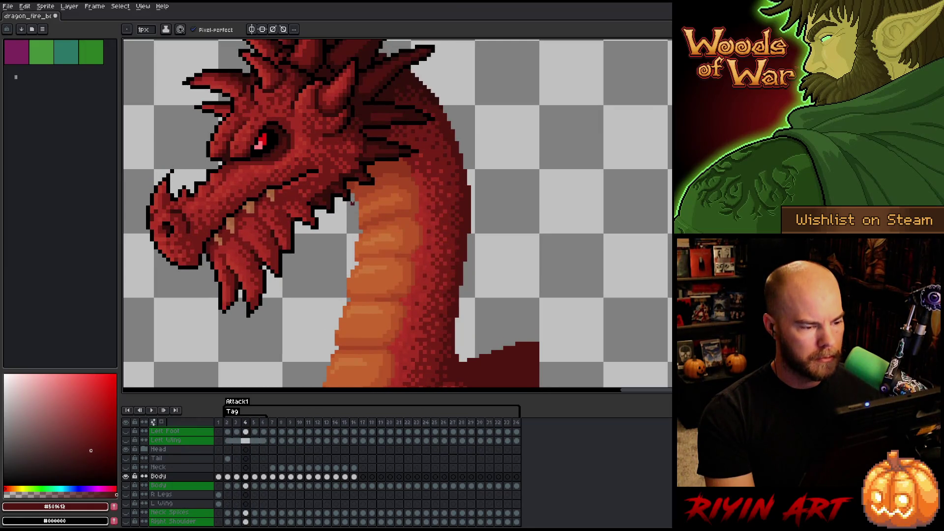
scroll(355, 160, up, 2)
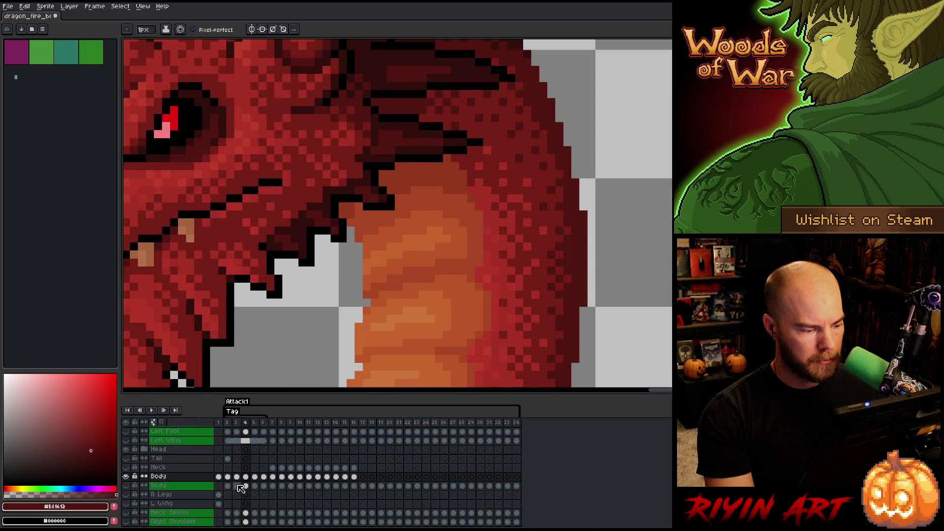
click(237, 477)
key(Right)
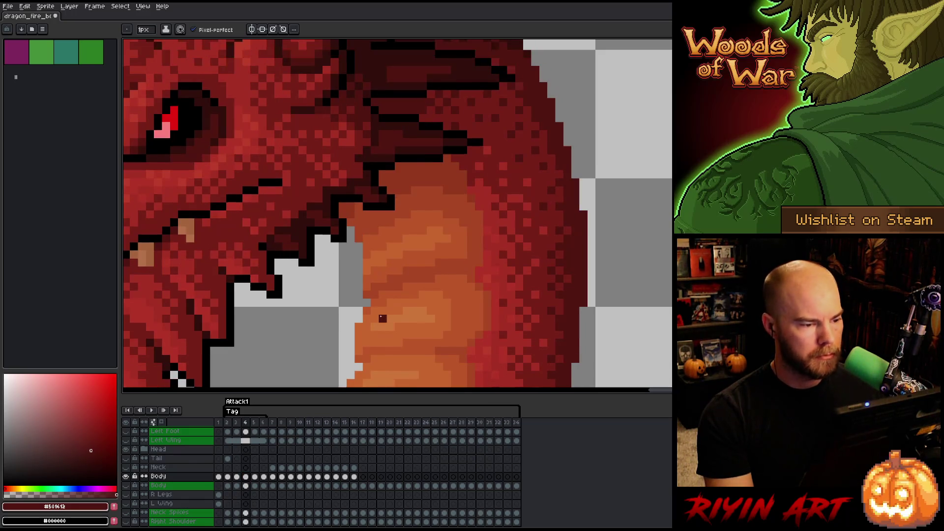
key(Left)
- Sample the neck's orange-red on frame 3, then a brighter orange on frame 6
alt+click(363, 109)
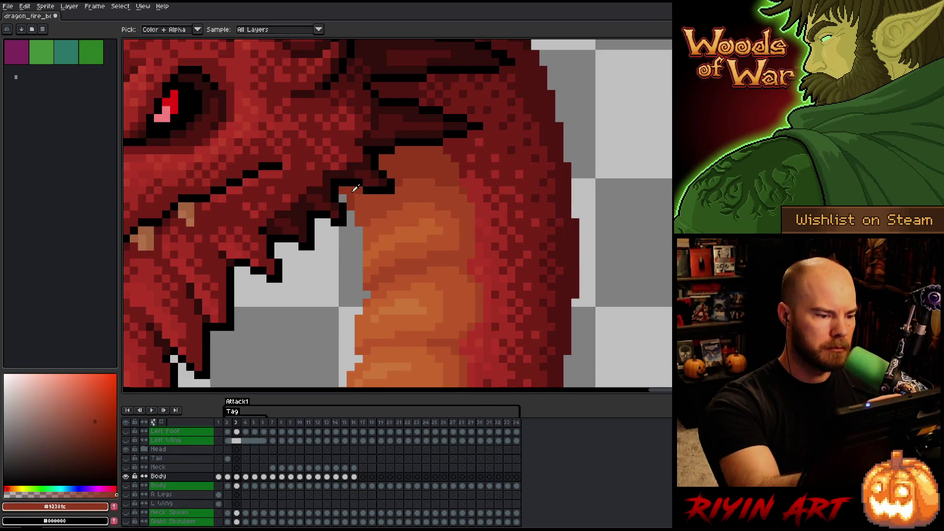
key(Right)
key(Right)
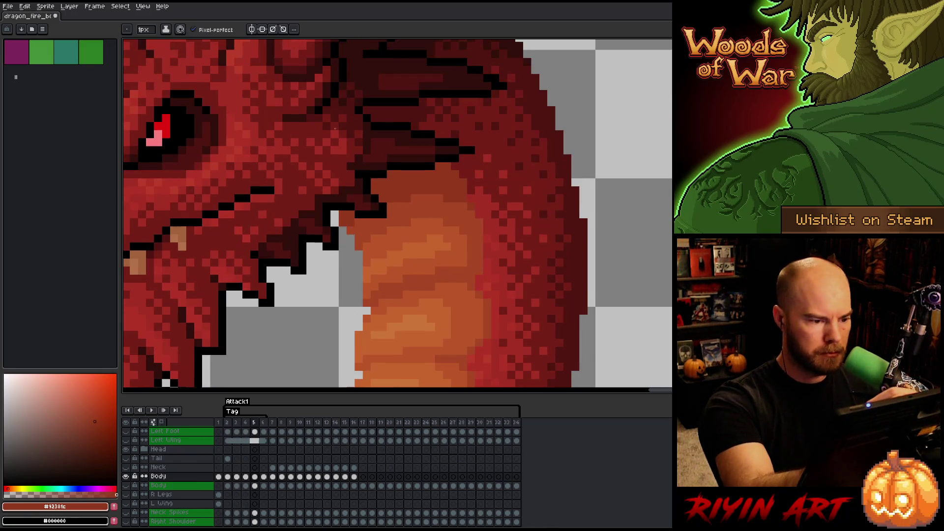
key(Right)
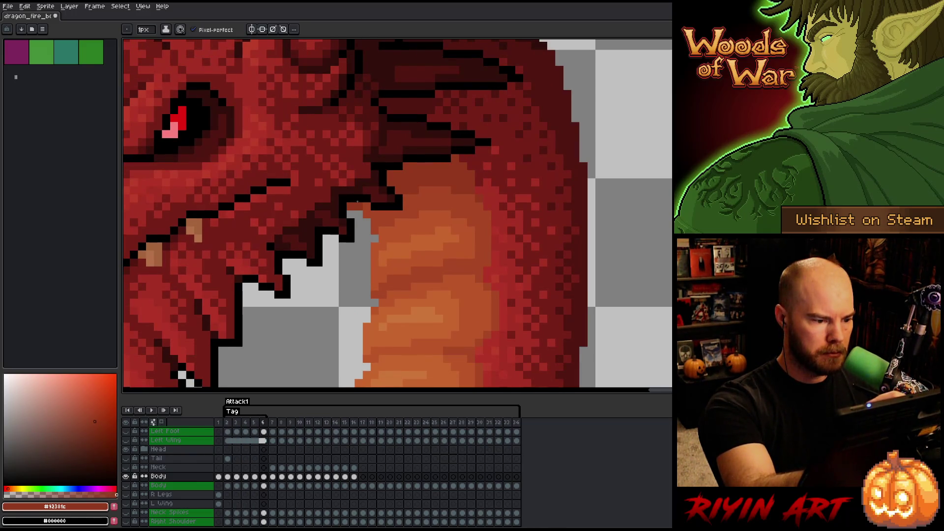
key(Right)
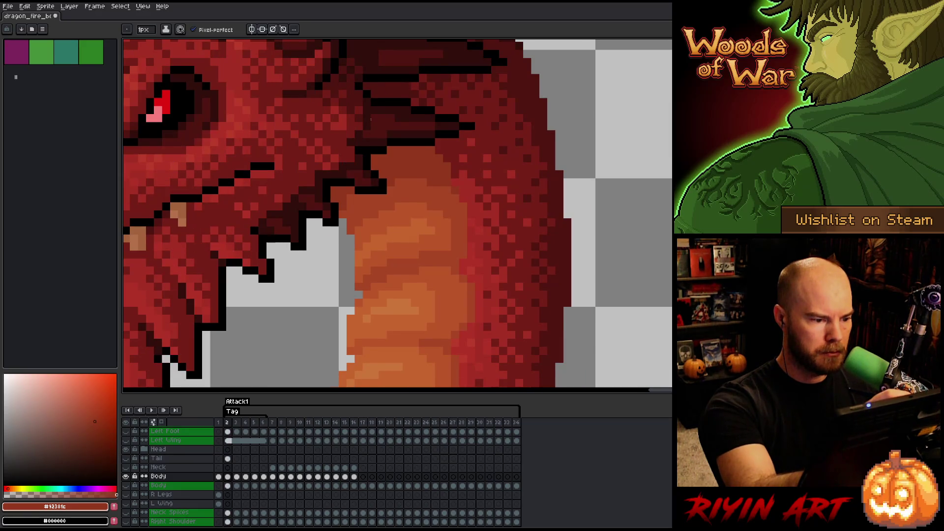
key(Left)
alt+click(369, 198)
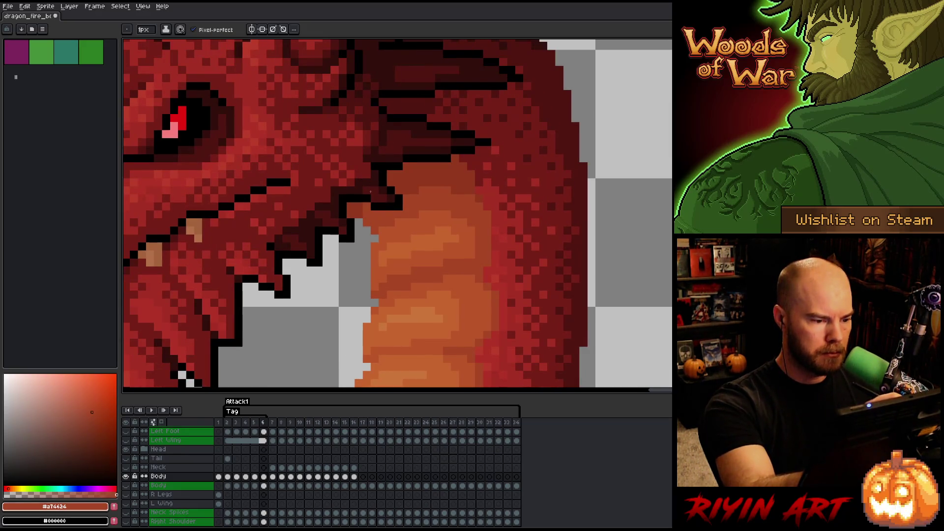
- Compare the neck outline between frames 6 and 2, with the Eraser and Pencil ready
key(Right)
key(Left)
key(Right)
key(Left)
key(Right)
key(Left)
key(Right)
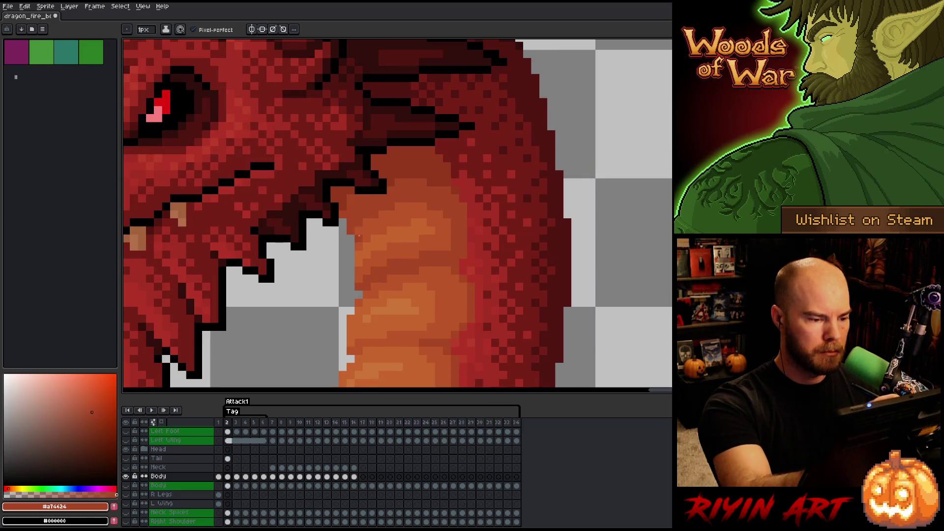
key(e)
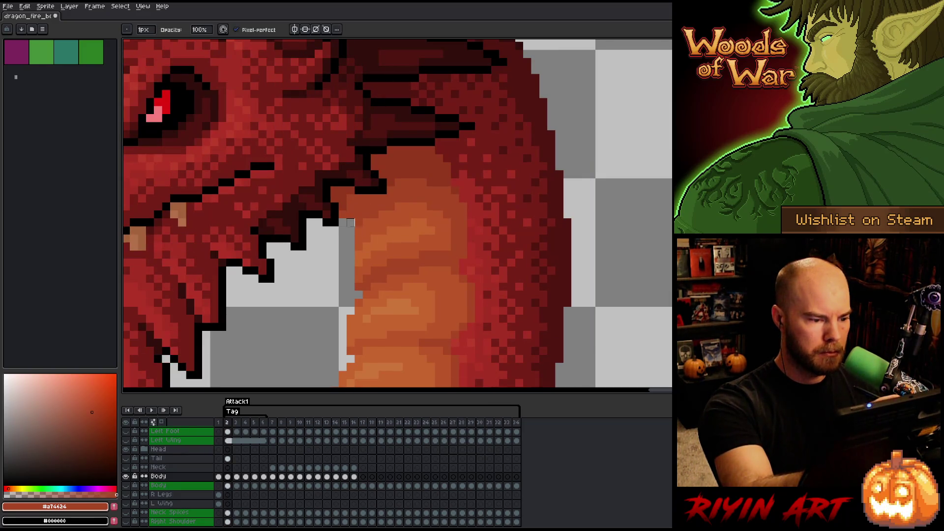
key(b)
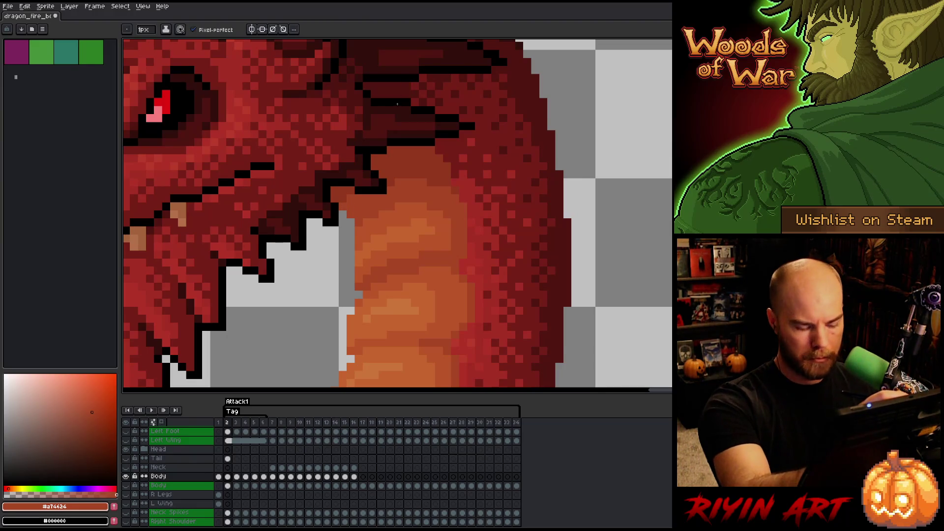
key(Left)
- Sample the darker neck red and compare the dragon's pose on frames 2 and 6
key(Right)
alt+click(343, 204)
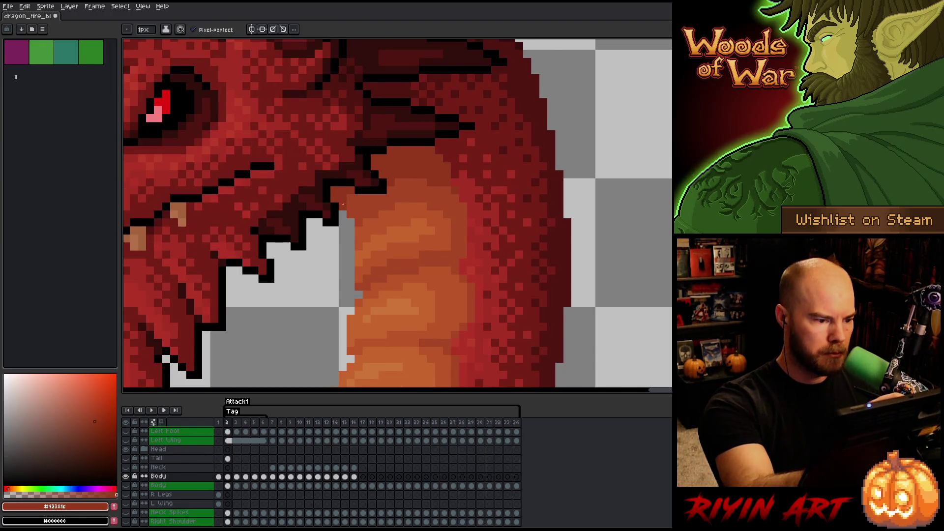
key(Left)
key(Right)
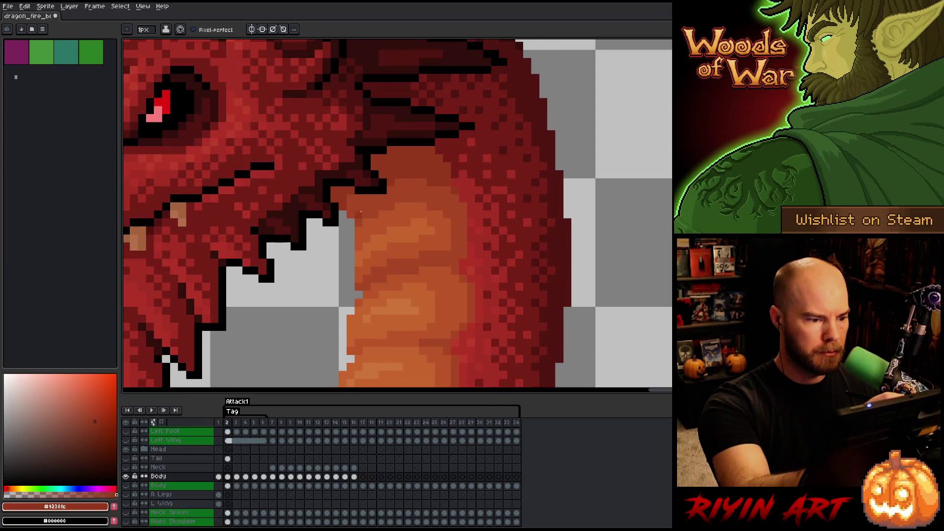
key(e)
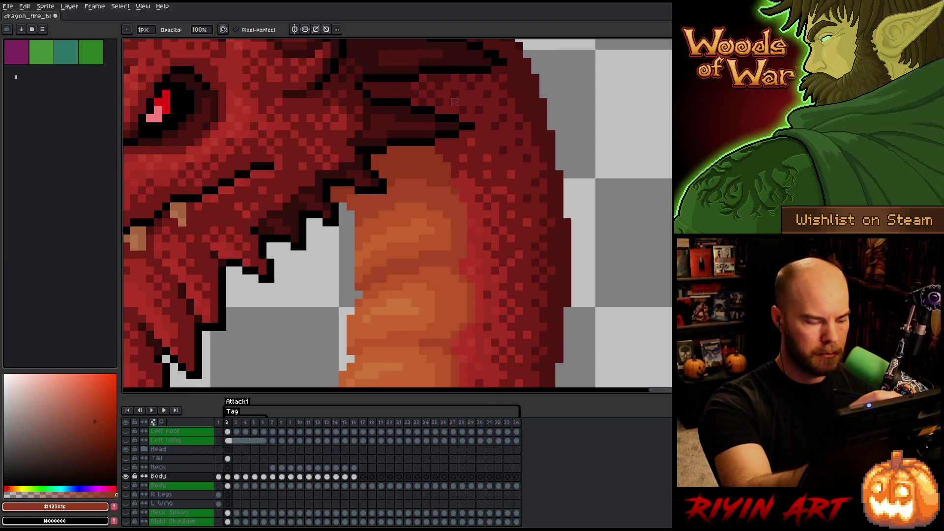
key(Left)
key(Right)
key(Left)
key(Right)
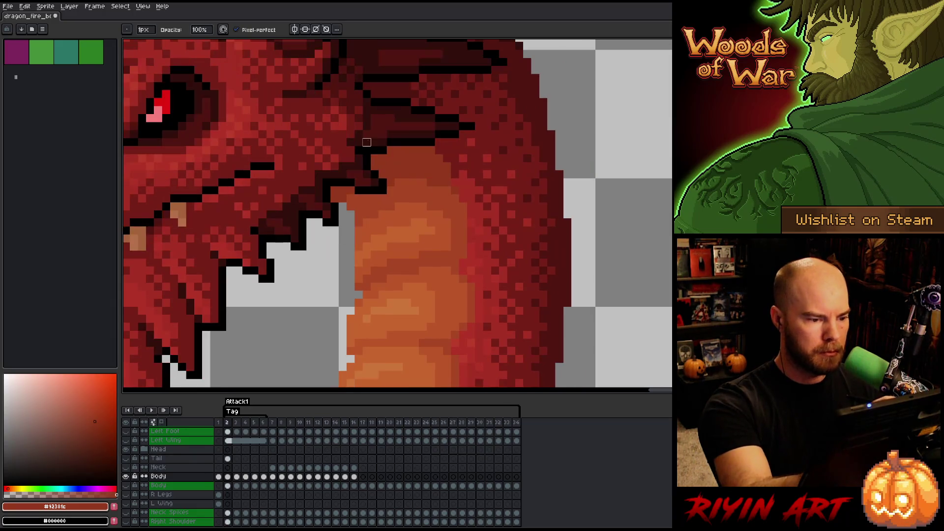
key(Left)
key(Right)
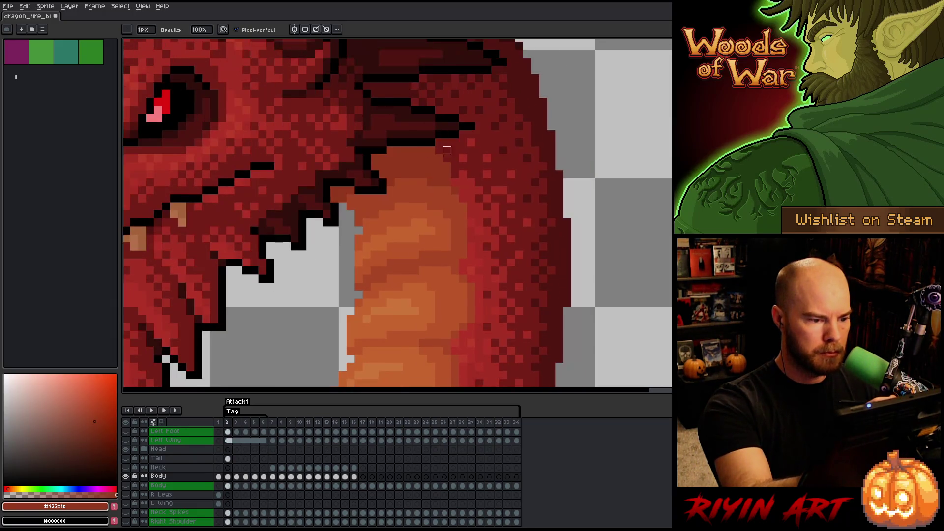
key(Left)
key(Right)
- Compare the neck outline between frames 3 and 4
key(Right)
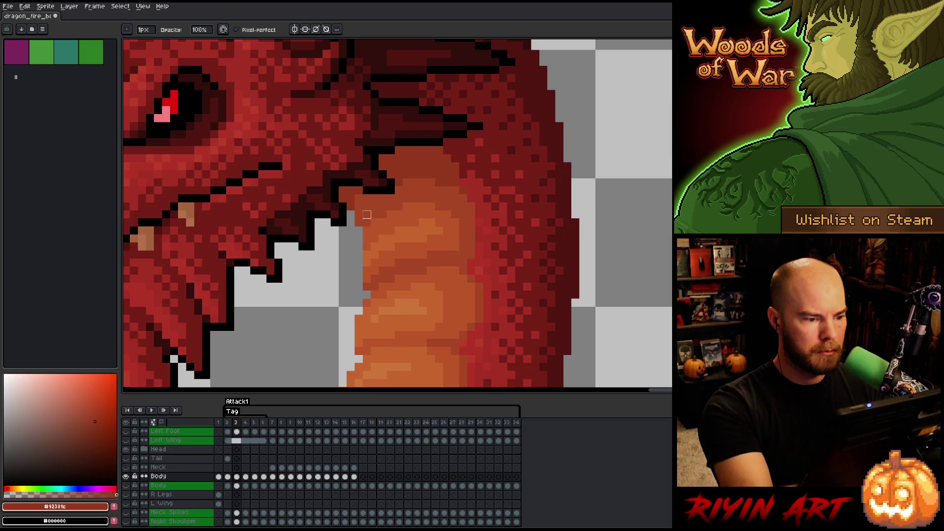
key(Left)
key(Right)
key(Left)
key(Right)
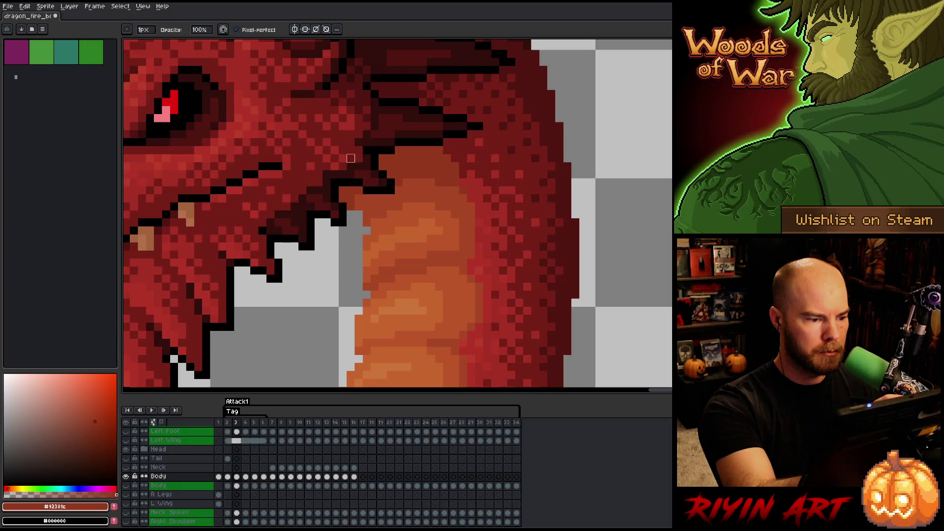
key(Left)
key(Right)
key(Right)
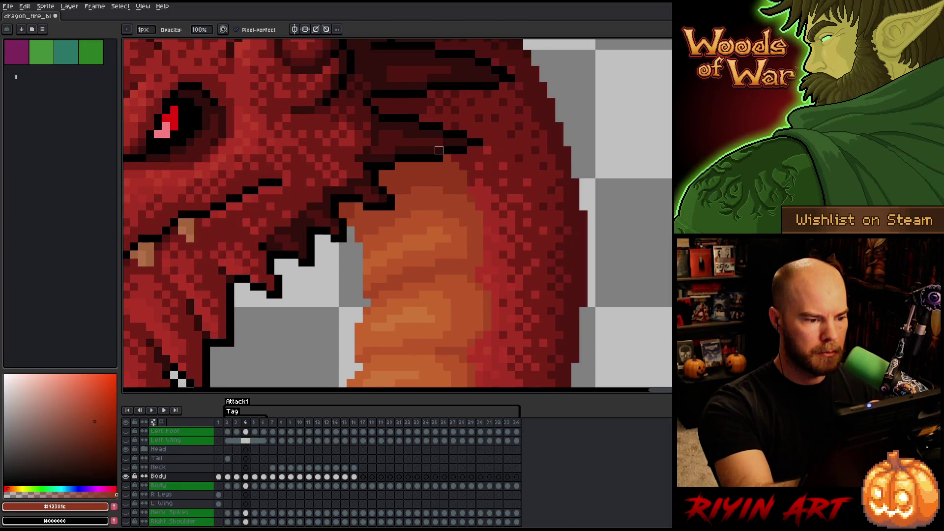
key(Left)
key(Right)
key(Left)
key(Right)
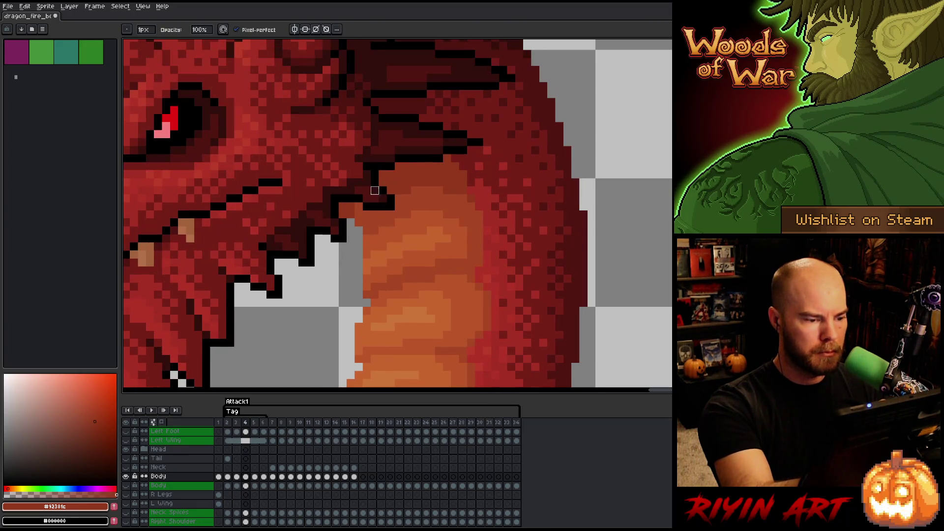
key(Left)
key(Right)
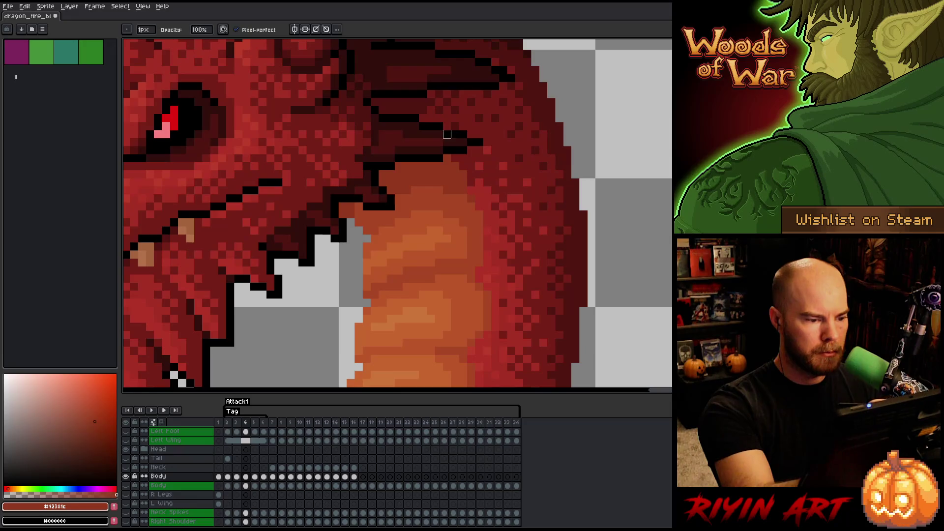
key(Left)
- Compare the neck outline between frames 4 and 5
key(Right)
key(Right)
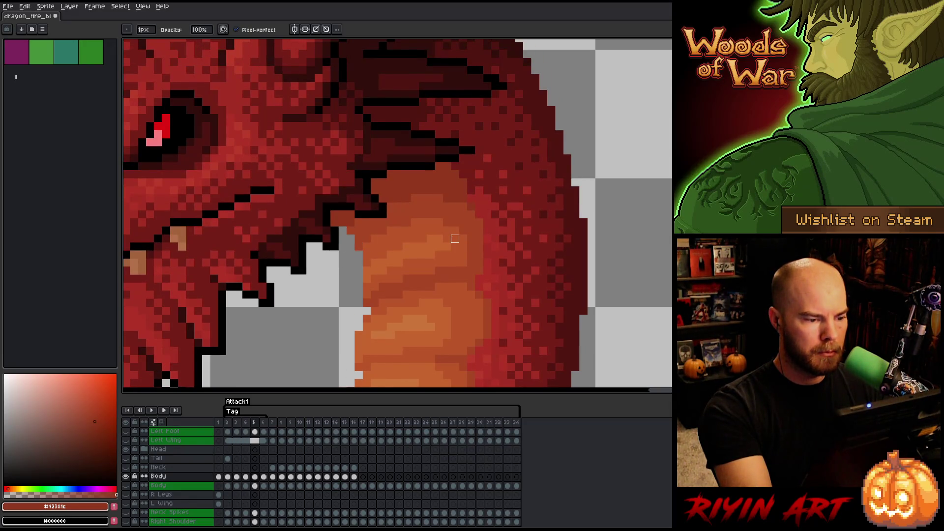
key(Right)
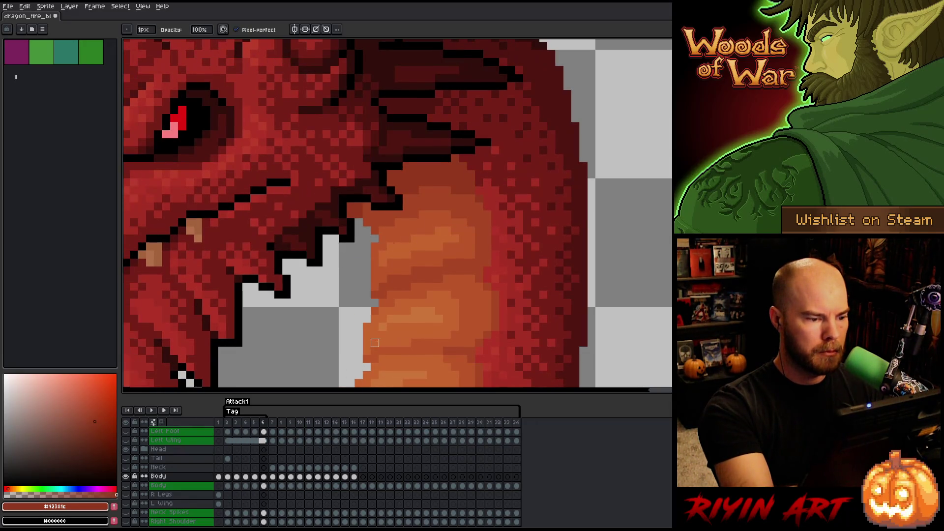
key(Left)
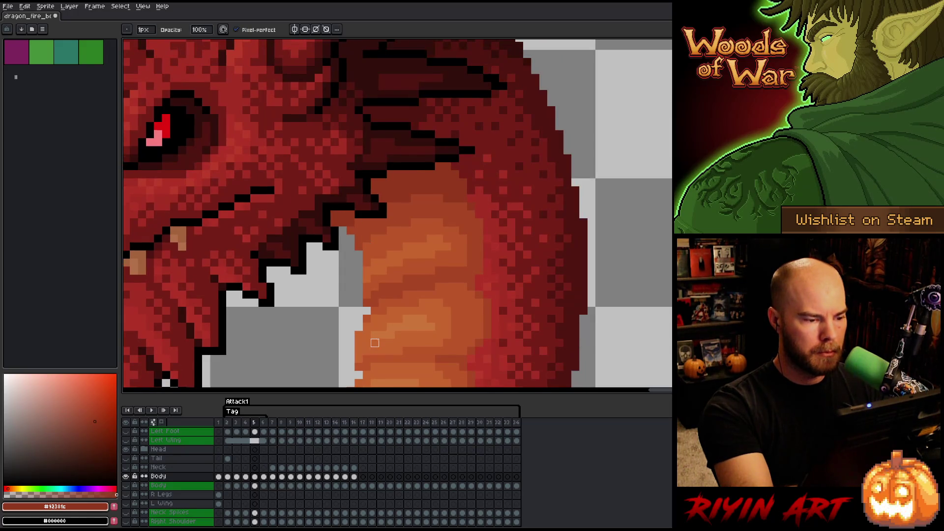
key(Left)
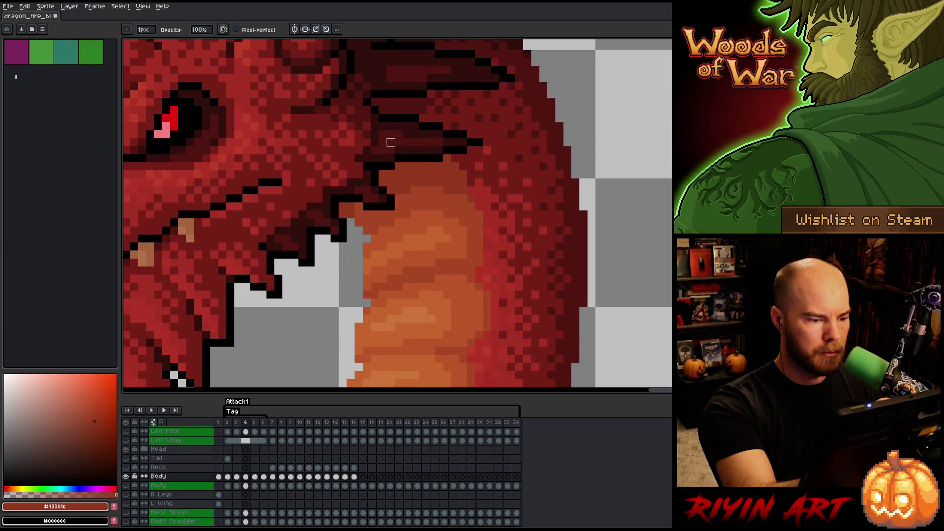
key(Right)
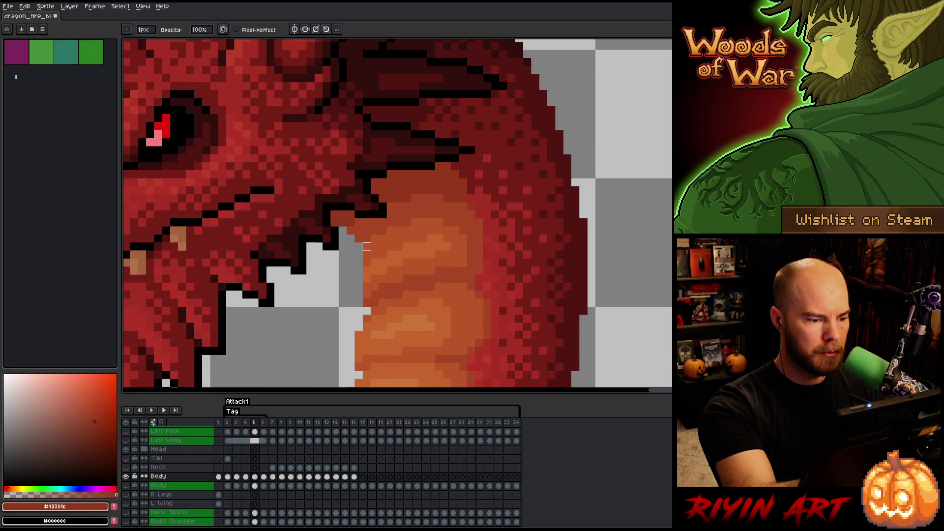
key(Left)
key(Right)
key(Left)
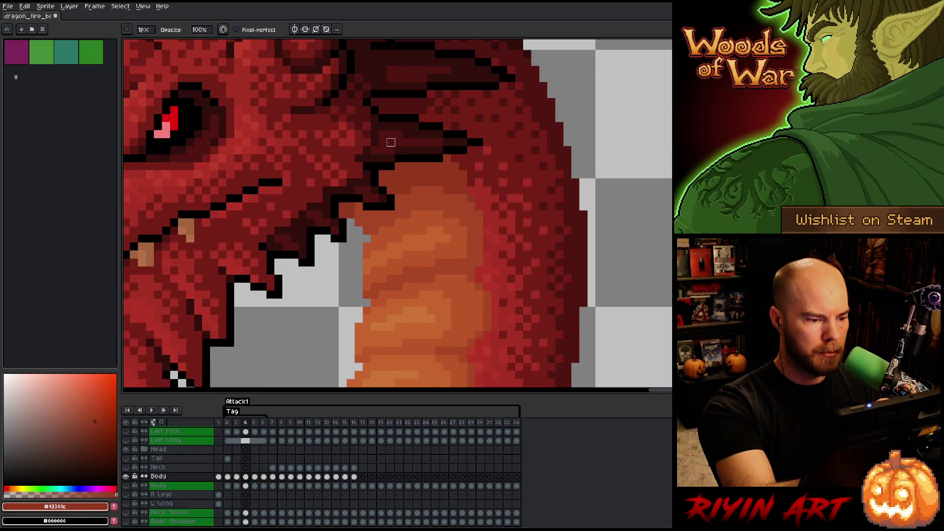
key(Right)
key(Left)
- Sample a mid red from the neck on frame 5 and recheck it against frame 4
key(Right)
alt+click(362, 222)
key(Left)
key(Right)
key(Left)
key(Right)
key(Left)
key(Right)
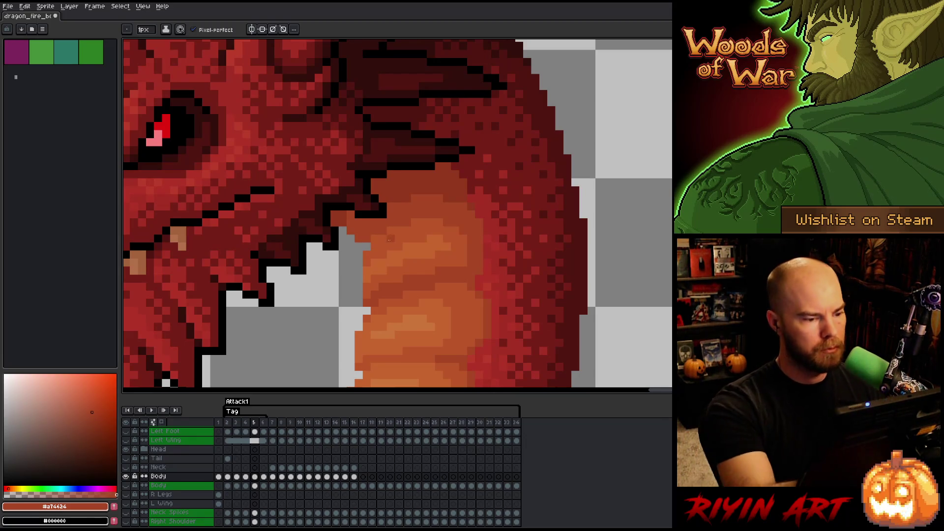
- Save the dragon sprite with Ctrl+S and preview the animation
key(ctrl+s)
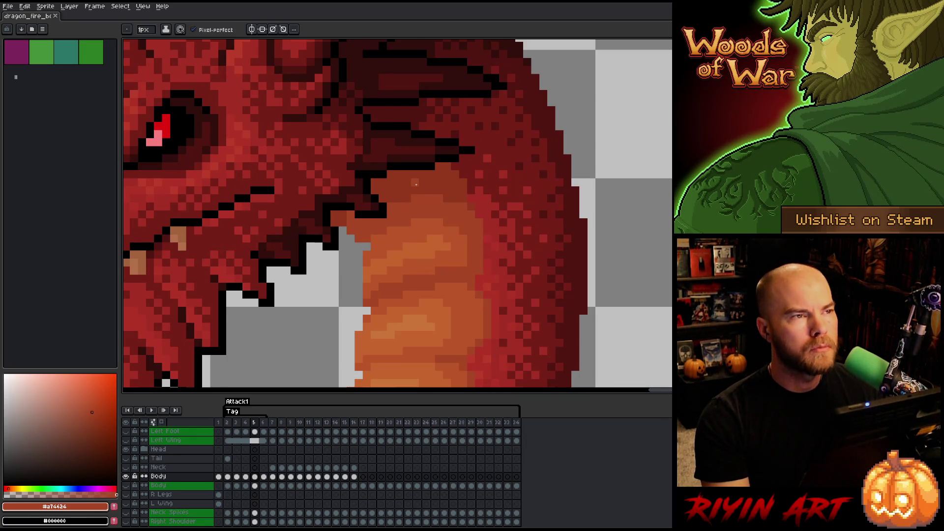
key(Return)
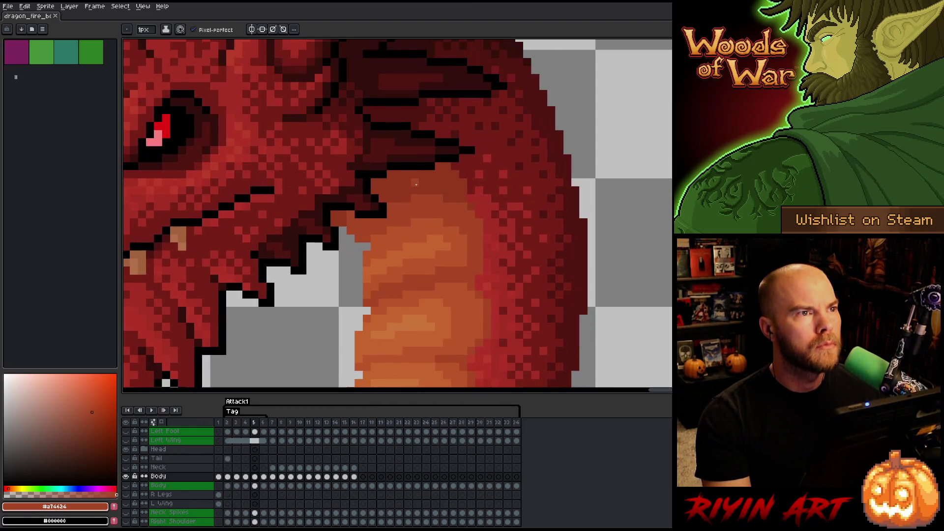
key(m)
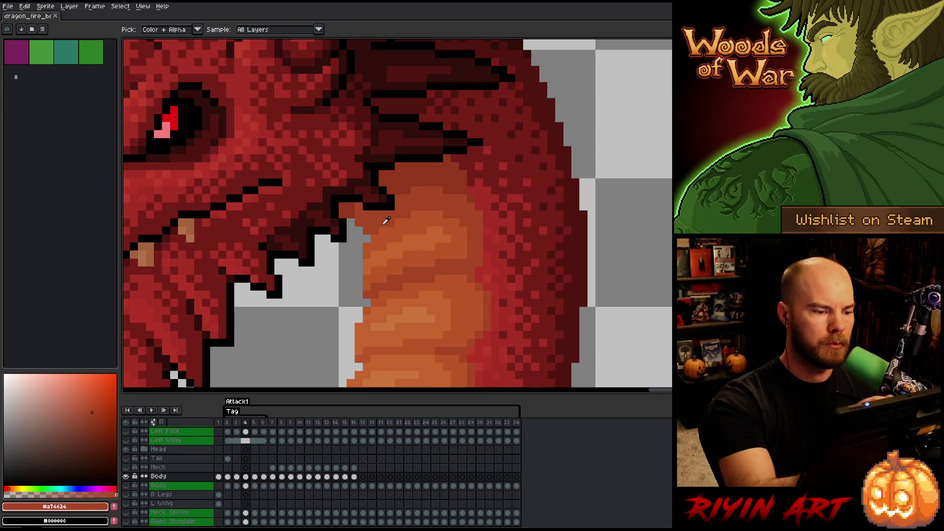
- Fill the missing orange pixel below the jaw on frame 4 and compare frames 5 and 6
alt+click(382, 239)
key(b)
click(407, 174)
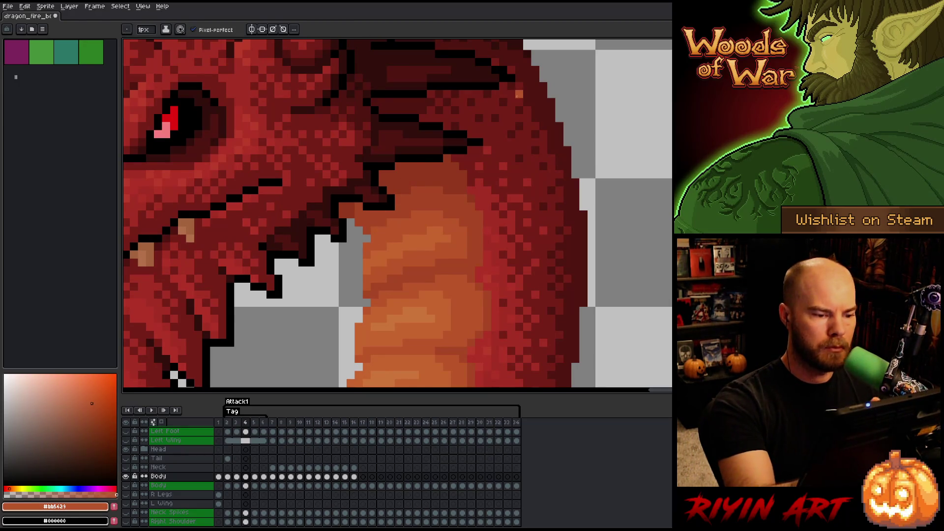
key(Left)
key(Right)
key(Right)
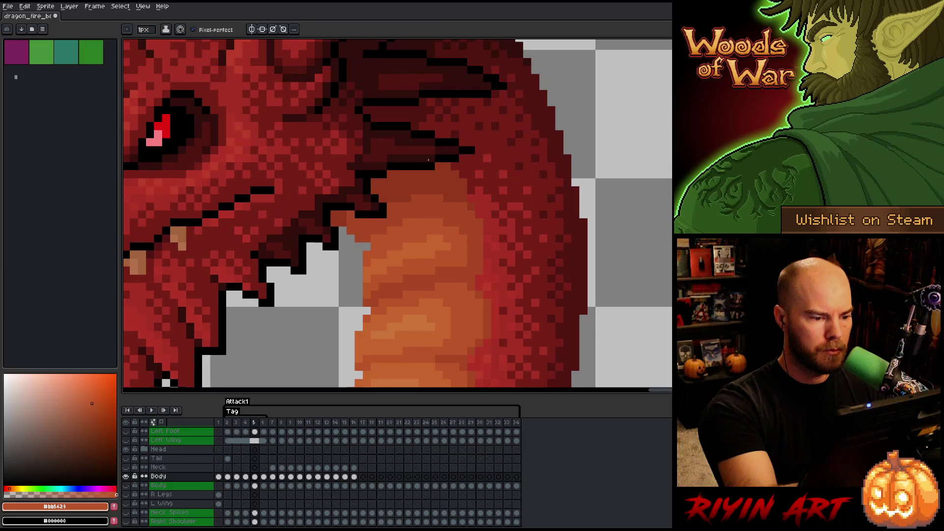
key(Right)
key(Left)
key(Right)
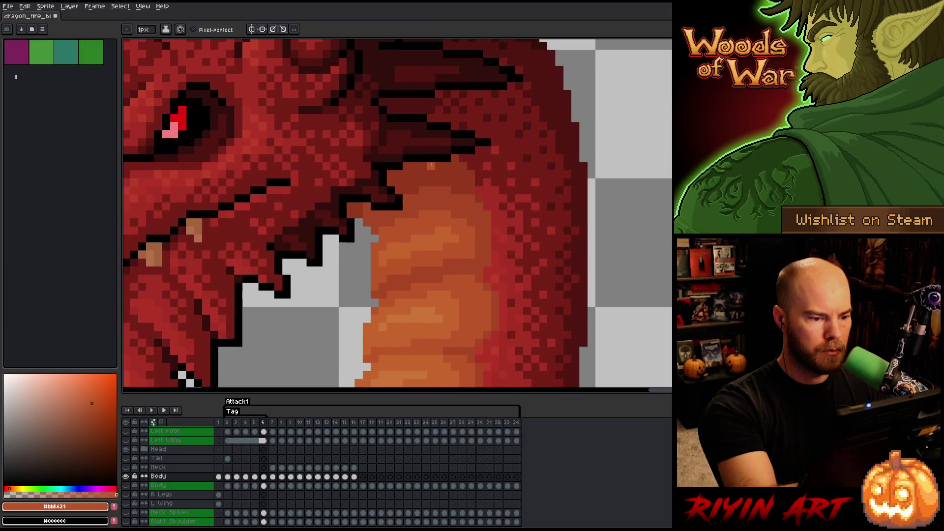
key(Left)
key(Right)
key(Left)
- Sample the mid neck red, step through frames 2 to 6, then play Attack1
key(Right)
alt+click(408, 203)
key(Left)
key(Left)
key(Left)
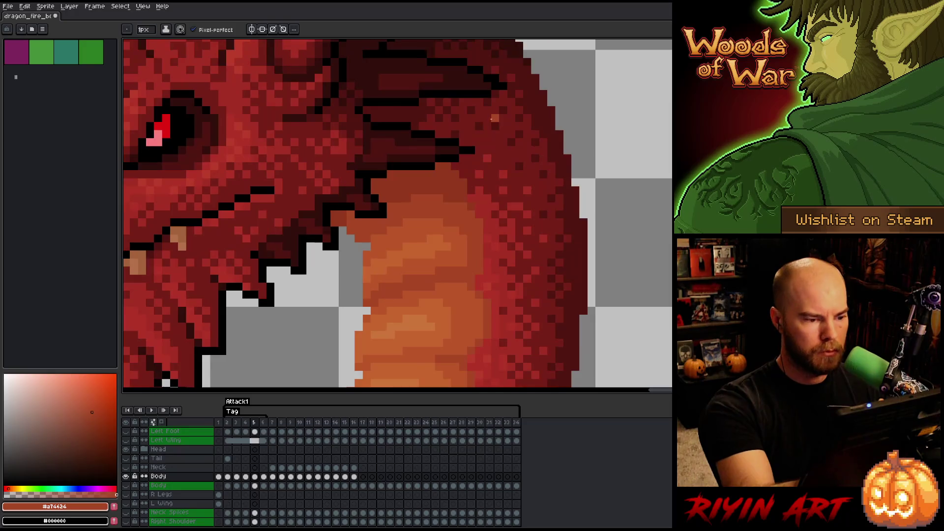
key(Right)
key(Right)
key(Right)
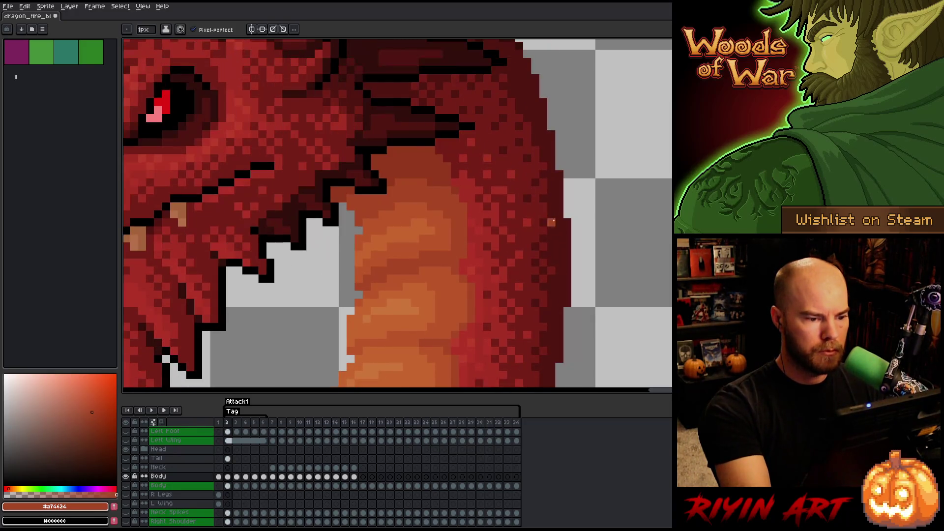
key(Left)
key(Left)
key(Left)
key(Right)
key(Right)
key(Right)
key(Left)
key(Left)
key(Left)
key(Right)
key(Right)
key(Right)
key(Return)
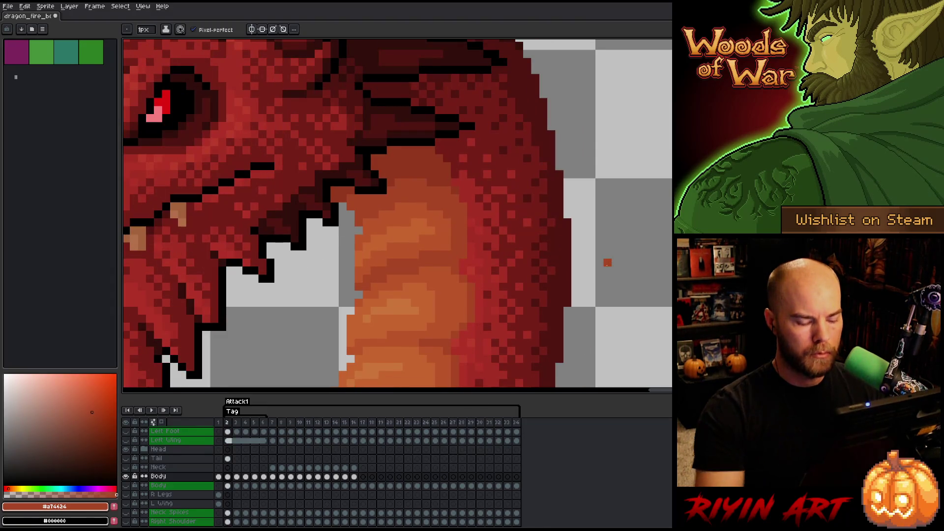
scroll(464, 270, down, 3)
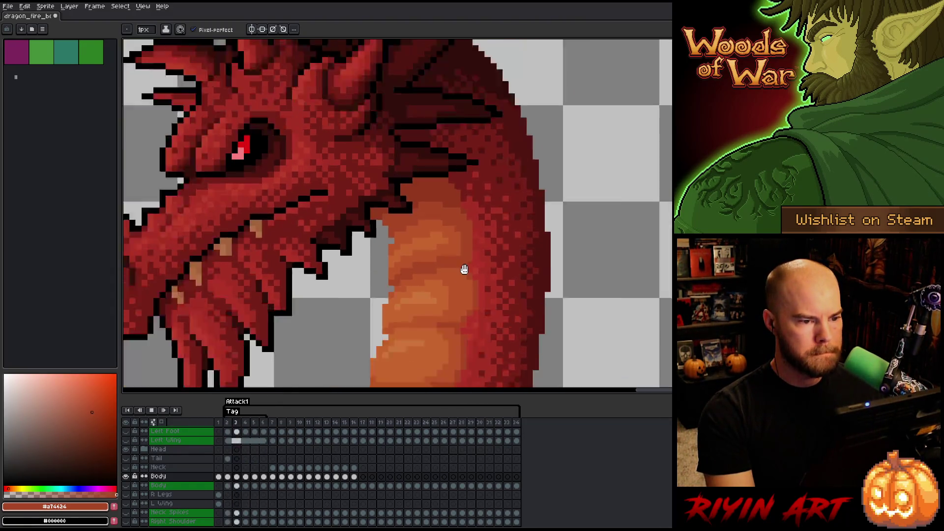
- Zoom in on frame 6 and erase the stray pixel outside the neck outline
scroll(468, 165, up, 2)
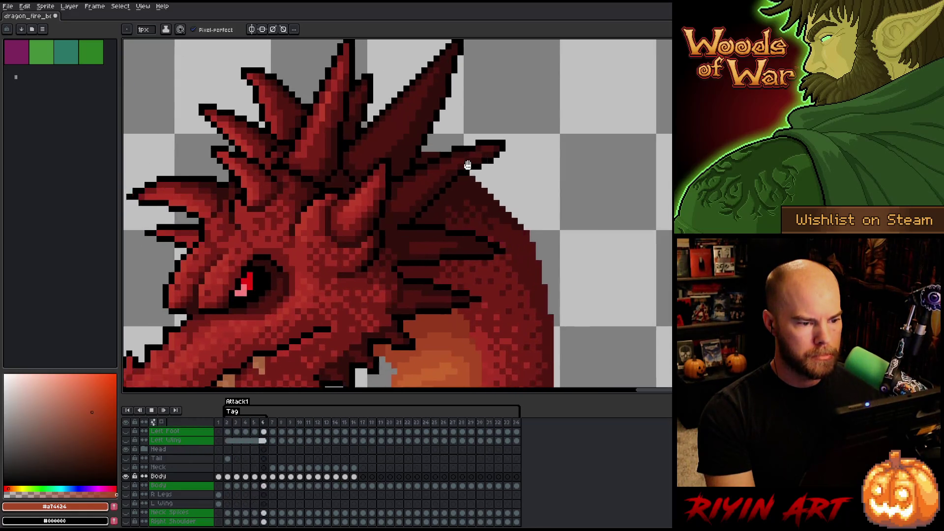
key(Return)
key(Right)
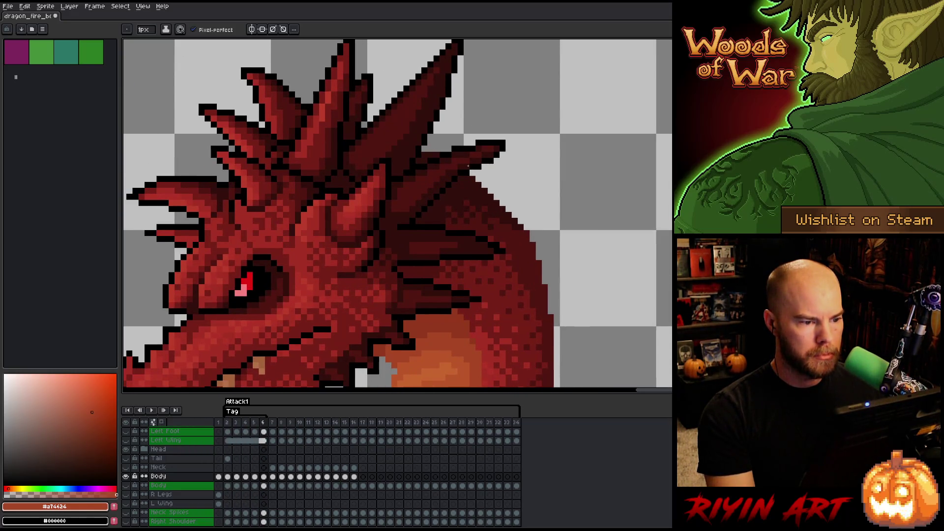
key(Left)
scroll(424, 154, up, 2)
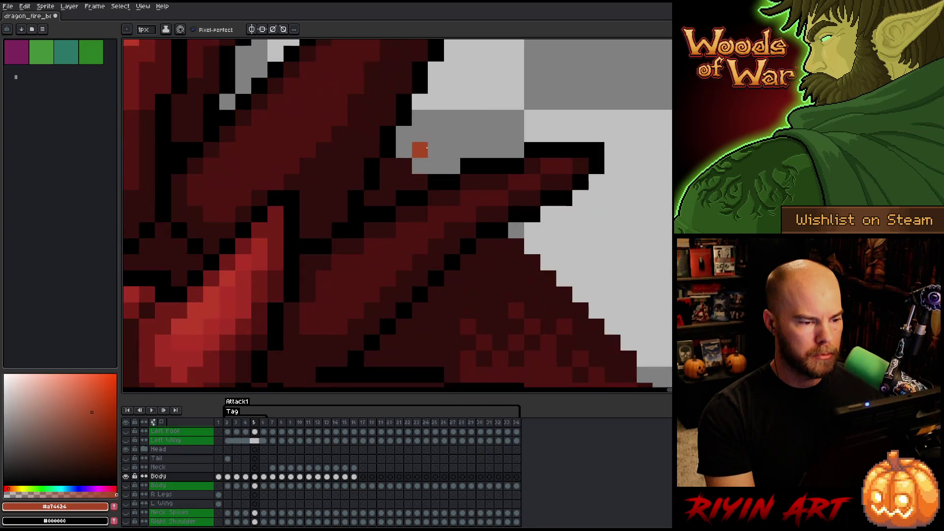
key(Right)
key(e)
click(452, 165)
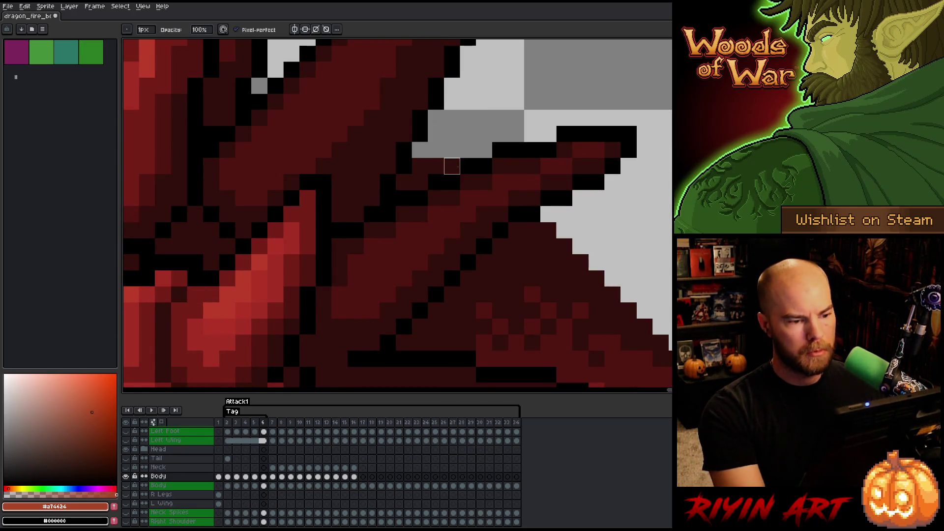
- Step through frames 2 and 3, then play the attack animation and stop on frame 4
key(Left)
key(Left)
key(Left)
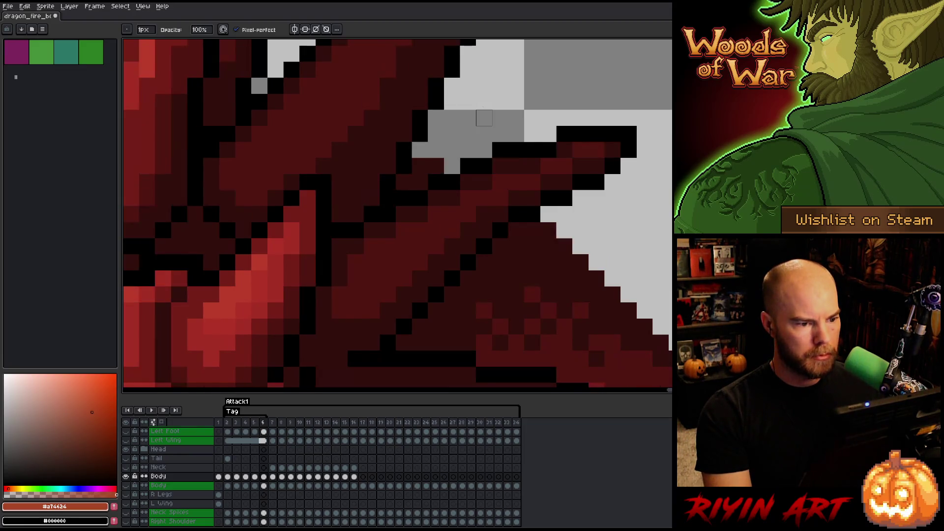
key(Right)
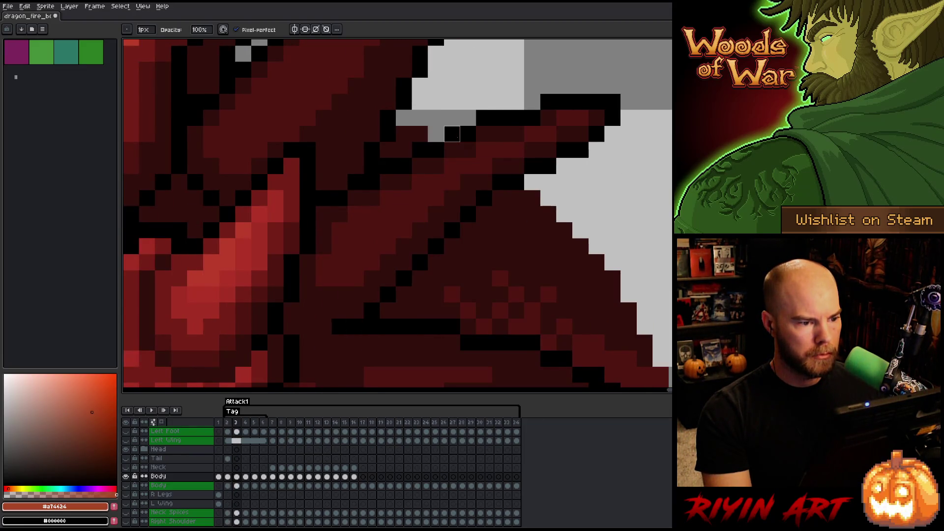
key(Return)
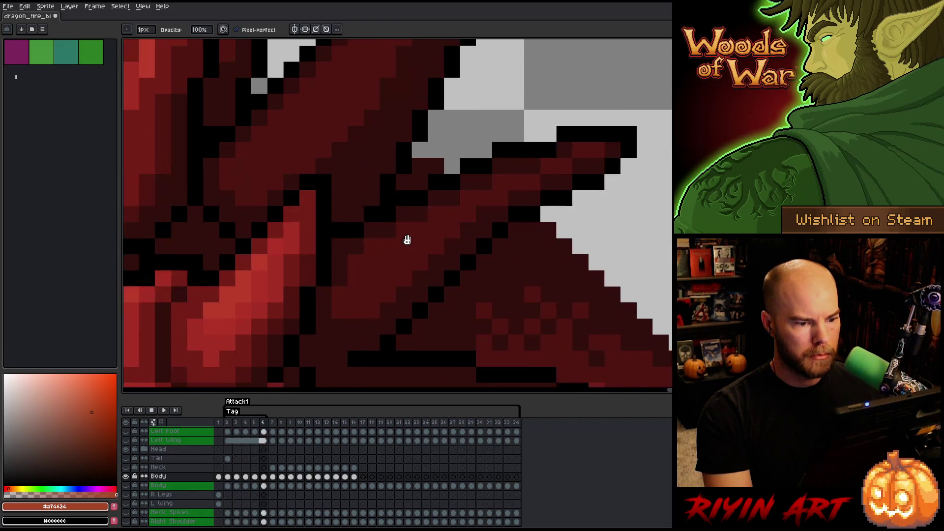
scroll(408, 239, down, 3)
scroll(515, 268, up, 2)
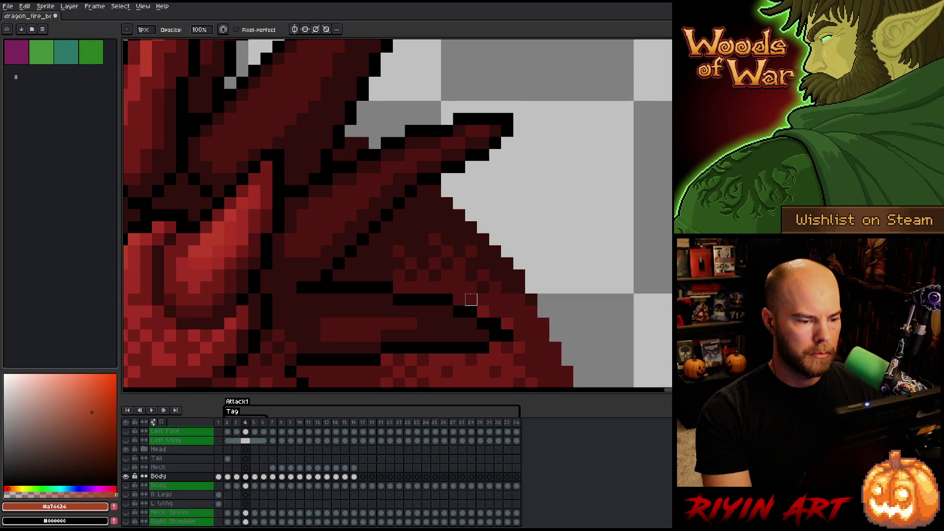
key(Return)
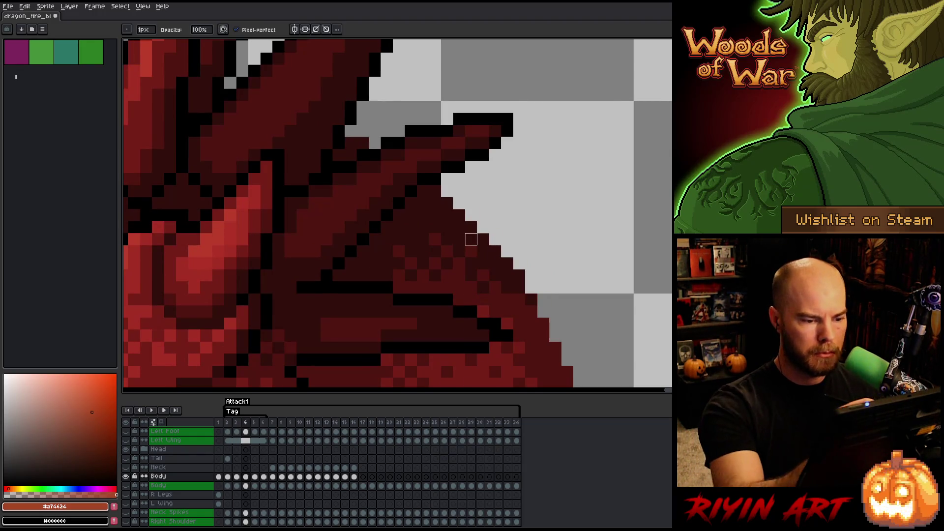
- Lasso-select the lower jaw on frame 4 and nudge it down one pixel
key(m)
mouse_move(483, 291)
mouse_down()
mouse_move(423, 285)
mouse_move(445, 224)
mouse_up()
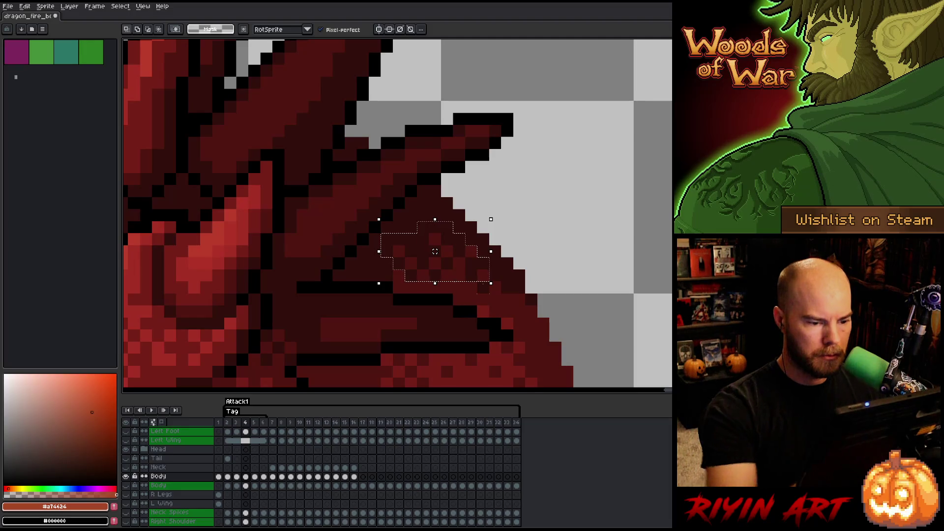
mouse_move(471, 299)
mouse_down()
mouse_move(483, 300)
mouse_move(489, 274)
mouse_up()
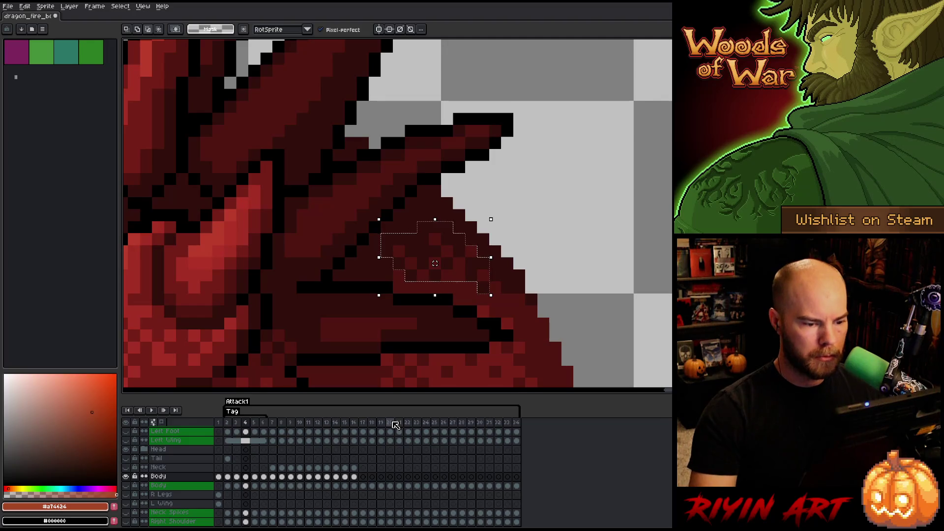
key(Down)
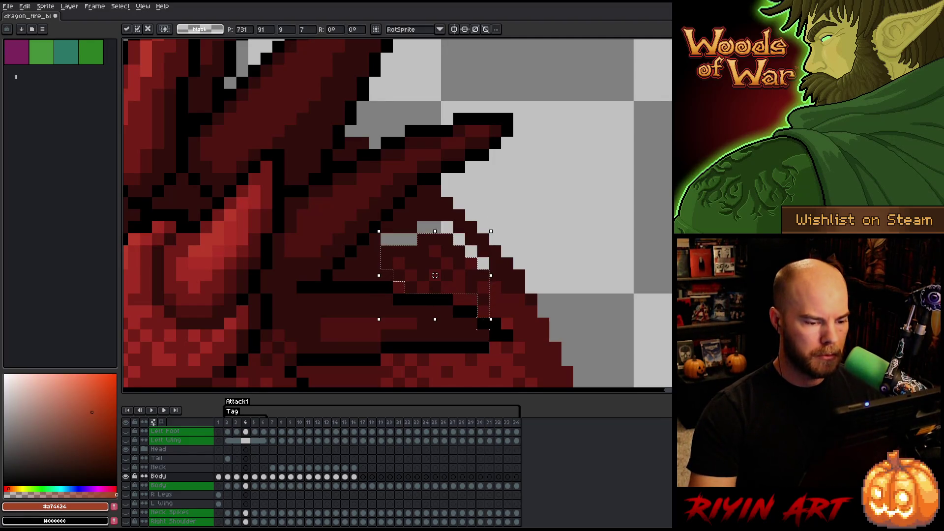
key(Return)
- Compare the jaw across frames 4–6, then shift frame 5's jaw selection one pixel left
key(period)
key(comma)
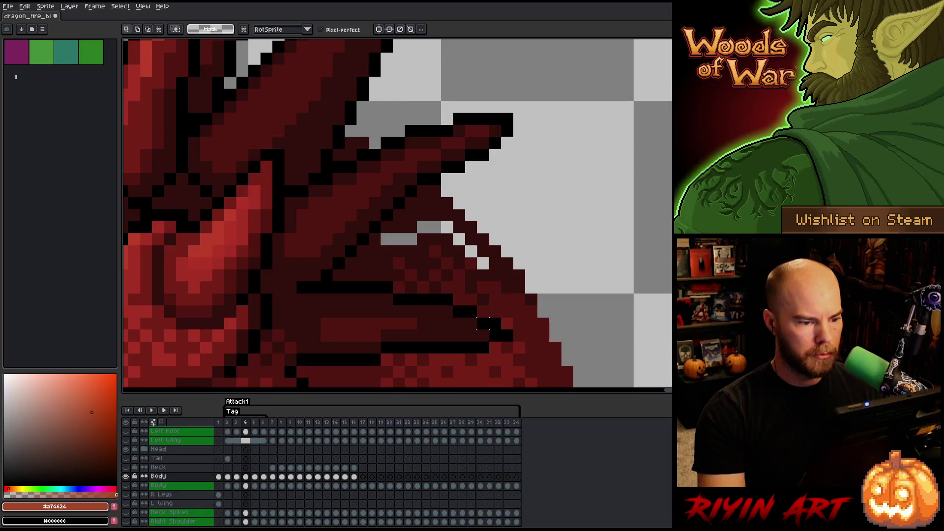
key(period)
key(comma)
key(period)
key(period)
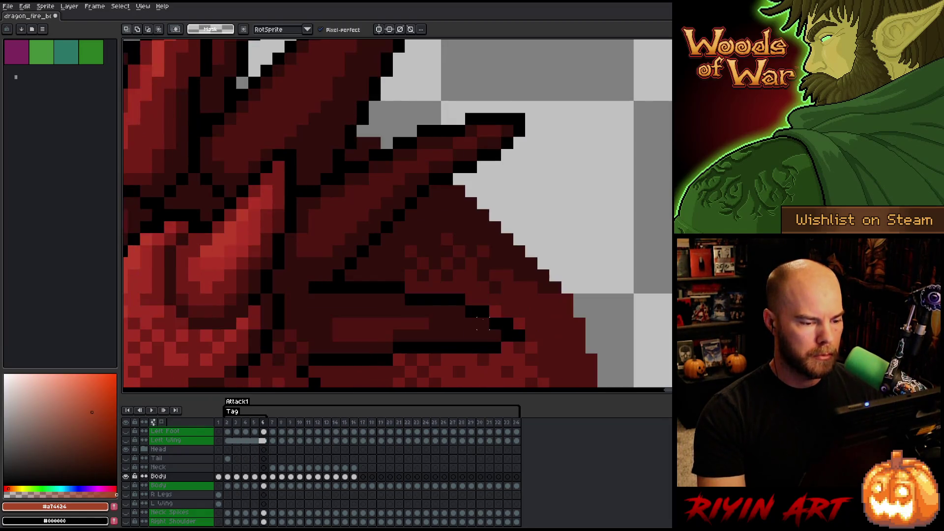
key(comma)
key(period)
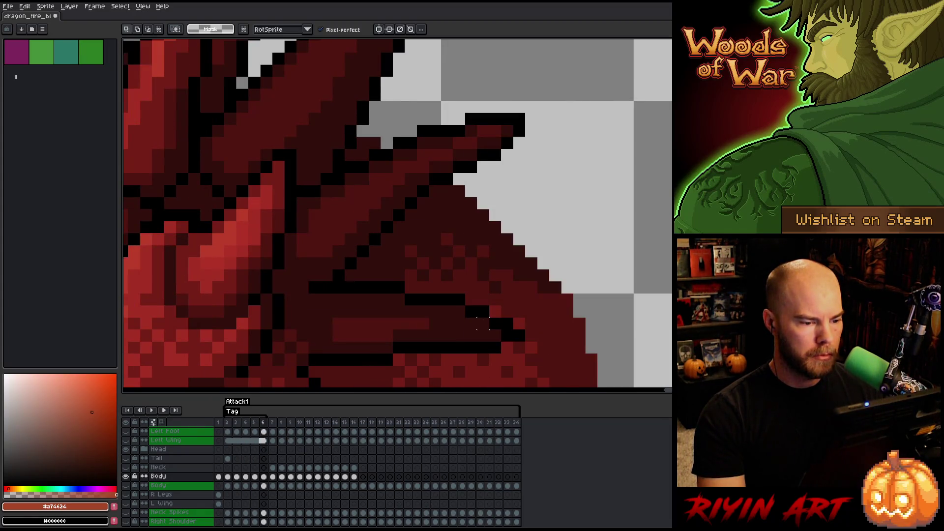
key(comma)
key(comma)
key(period)
key(comma)
key(period)
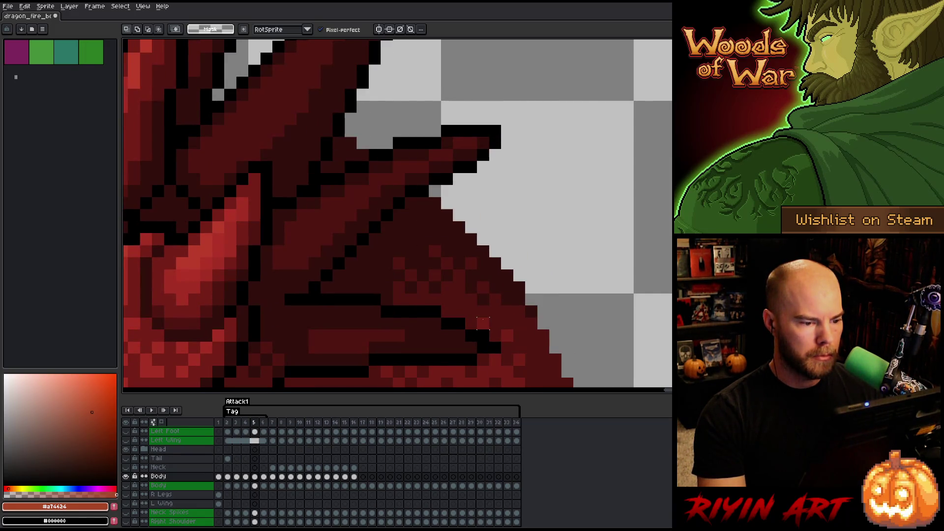
key(period)
key(comma)
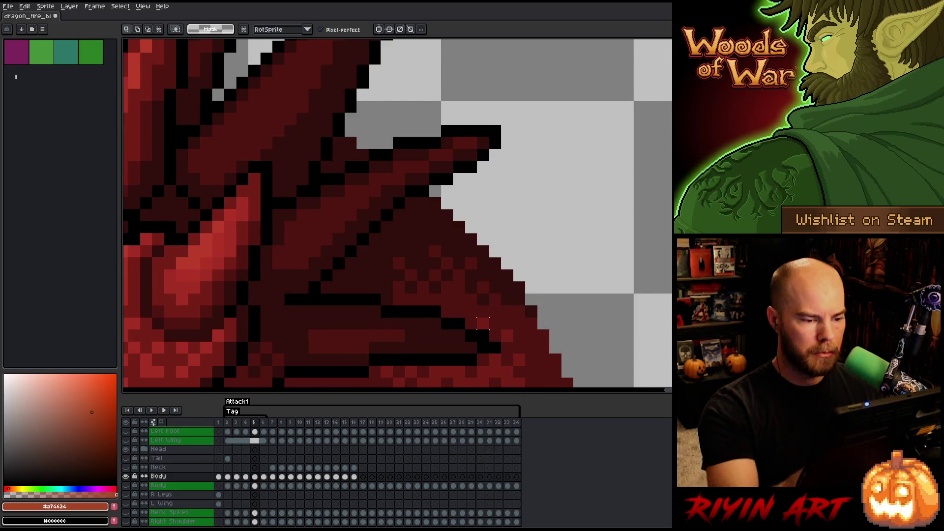
mouse_move(418, 234)
mouse_down()
mouse_move(453, 249)
mouse_move(483, 301)
mouse_move(438, 301)
mouse_move(383, 235)
mouse_up()
drag(435, 276, 423, 275)
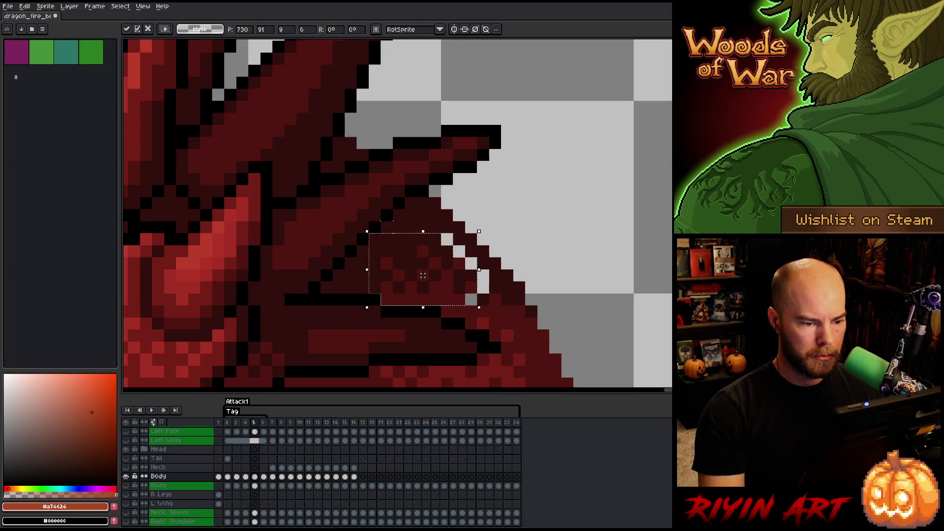
key(ctrl+d)
key(b)
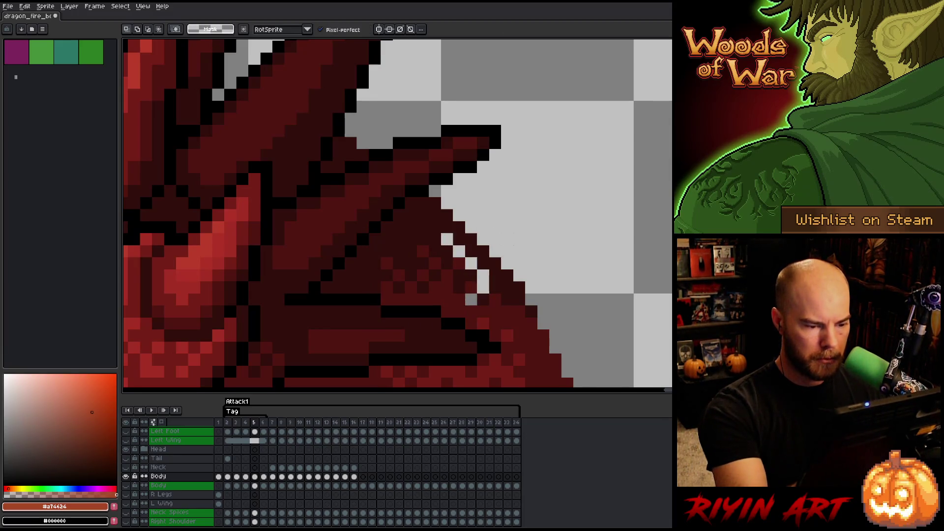
- Flip frames to compare the jaw, trying and cancelling another one-pixel left shift
key(Left)
key(Right)
key(Left)
key(Right)
key(Left)
key(Right)
drag(483, 300, 471, 299)
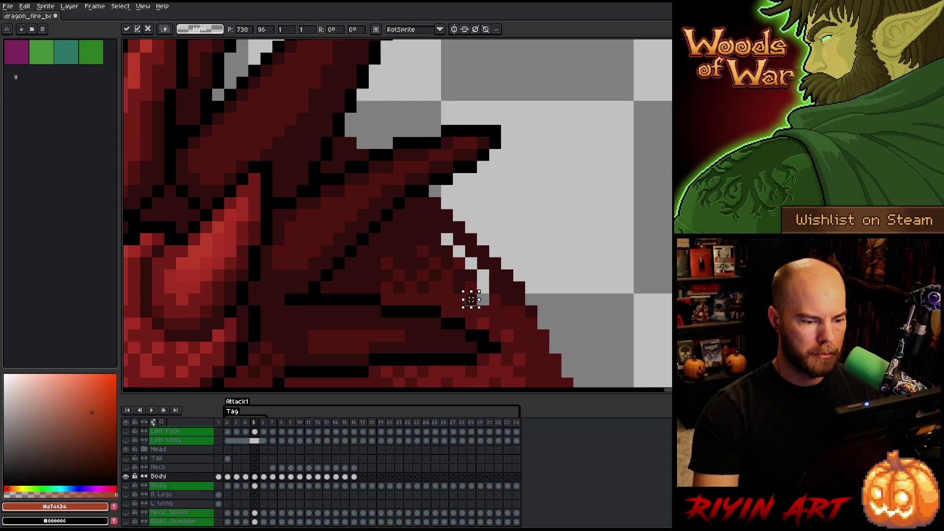
key(Left)
key(Right)
key(Left)
key(Left)
key(Right)
key(Right)
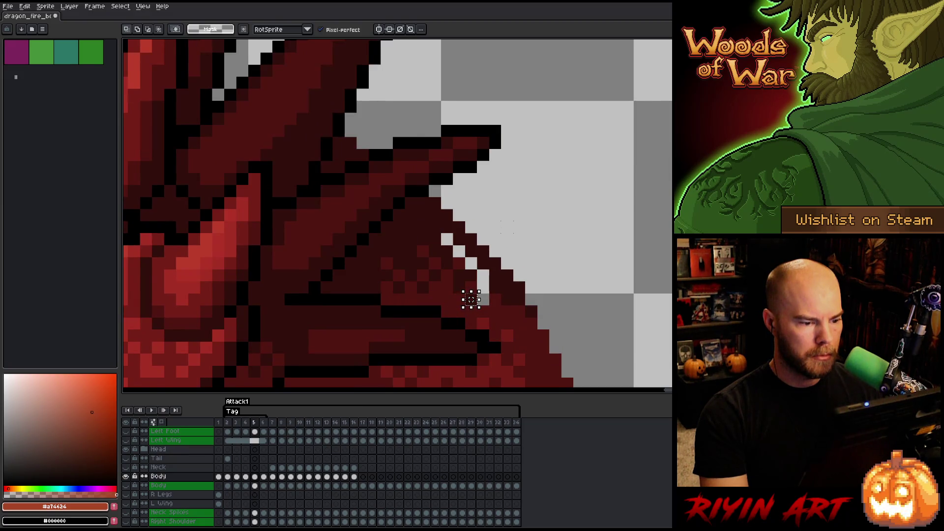
- Re-select the lower jaw on frame 5 and nudge it down one pixel
mouse_move(422, 239)
mouse_down()
mouse_move(466, 265)
mouse_move(471, 285)
mouse_move(386, 287)
mouse_up()
drag(471, 299, 387, 248)
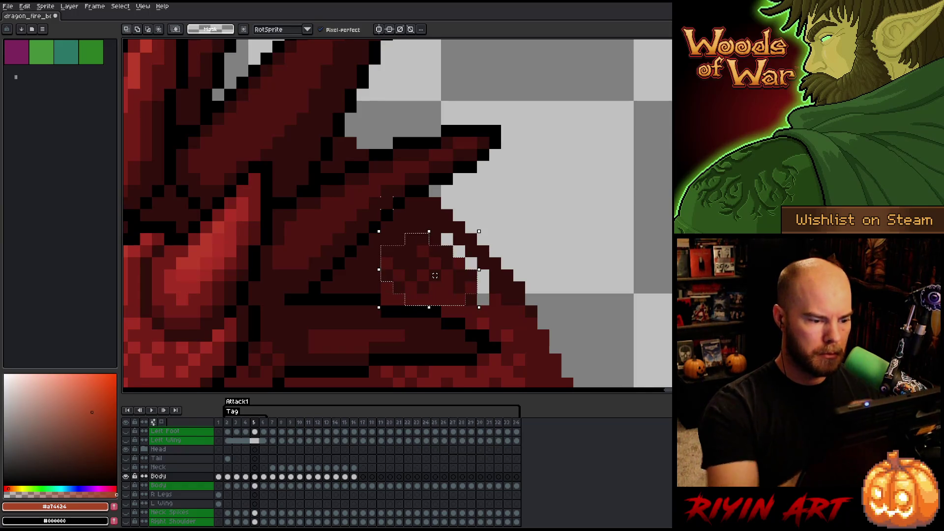
click(435, 276)
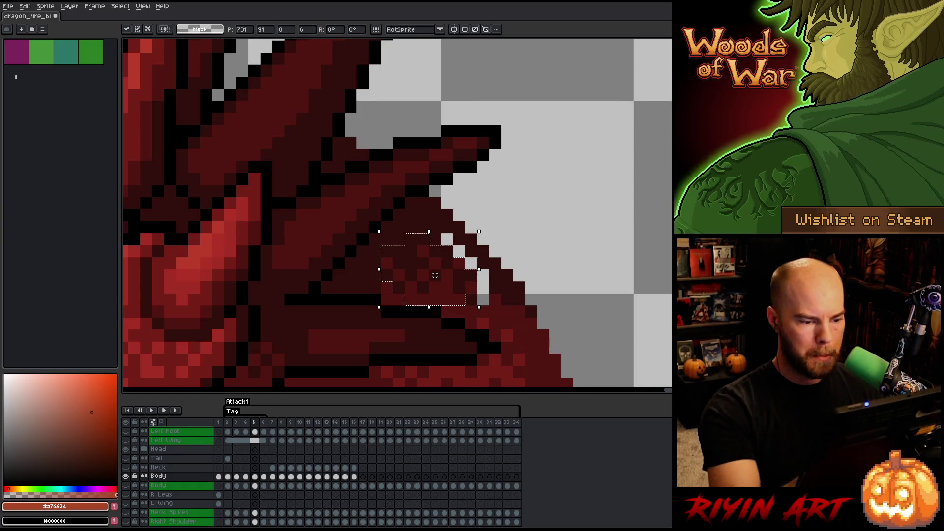
key(Down)
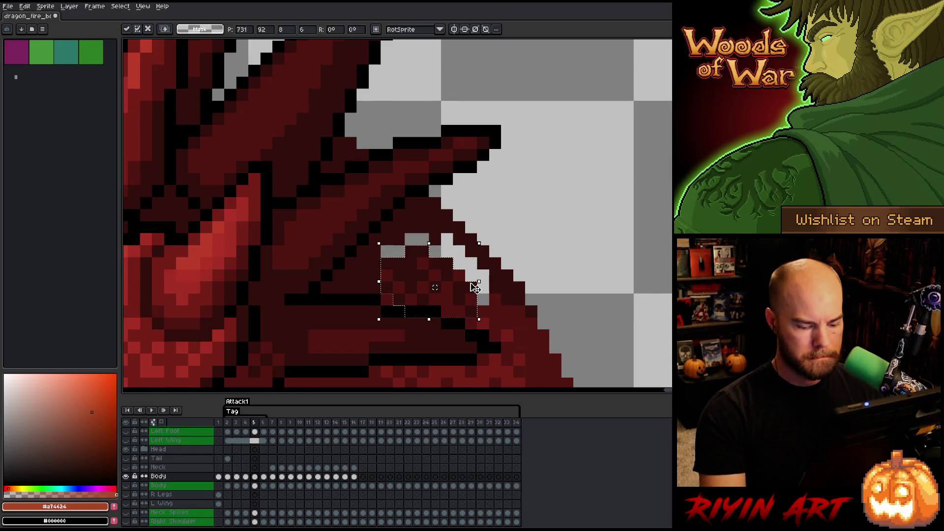
key(Return)
- Play the animation twice to review the lowered jaw
key(period)
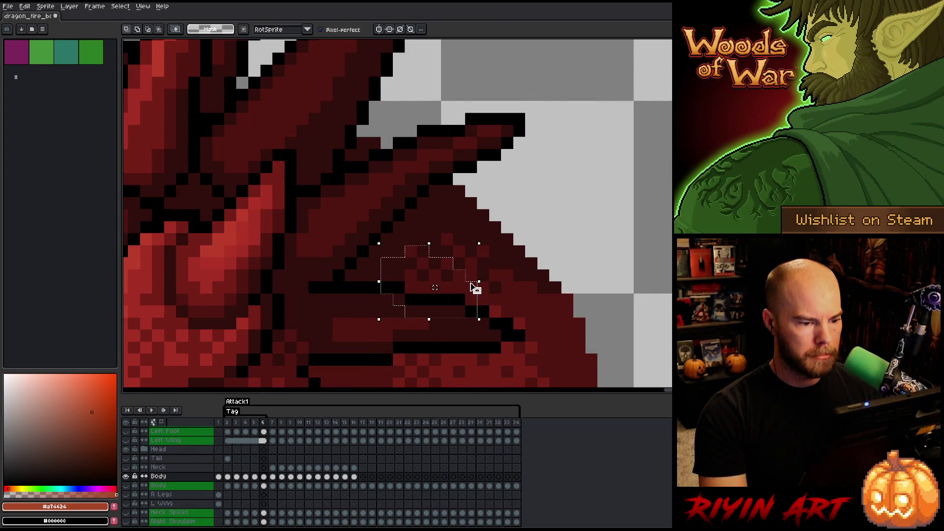
key(Return)
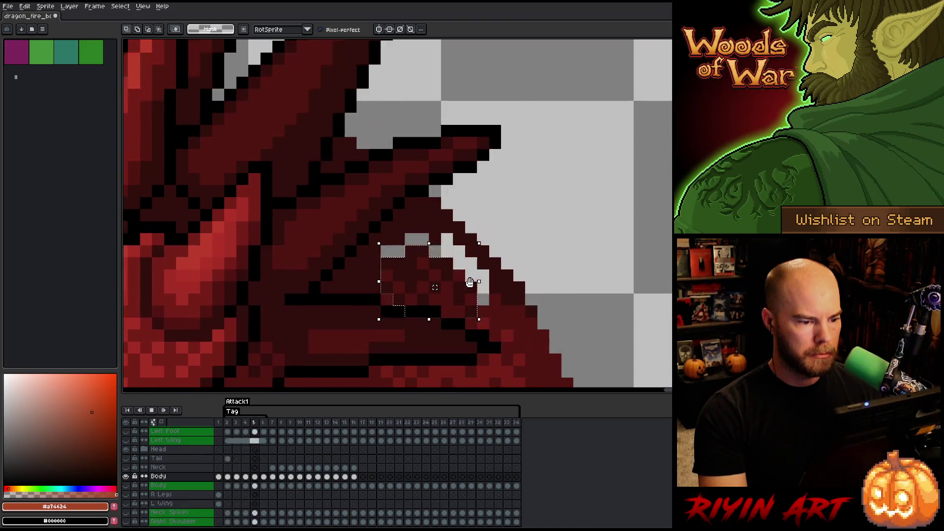
key(Return)
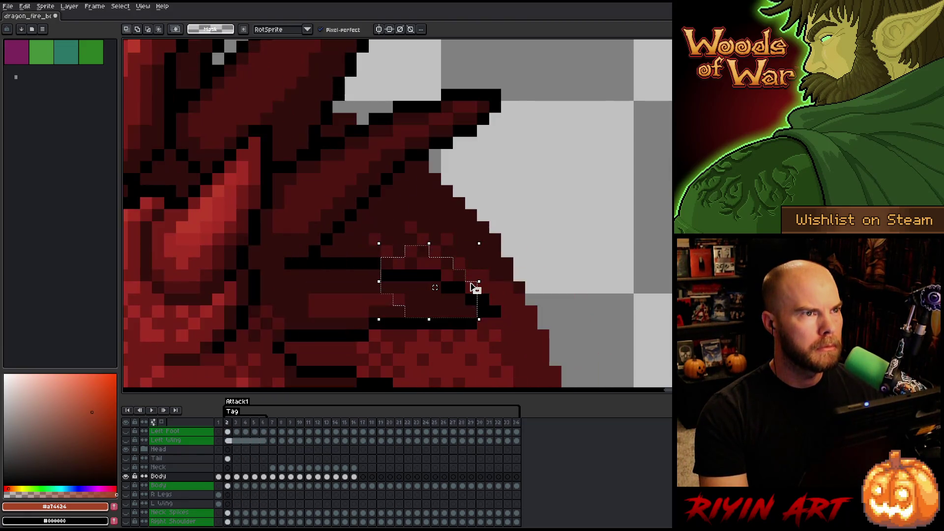
key(Return)
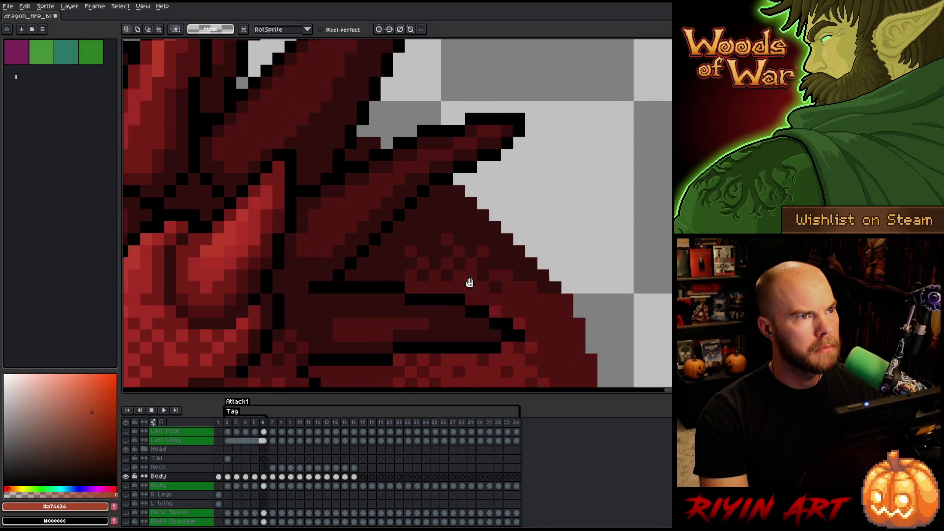
key(Return)
- Sample the dragon's dark red and pencil over the grey gaps around the mouth
key(period)
key(period)
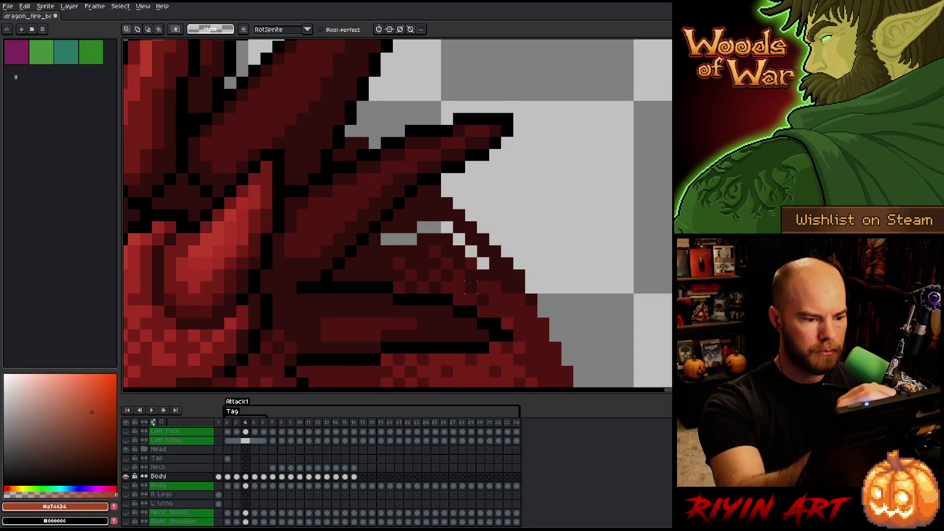
key(b)
alt+click(484, 263)
mouse_move(447, 228)
mouse_down()
mouse_move(396, 237)
mouse_move(436, 251)
mouse_move(448, 244)
mouse_up()
key(period)
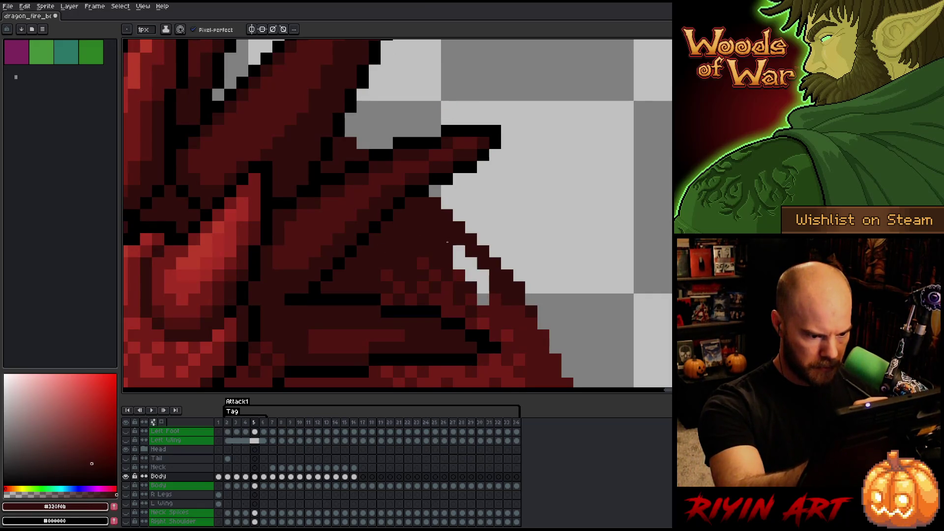
- Paint the grey gaps along the mouth on frame 5 in dark red
key(comma)
key(period)
key(comma)
key(period)
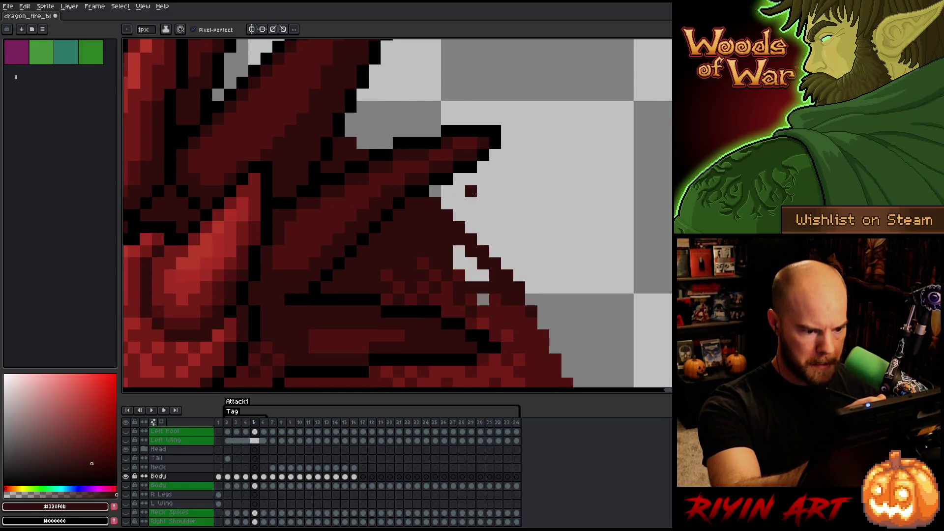
mouse_move(471, 274)
mouse_down()
mouse_move(460, 252)
mouse_move(483, 276)
mouse_up()
- Pick the darker jaw red and fill the remaining grey gap pixel in the jaw
key(comma)
key(period)
key(comma)
key(period)
key(comma)
key(period)
click(483, 299)
alt+click(495, 312)
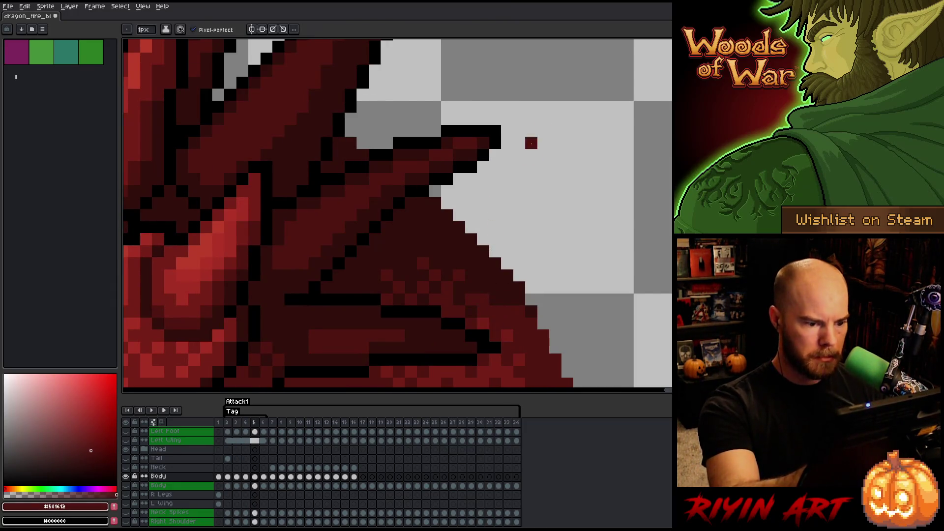
key(comma)
key(period)
key(comma)
key(period)
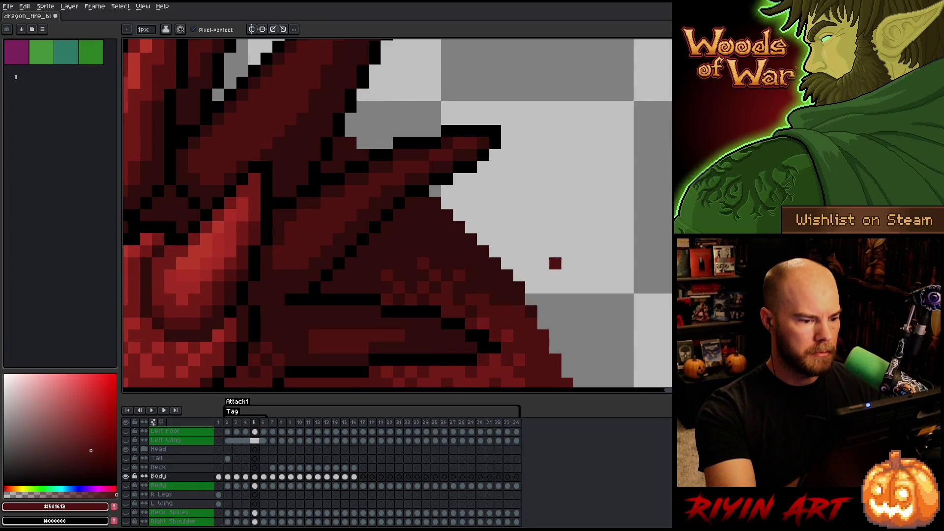
- Move to frame 6 and lasso the gap area along the jaw edge, then deselect
key(period)
key(comma)
key(period)
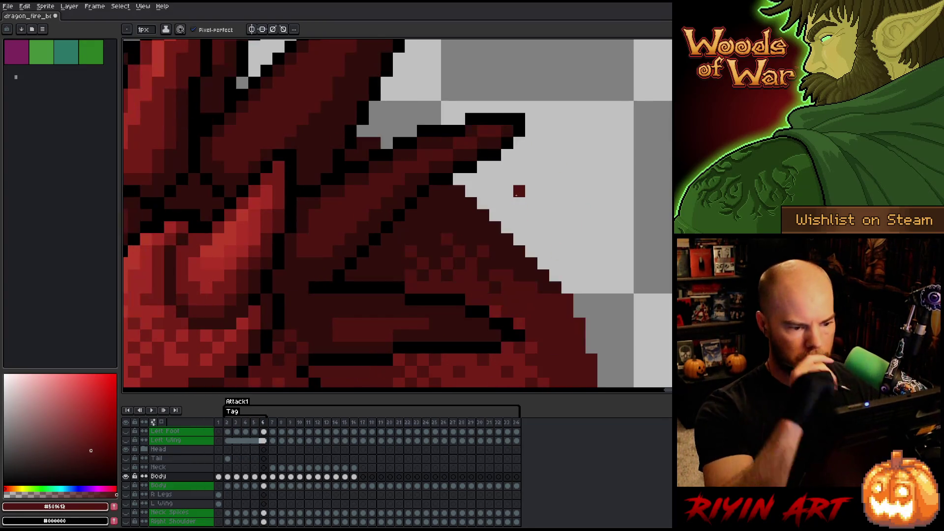
key(comma)
key(period)
key(comma)
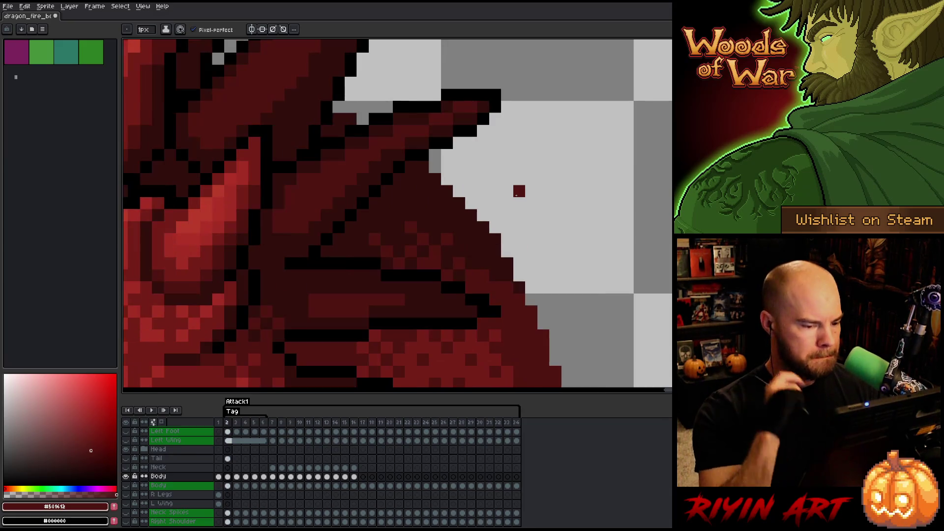
key(period)
key(comma)
key(period)
key(period)
key(comma)
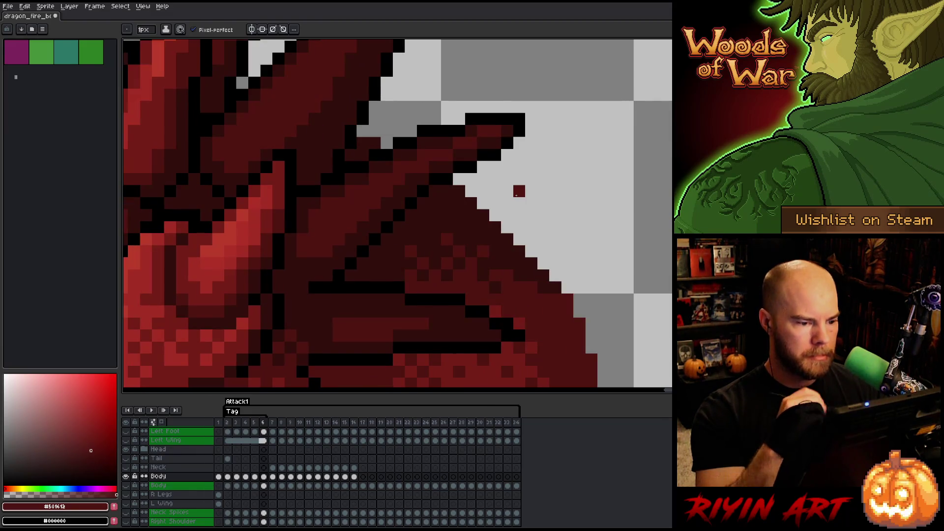
key(q)
mouse_move(459, 227)
mouse_down()
mouse_move(495, 275)
mouse_move(406, 288)
mouse_move(421, 238)
mouse_up()
key(ctrl+d)
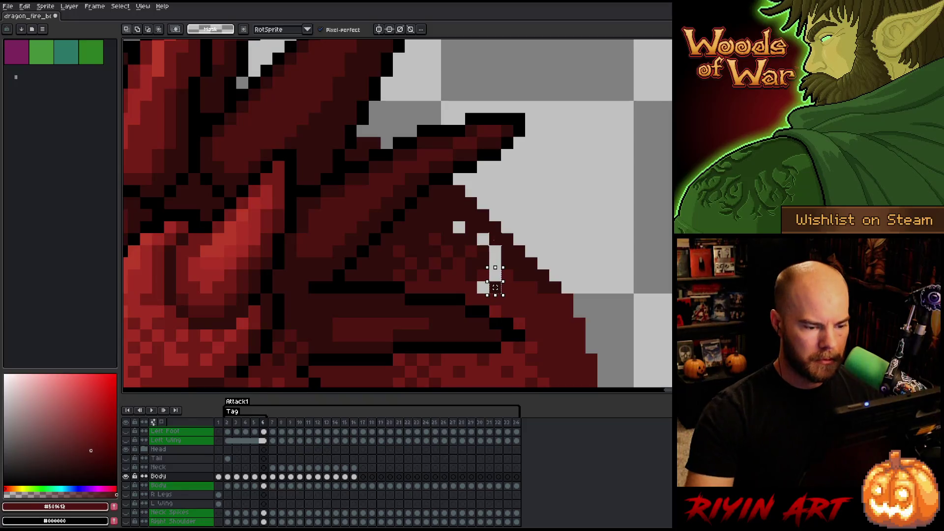
- Paint the white gap pixels on frame 6 dark red and darkest outline red #320f0b
key(b)
click(495, 263)
click(495, 275)
click(495, 287)
alt+click(505, 256)
click(483, 239)
click(459, 226)
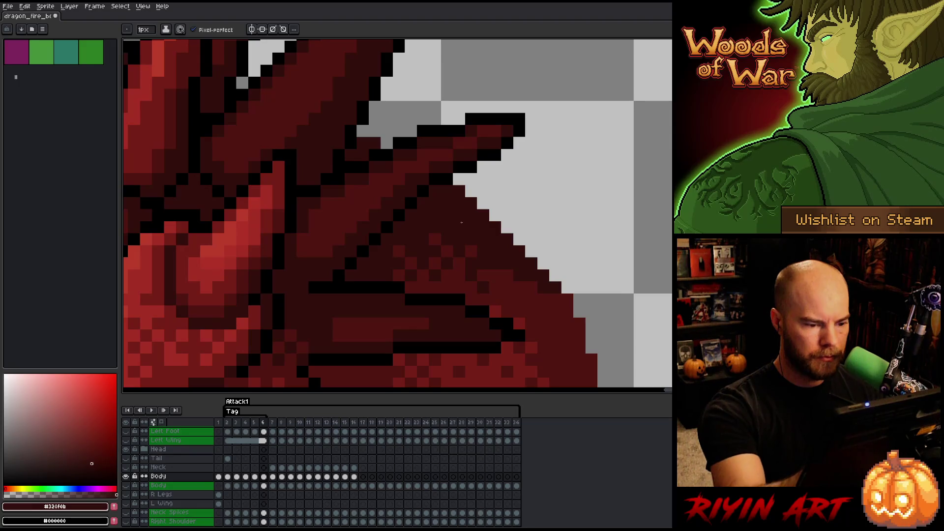
key(Return)
key(Return)
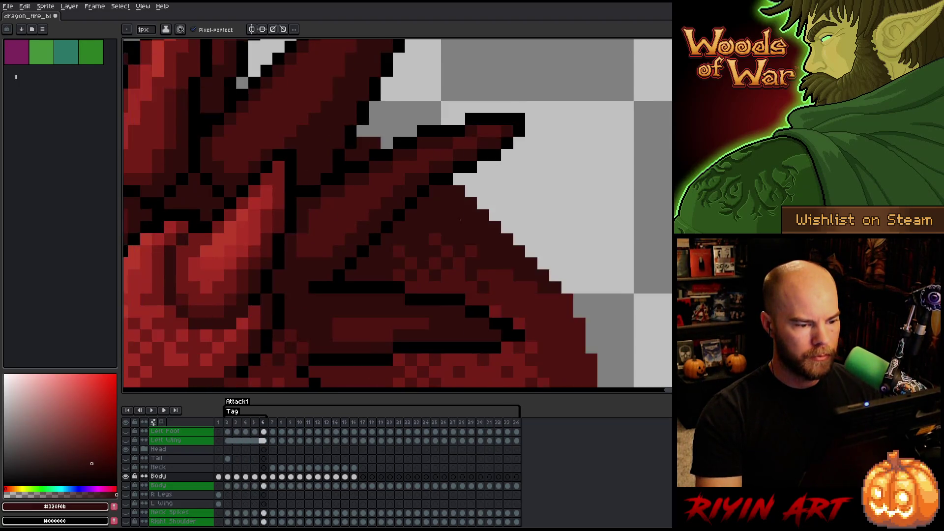
- Zoom in on the neck on frame 3 and eyedrop its dark red #501612
scroll(490, 231, down, 3)
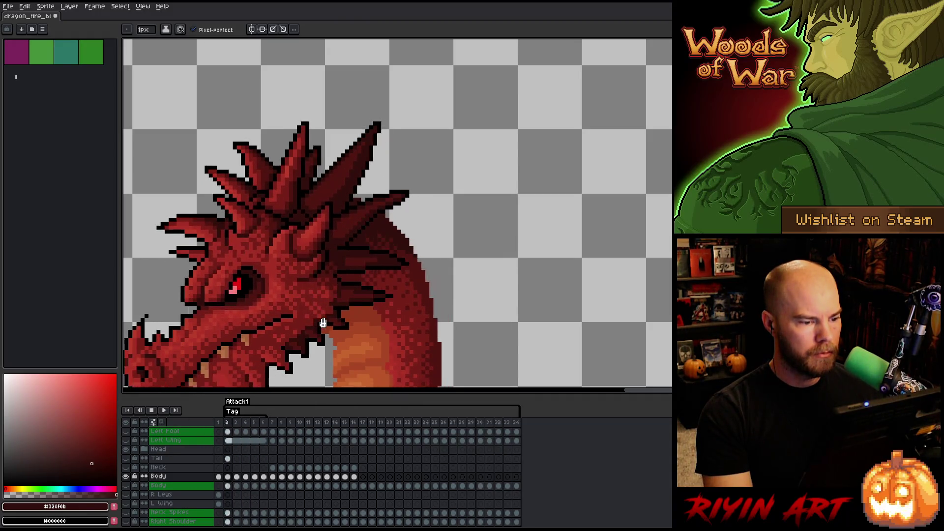
scroll(397, 290, up, 2)
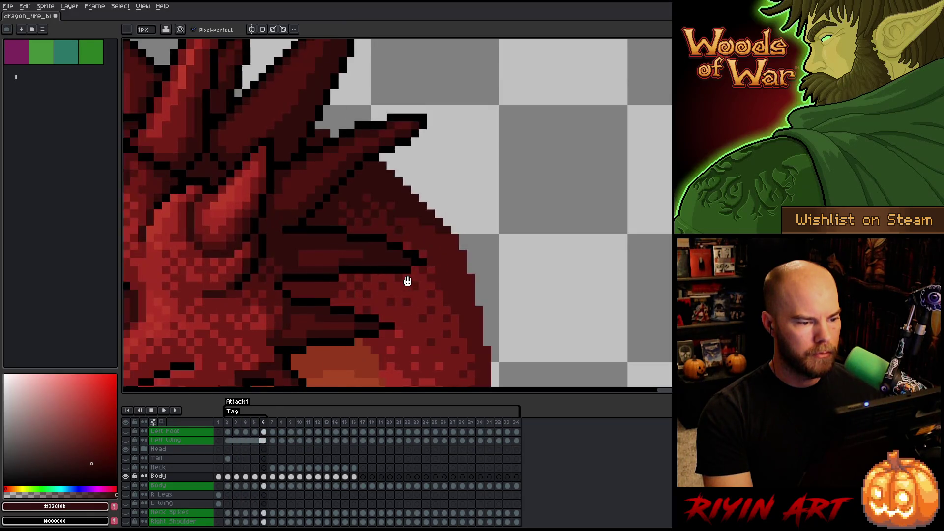
scroll(407, 281, down, 1)
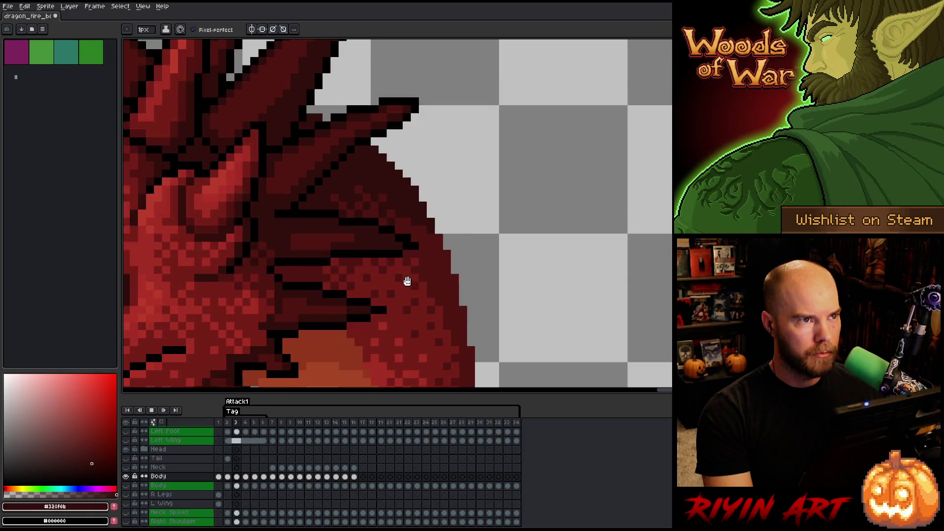
scroll(408, 280, down, 1)
scroll(463, 98, up, 1)
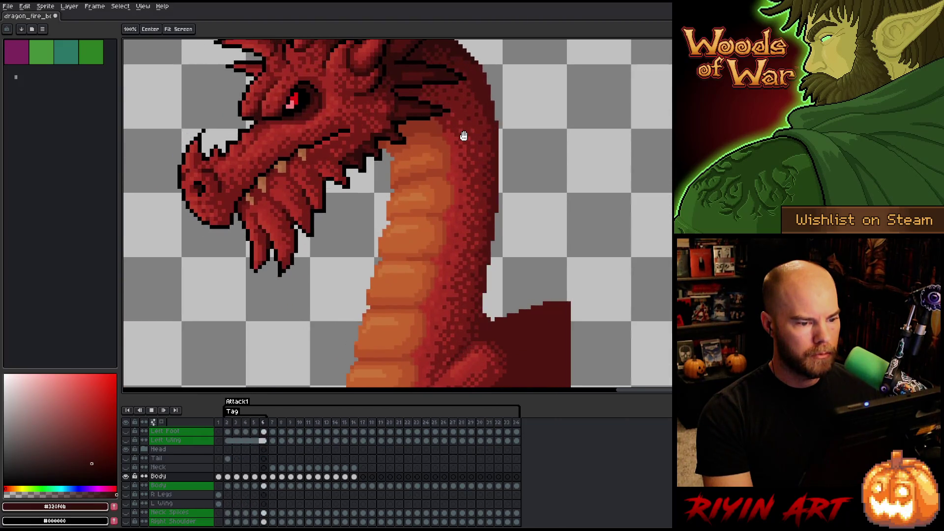
key(b)
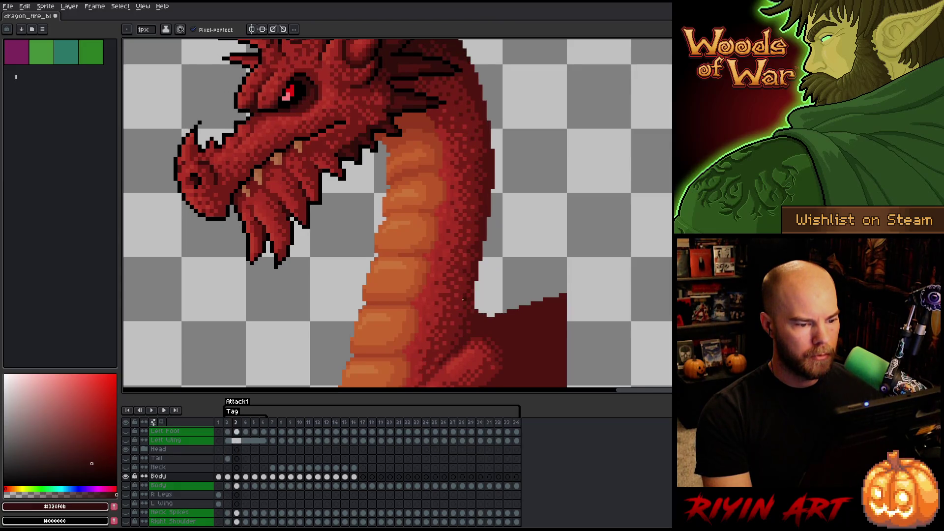
scroll(463, 106, up, 1)
key(alt)
alt+click(484, 264)
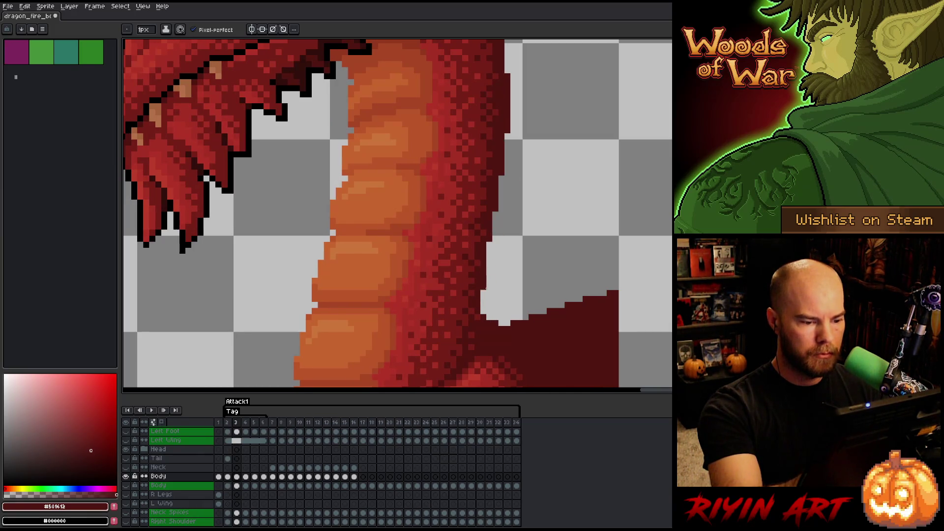
key(e)
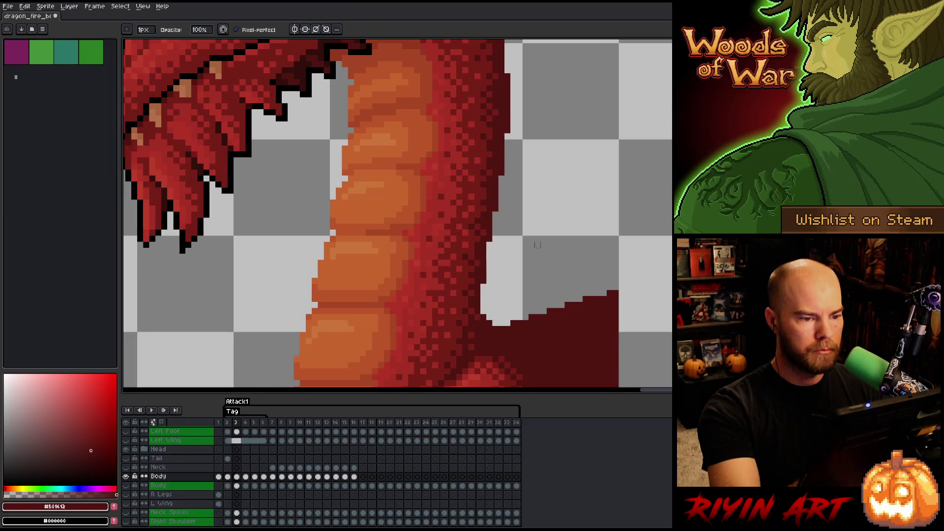
- Pan to the jaw and neck, then flip between frames 2 and 3 comparing the neck outline
key(space)
drag(532, 129, 512, 140)
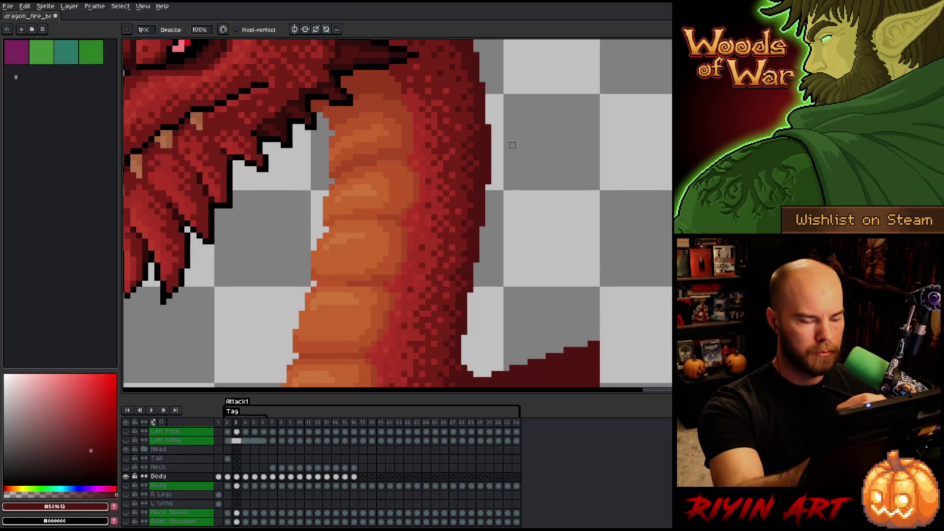
key(comma)
key(b)
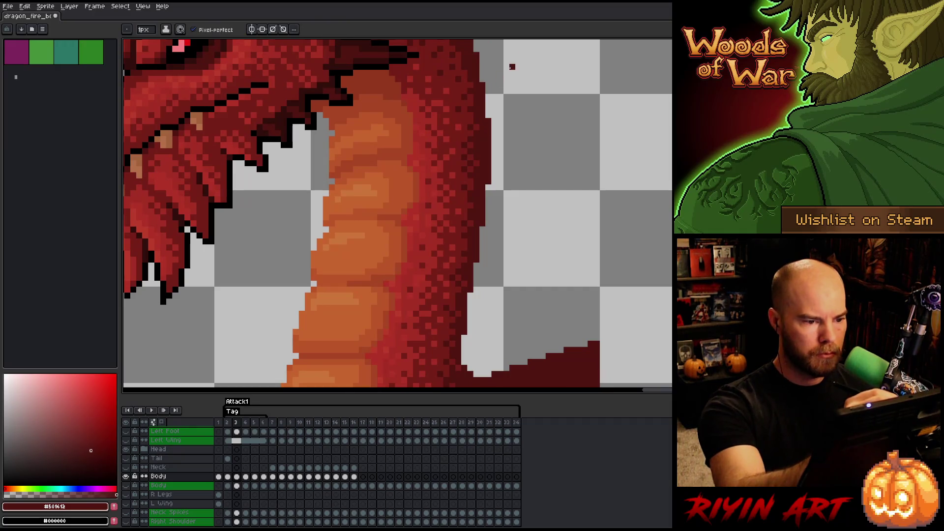
key(comma)
key(period)
key(comma)
key(period)
key(comma)
key(period)
key(comma)
key(period)
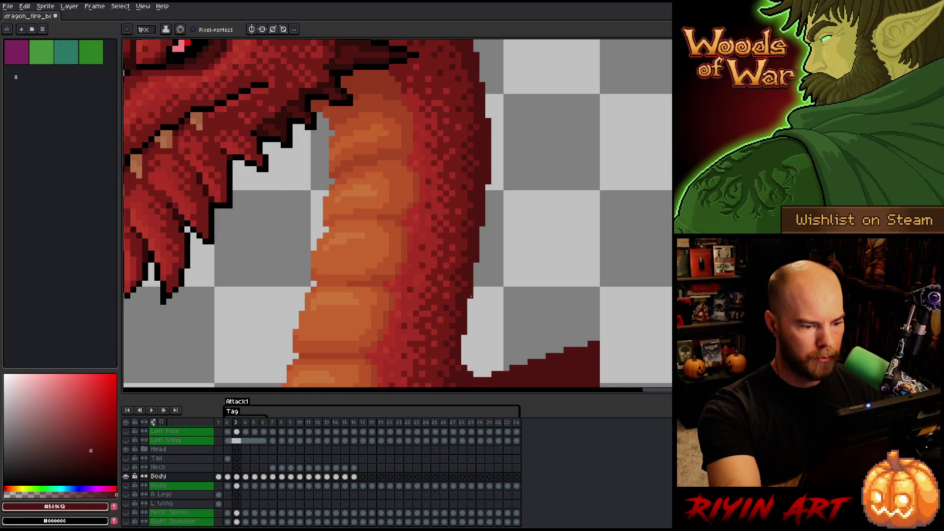
- Compare frame 3's neck edge against its neighbours, then move on to frame 4
key(comma)
key(period)
key(comma)
key(period)
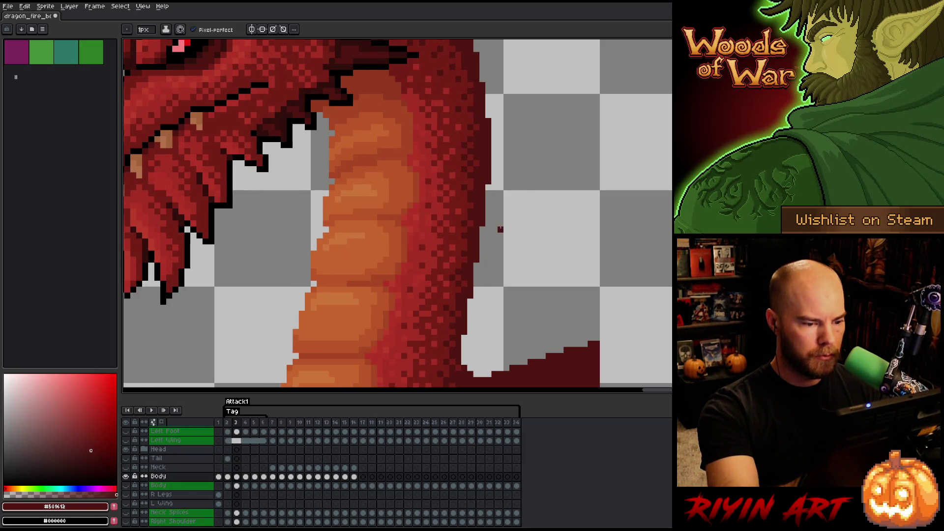
key(comma)
key(period)
key(comma)
key(period)
key(comma)
key(period)
key(comma)
key(period)
key(period)
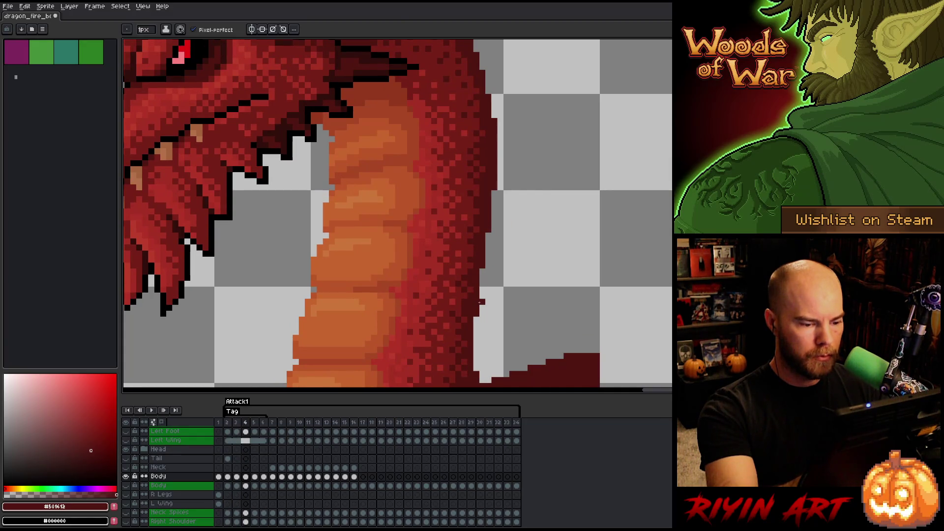
key(comma)
key(period)
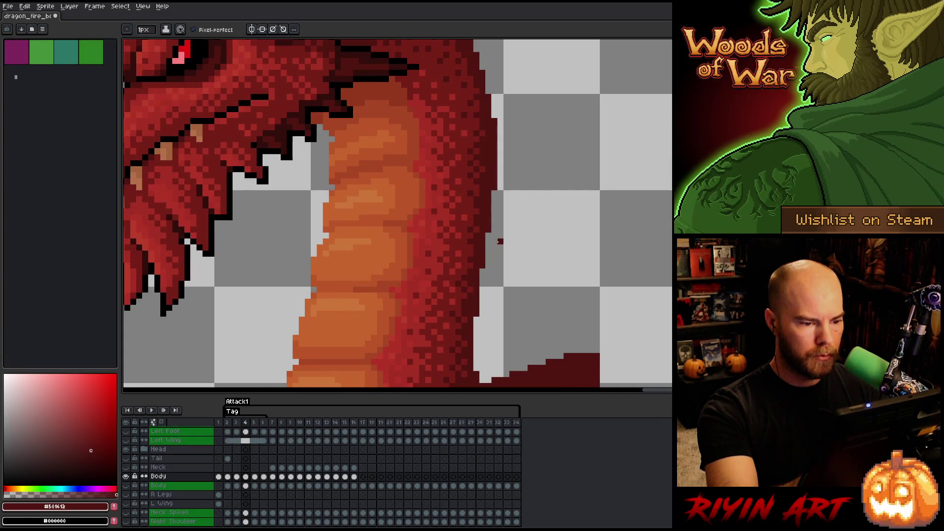
key(comma)
key(period)
key(comma)
- Pan to the head and upper neck, and compare frame 4's neck with neighbouring frames before reaching frame 5
key(period)
drag(508, 205, 502, 297)
key(comma)
key(period)
key(comma)
key(period)
key(comma)
key(period)
key(comma)
key(period)
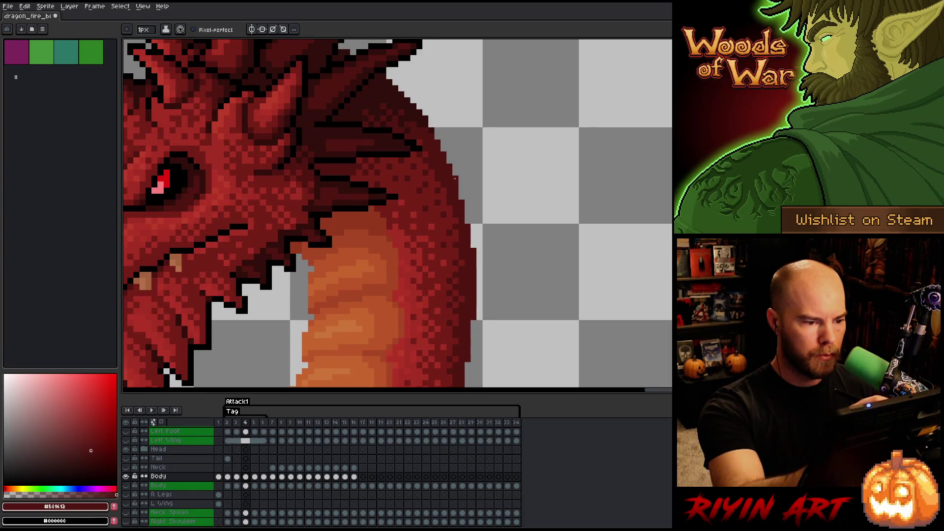
key(comma)
key(period)
key(comma)
key(period)
key(comma)
key(period)
key(period)
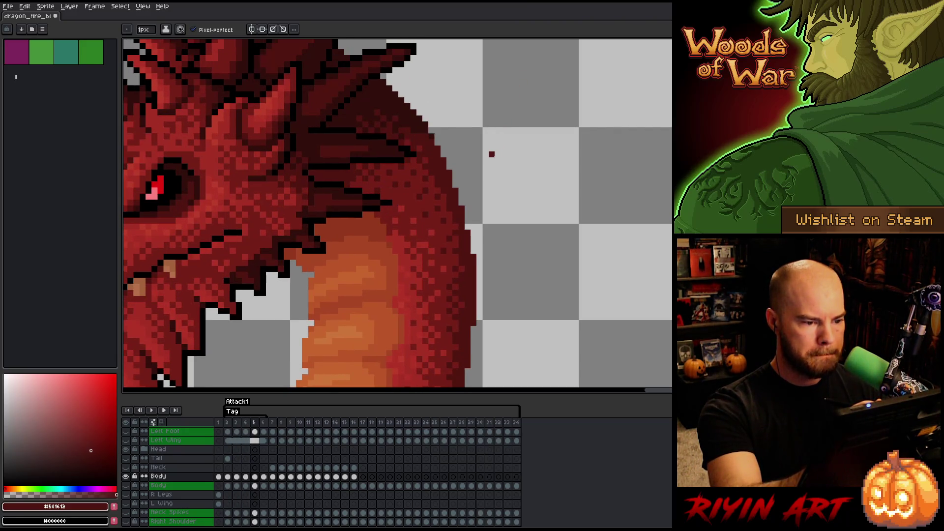
key(comma)
key(period)
key(comma)
key(period)
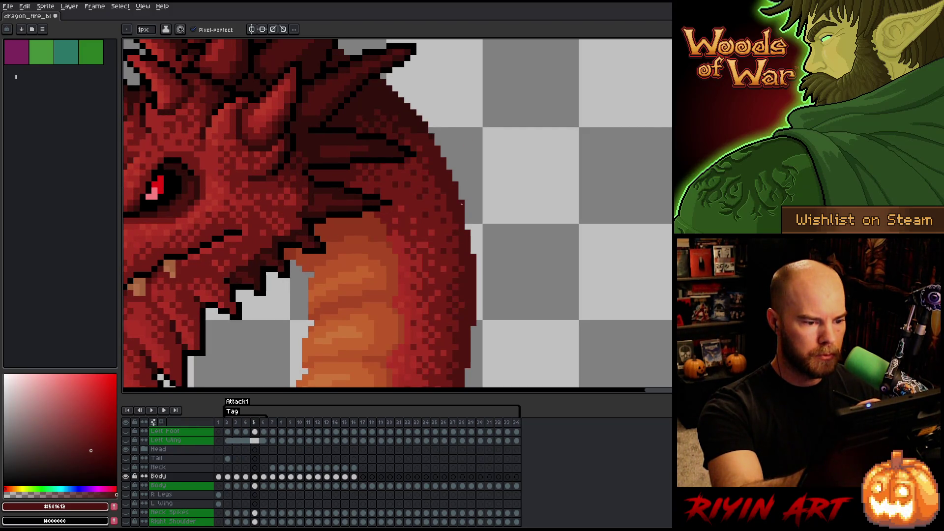
- Flip back through frames 3 and 4 comparing the neck outline, settling on frame 5
key(comma)
key(period)
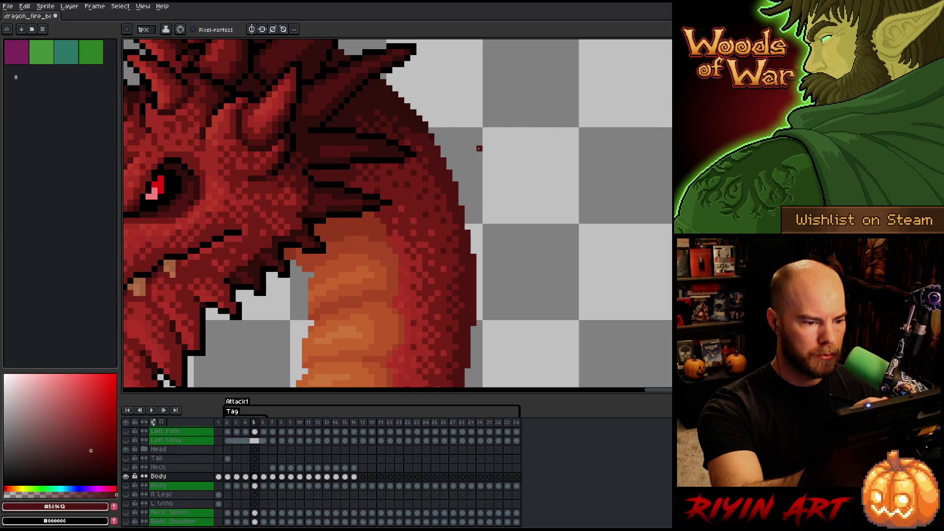
key(comma)
key(comma)
key(period)
key(period)
key(comma)
key(period)
key(comma)
key(period)
key(comma)
key(period)
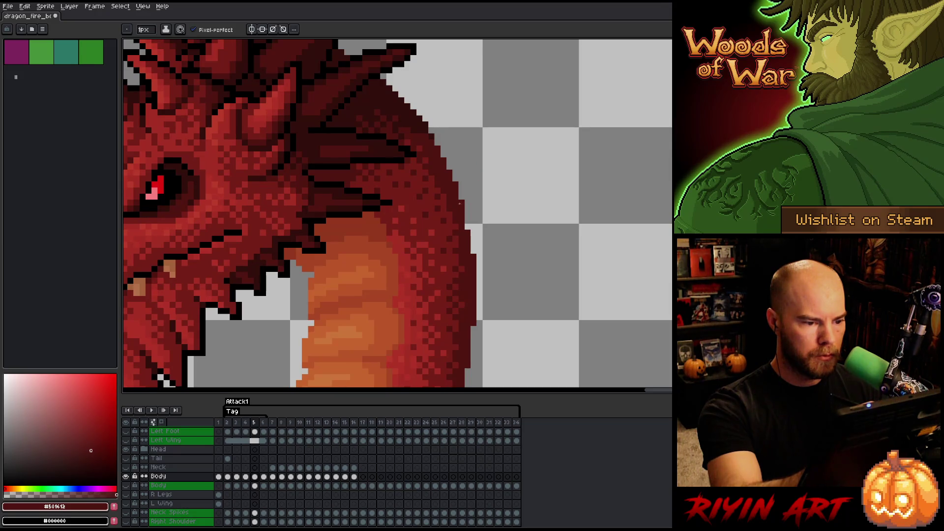
key(comma)
key(period)
key(comma)
key(period)
key(comma)
key(period)
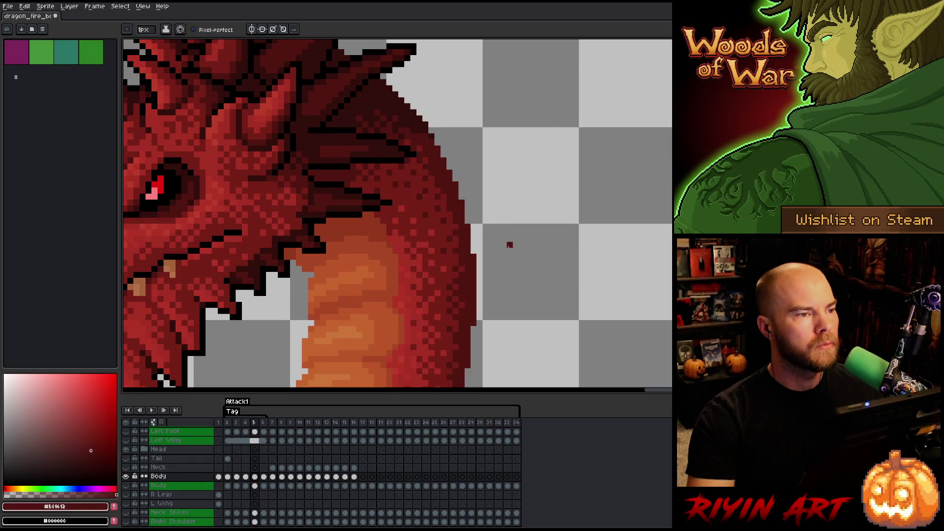
- Select the Move tool, zoom out to view the whole dragon, then return to the neck close-up
key(v)
right_click(504, 244)
key(Escape)
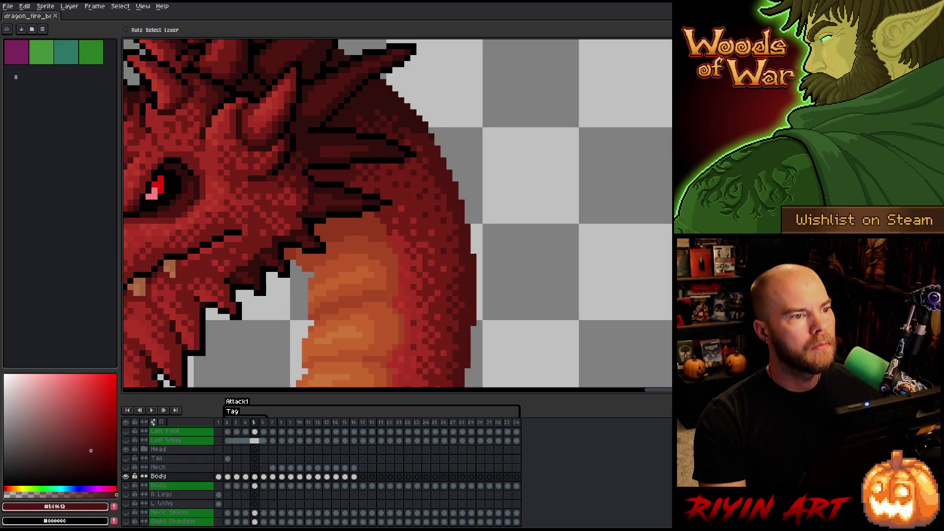
key(minus)
key(plus)
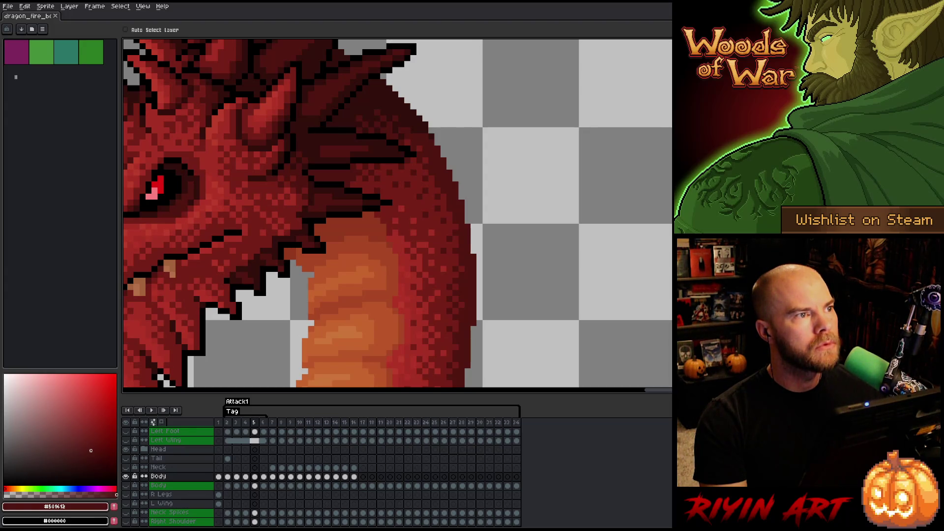
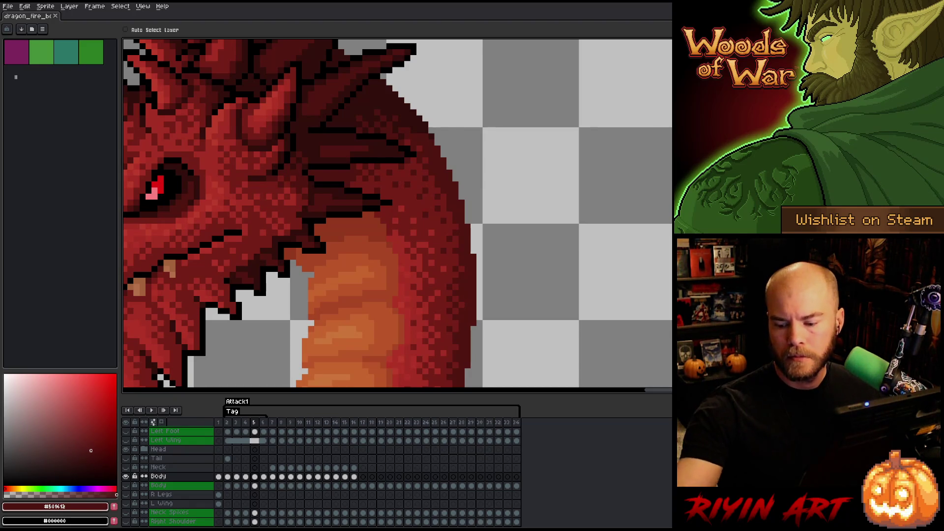
- Select the Pencil, play the Attack1 animation and zoom in on the dragon's head and neck
key(b)
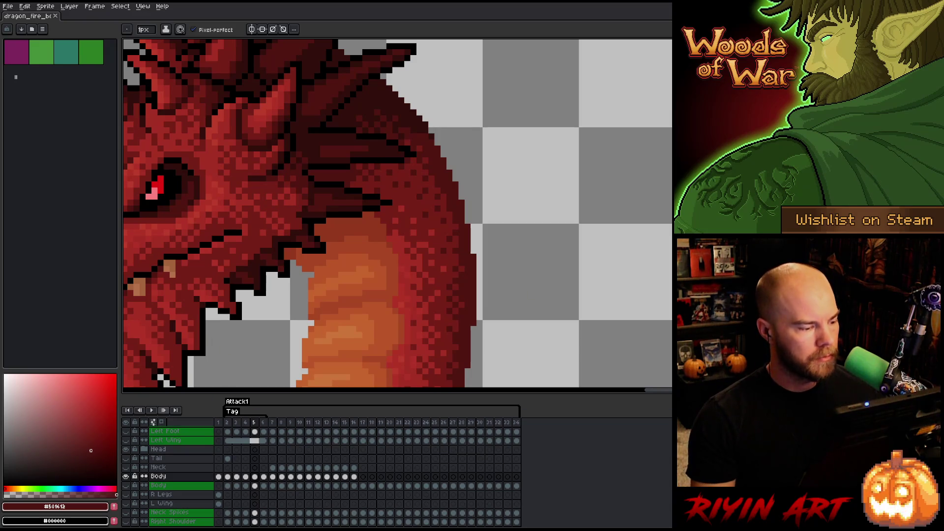
key(Return)
scroll(318, 350, down, 5)
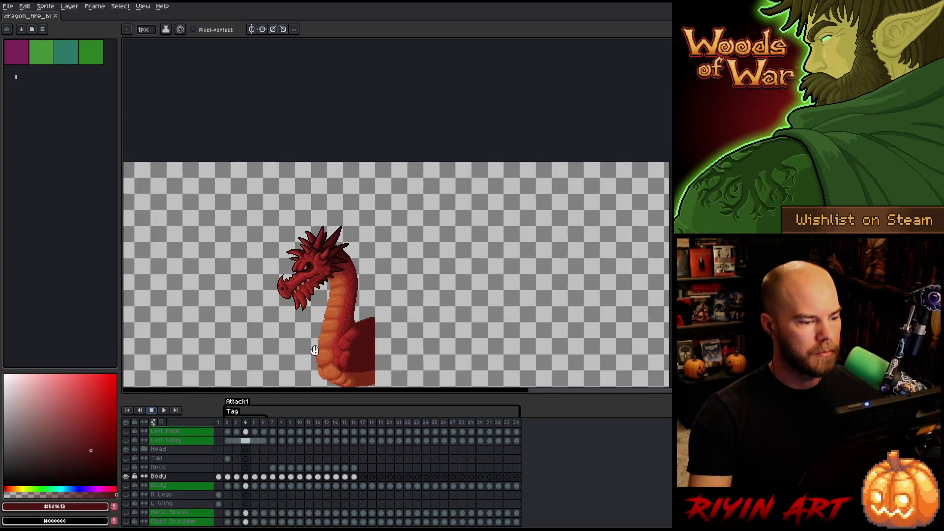
scroll(319, 350, up, 1)
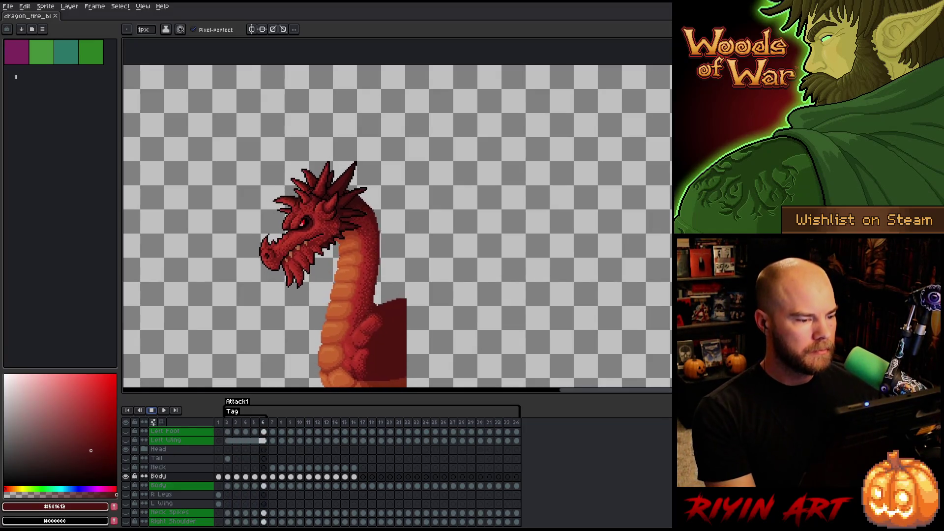
scroll(362, 291, up, 3)
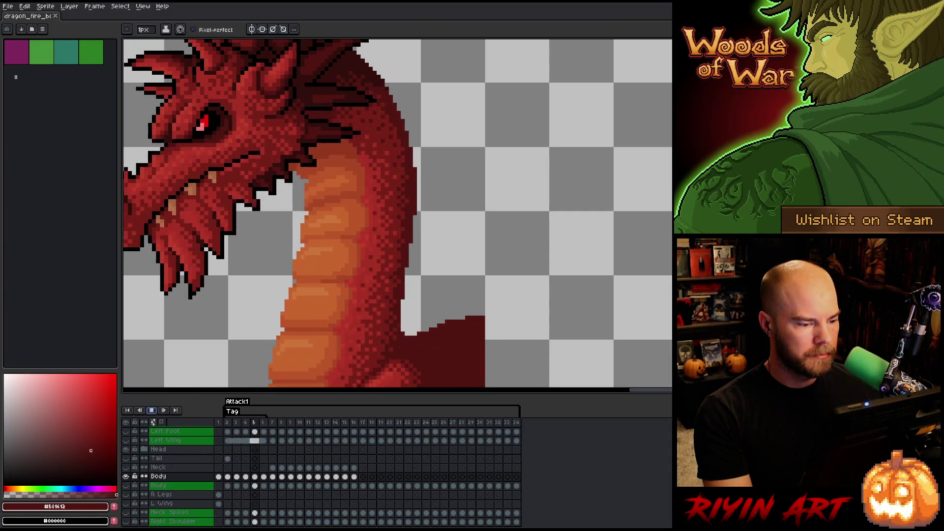
- Stop playback and compare the neck poses across frames 2, 3 and 4
key(Return)
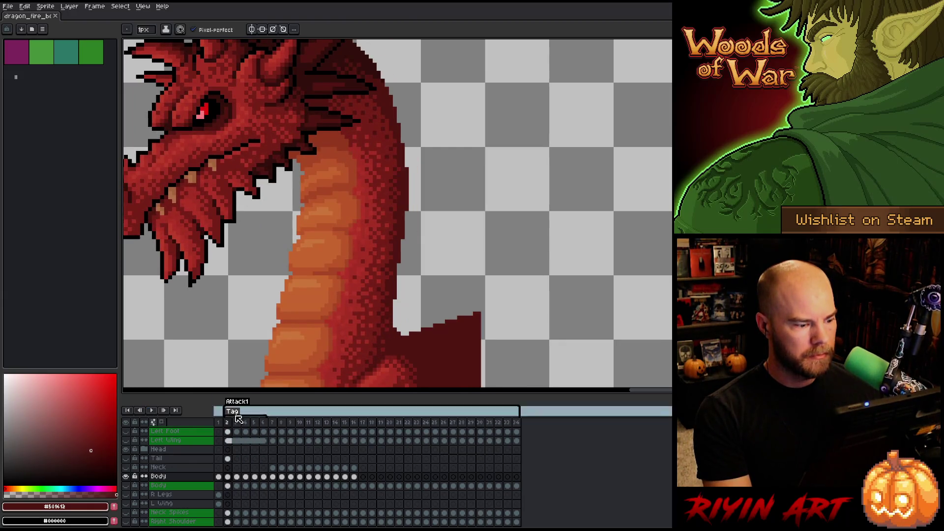
key(Right)
key(Right)
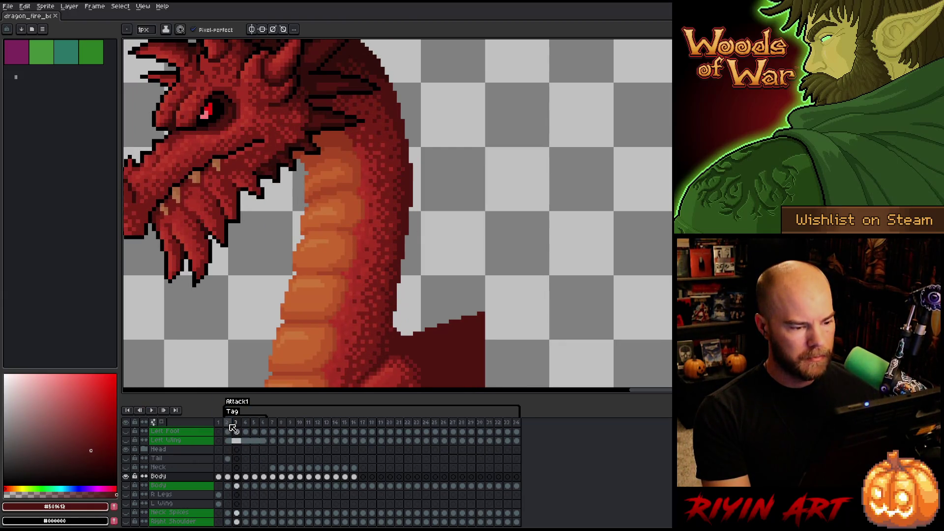
key(Left)
key(Left)
key(Right)
key(Left)
key(Right)
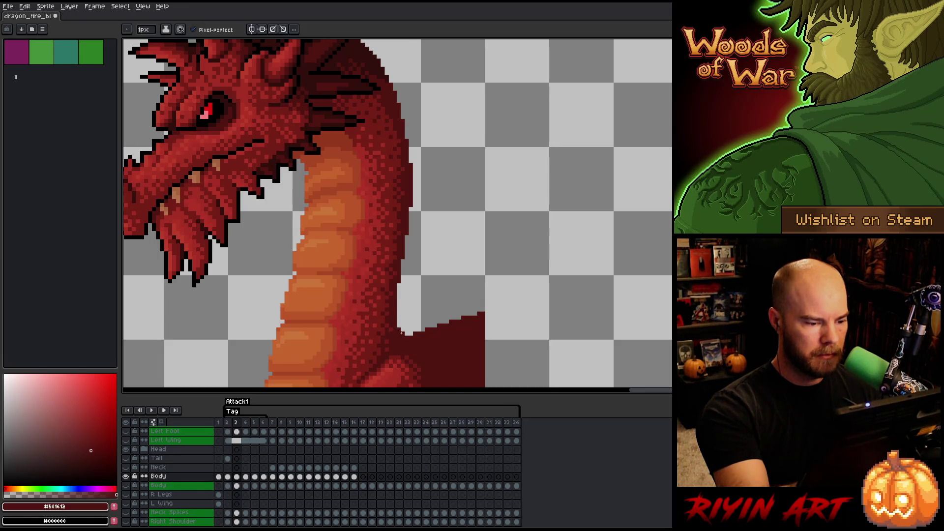
key(Left)
key(Right)
key(Left)
key(Right)
key(Left)
key(Right)
key(Left)
key(Right)
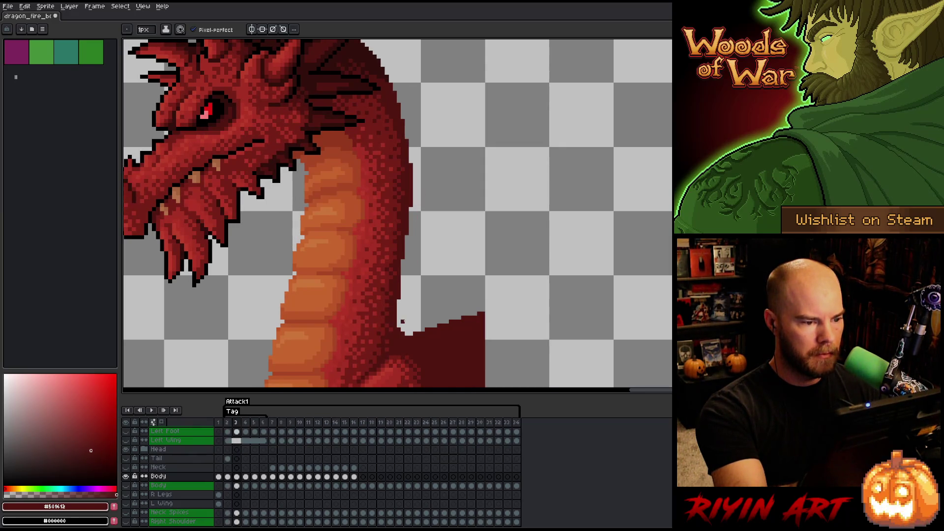
key(e)
key(Left)
key(Right)
key(Left)
key(Right)
key(Left)
key(Right)
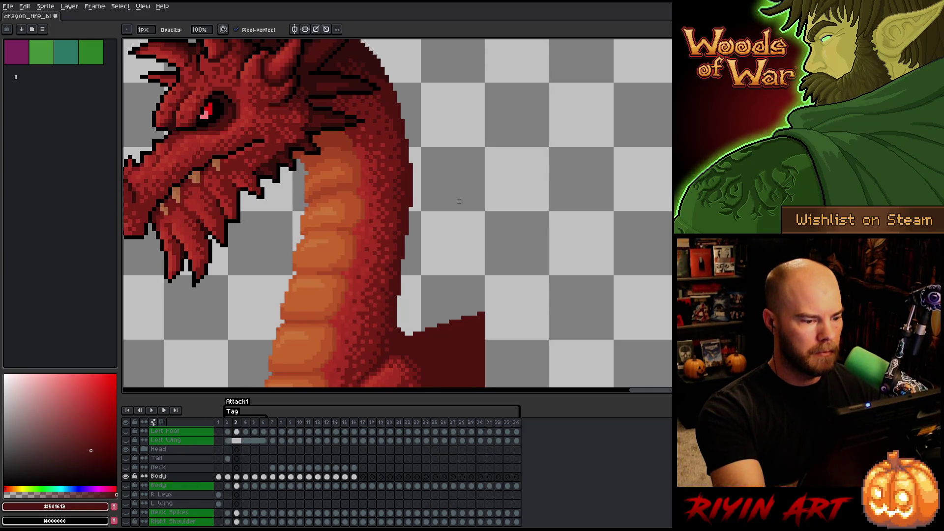
key(Right)
key(Left)
key(Right)
key(Left)
key(Right)
key(e)
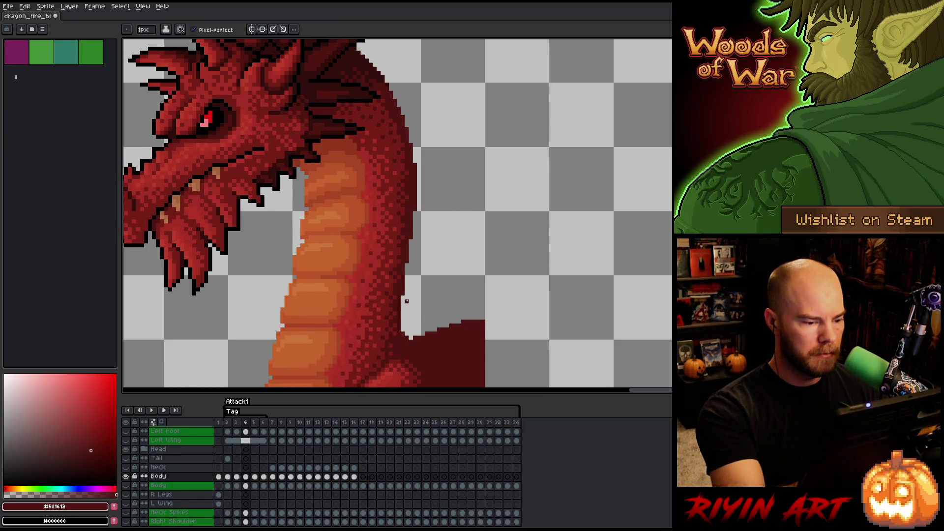
key(Left)
key(Right)
key(Left)
key(Right)
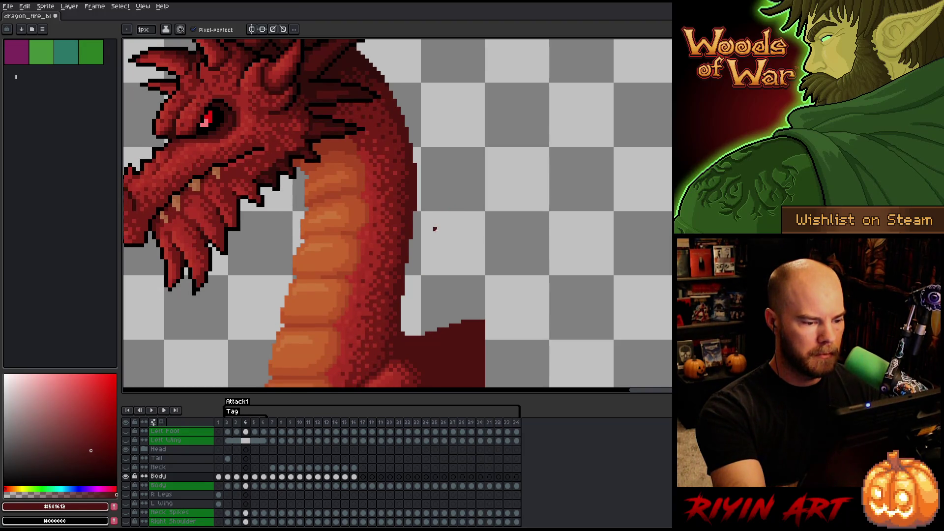
key(Left)
key(Right)
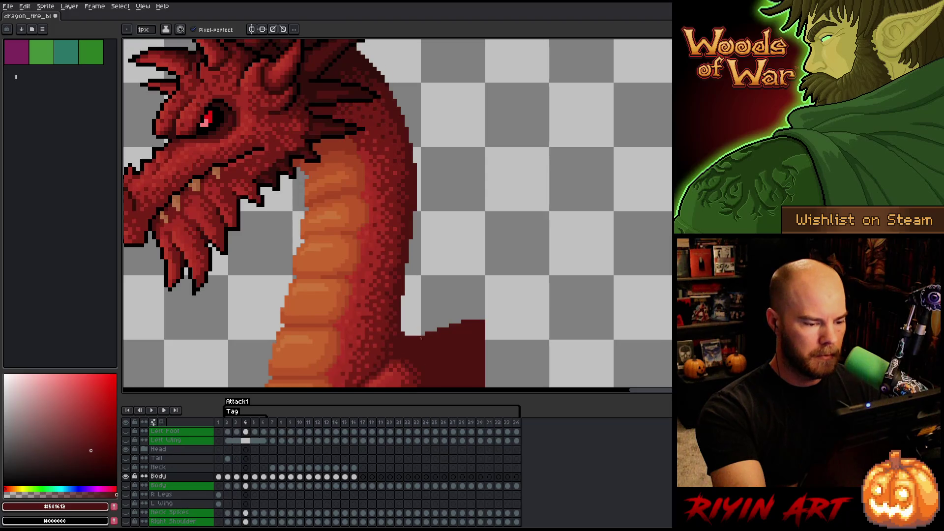
key(Left)
key(Right)
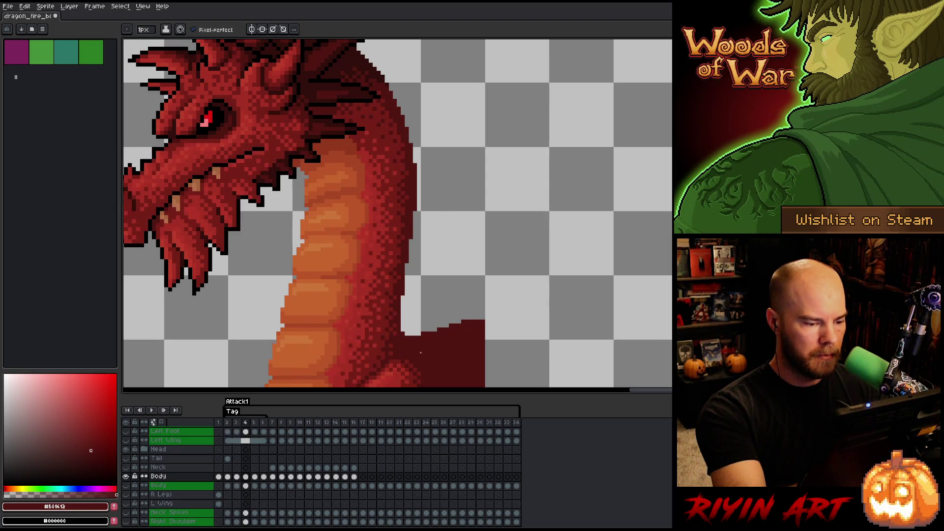
key(Left)
key(Right)
key(Left)
key(Right)
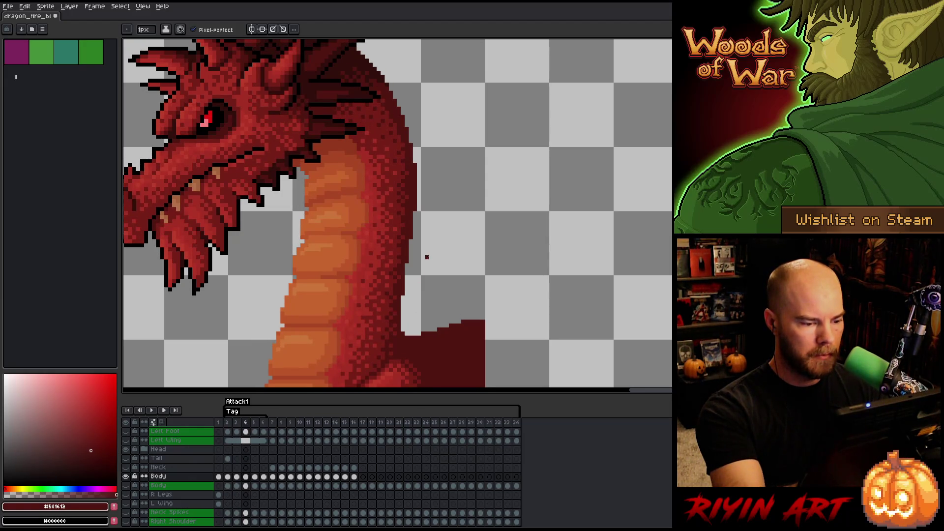
- Compare frames 5 and 6 back and forth, settling on frame 6
key(Right)
key(Left)
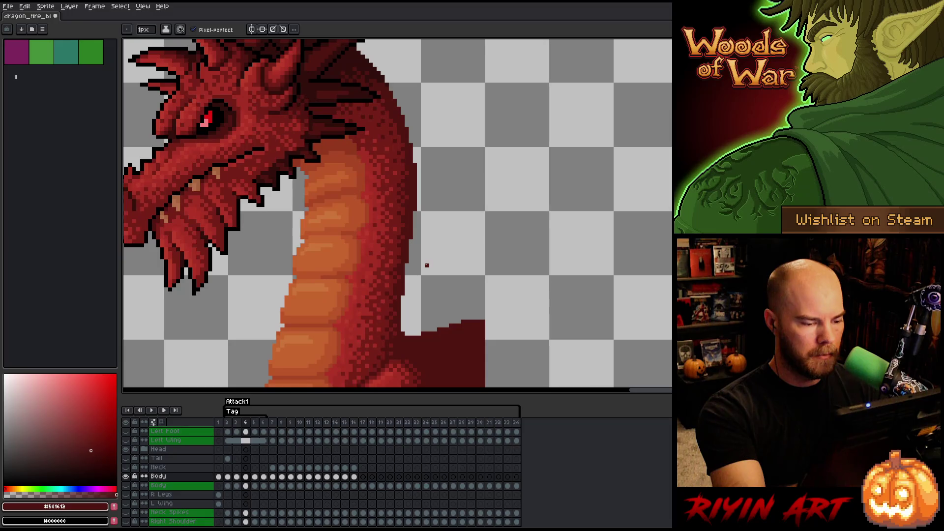
key(Right)
key(Left)
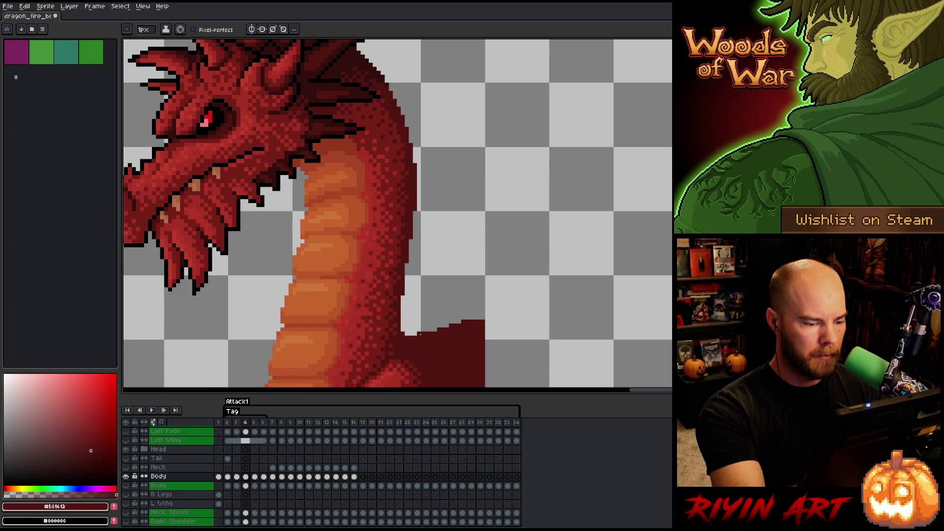
key(Right)
key(Left)
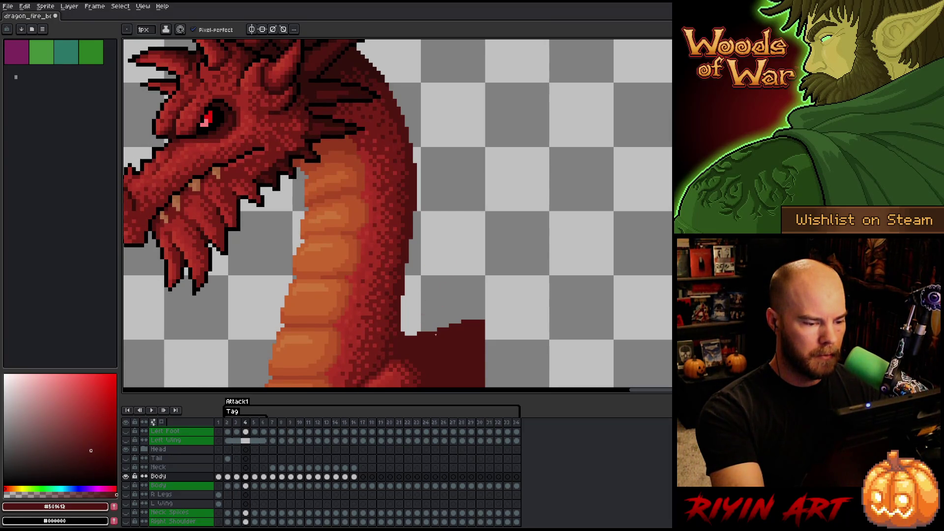
key(Right)
key(Left)
key(Right)
key(Left)
key(Right)
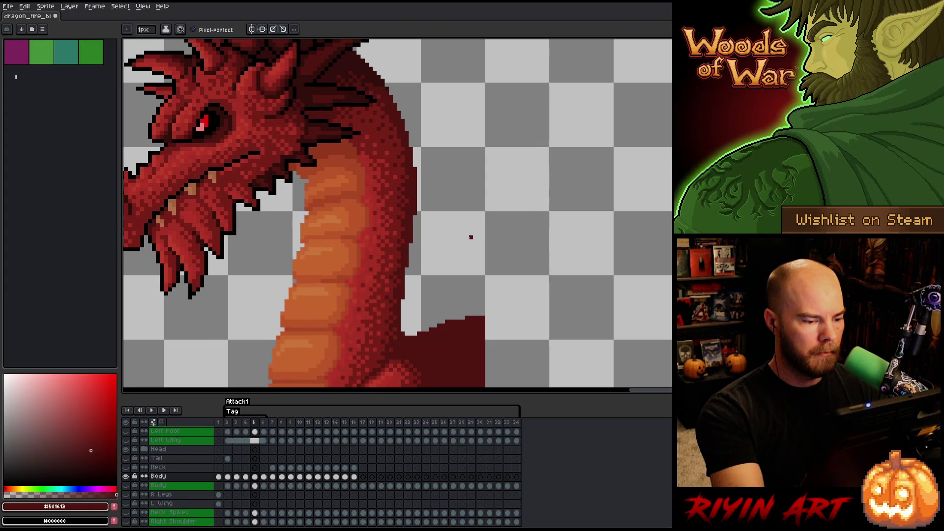
key(Right)
key(Left)
key(Right)
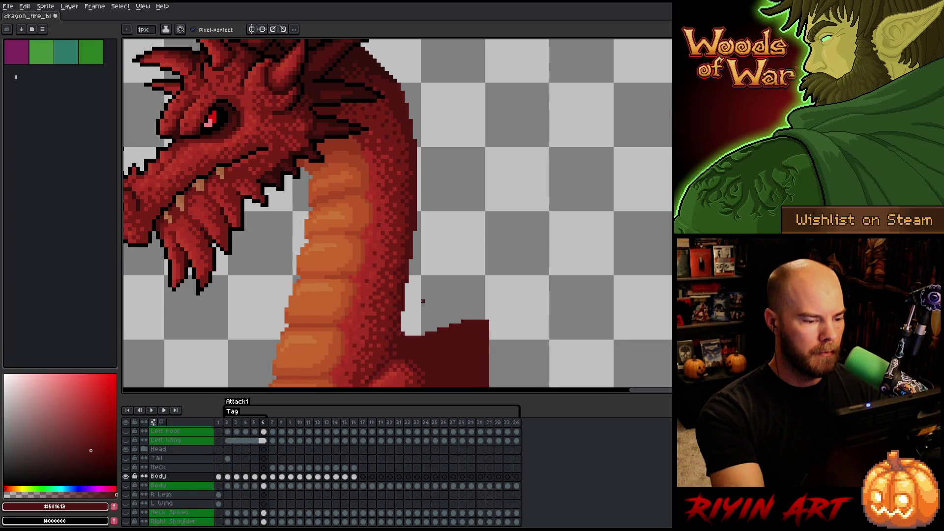
key(Left)
key(Right)
key(Left)
key(Right)
key(Left)
key(Right)
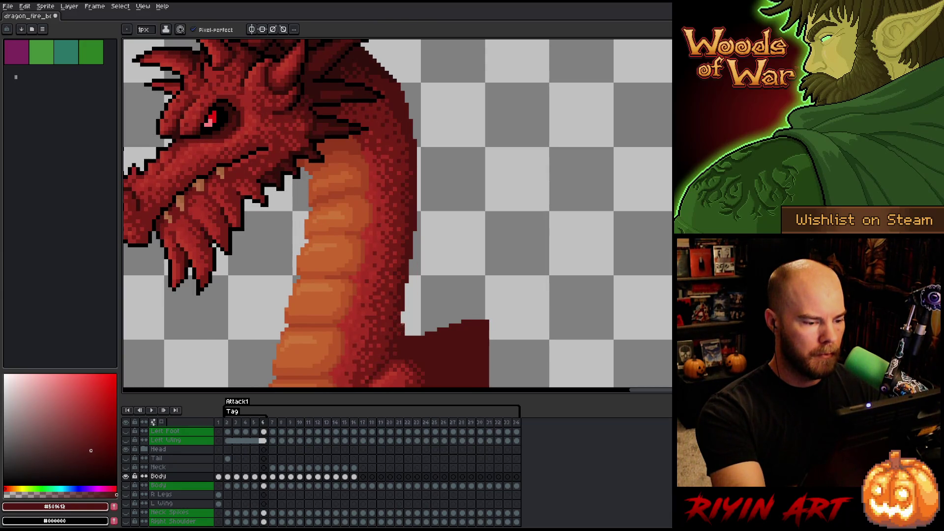
key(Left)
key(Right)
key(Left)
key(Right)
key(Left)
key(Right)
key(Left)
key(Right)
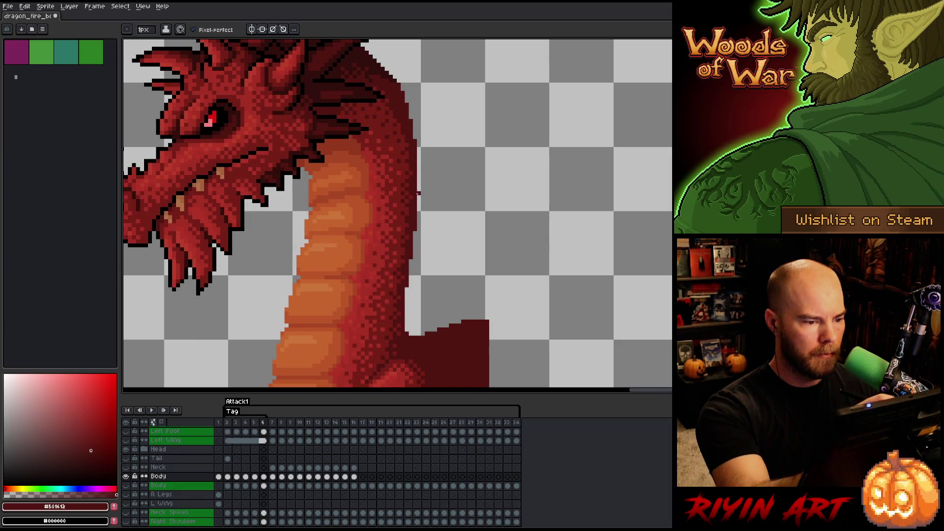
key(Left)
key(Right)
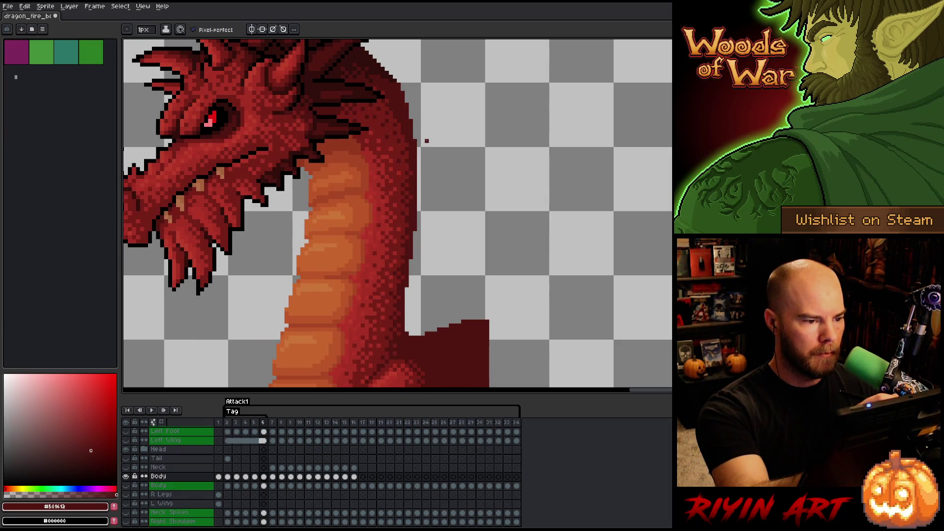
key(Left)
key(Right)
key(Left)
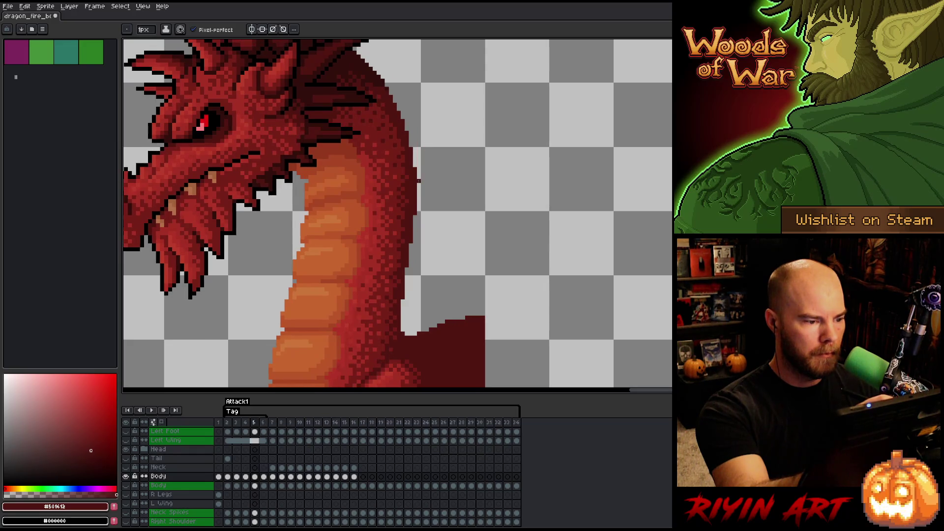
key(Right)
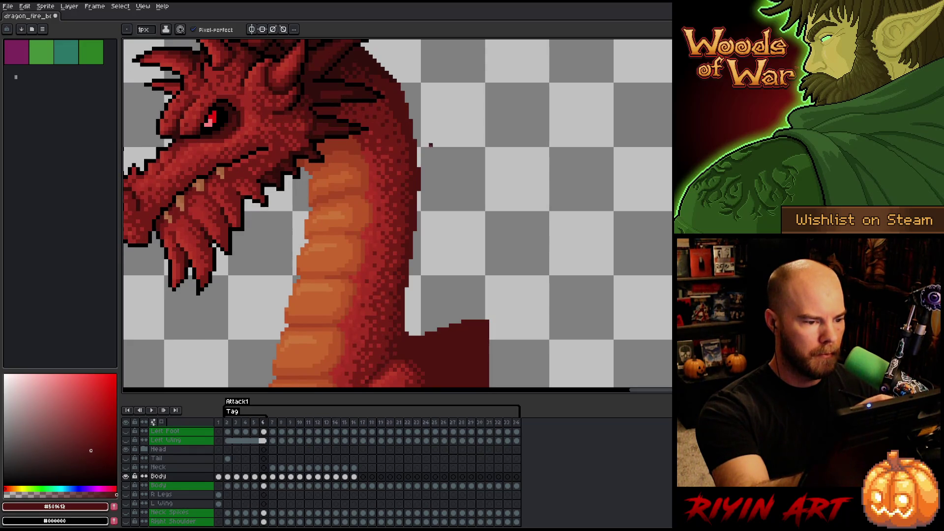
key(Left)
key(Right)
key(Left)
key(Right)
key(Left)
key(Right)
key(Left)
key(Right)
key(Left)
key(Right)
key(Left)
key(Right)
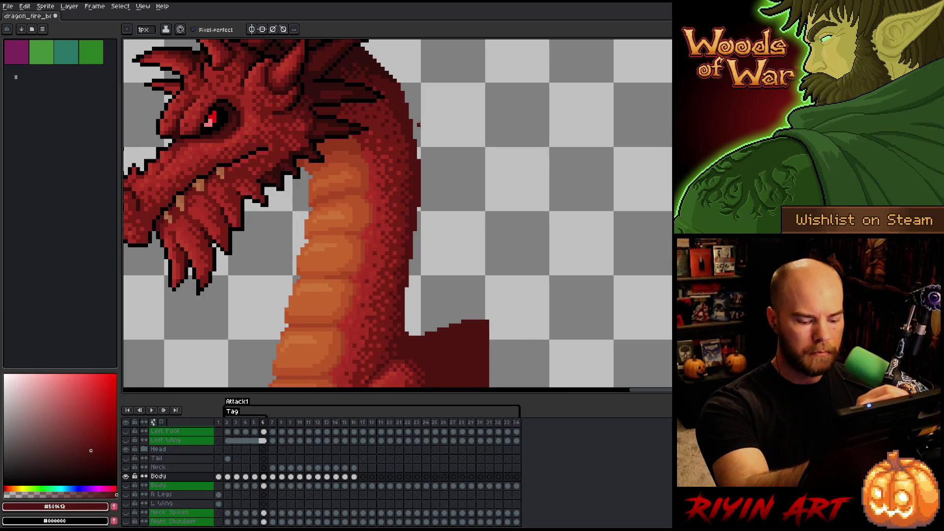
key(Left)
key(Right)
- Lasso the pixels along the neck's back edge and nudge them up one pixel
key(m)
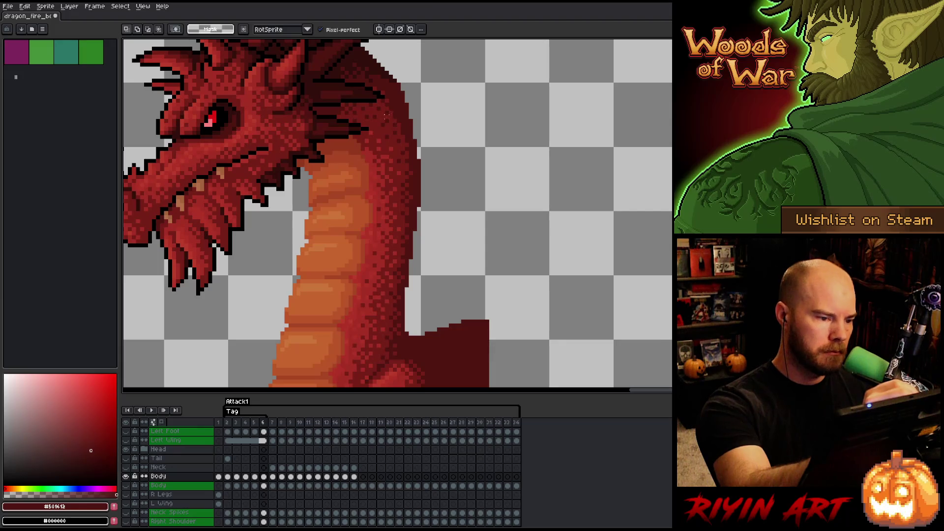
mouse_move(381, 98)
mouse_down()
mouse_move(402, 134)
mouse_move(386, 140)
mouse_up()
key(Up)
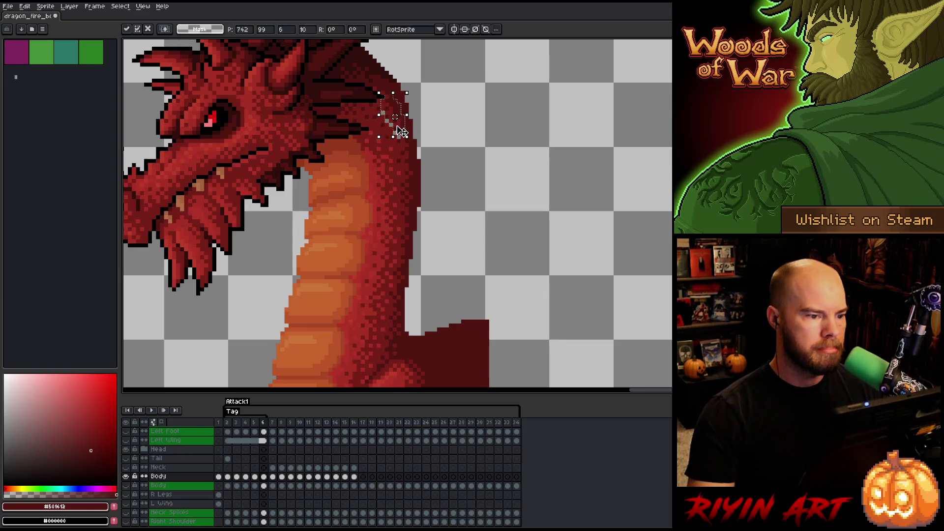
key(ctrl+d)
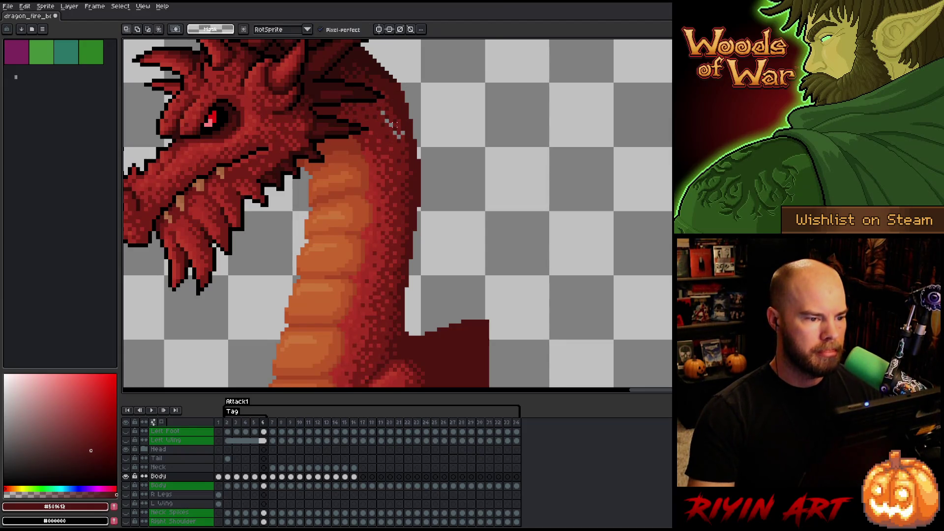
- Eyedrop the dark red and pencil in the gap at the neck's outer edge
key(b)
alt+click(402, 132)
click(399, 137)
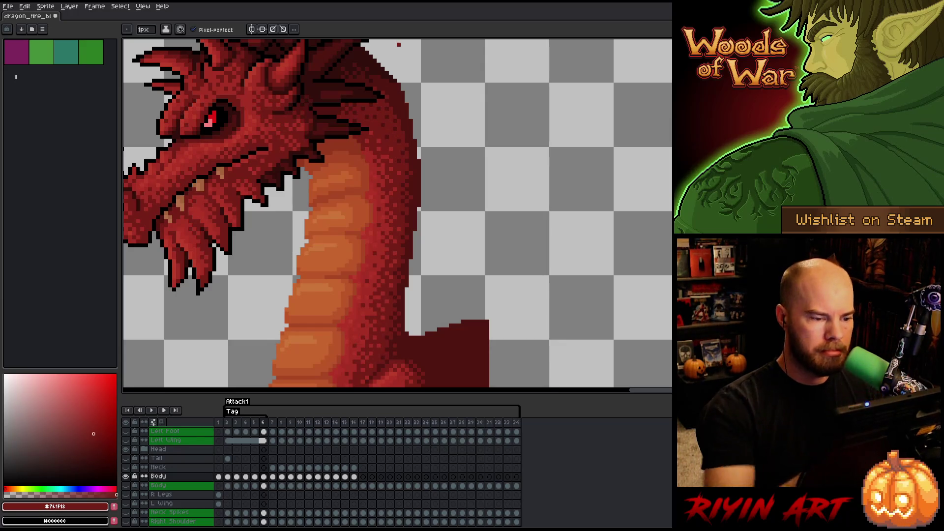
- Check frame 6 against its neighbours and play the animation to review the fix
key(e)
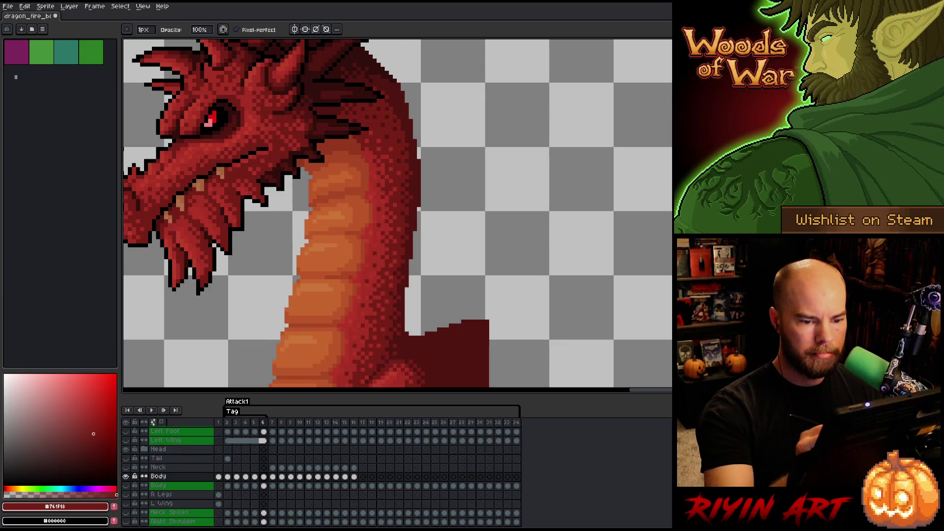
key(Right)
key(Left)
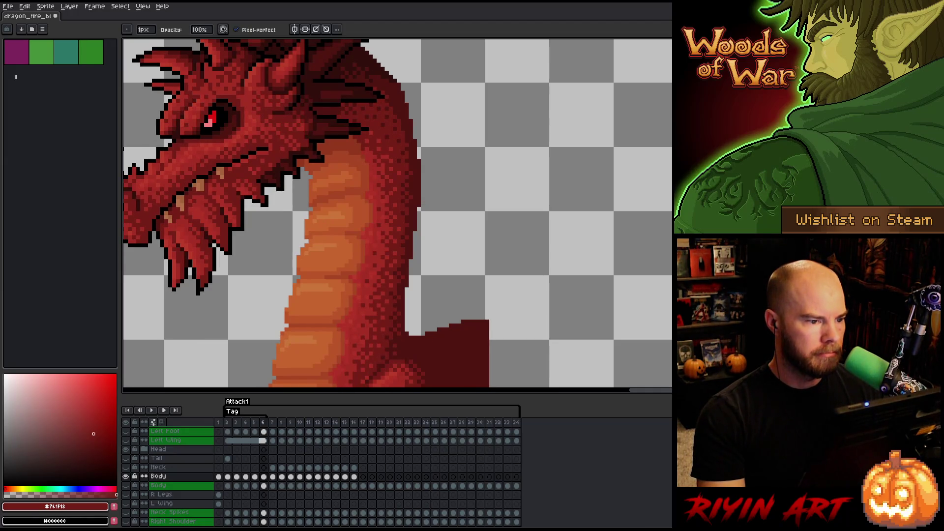
key(Left)
key(Left)
key(Left)
key(Right)
key(Right)
key(Right)
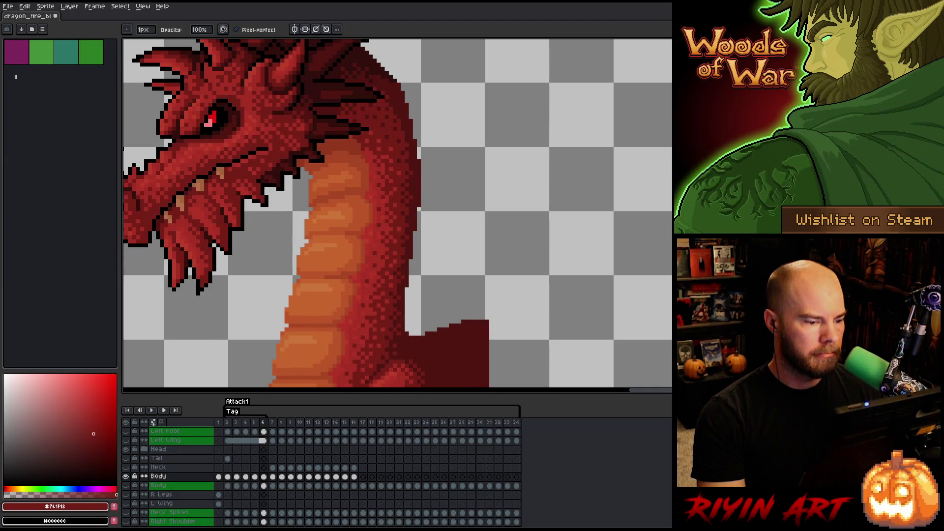
key(Return)
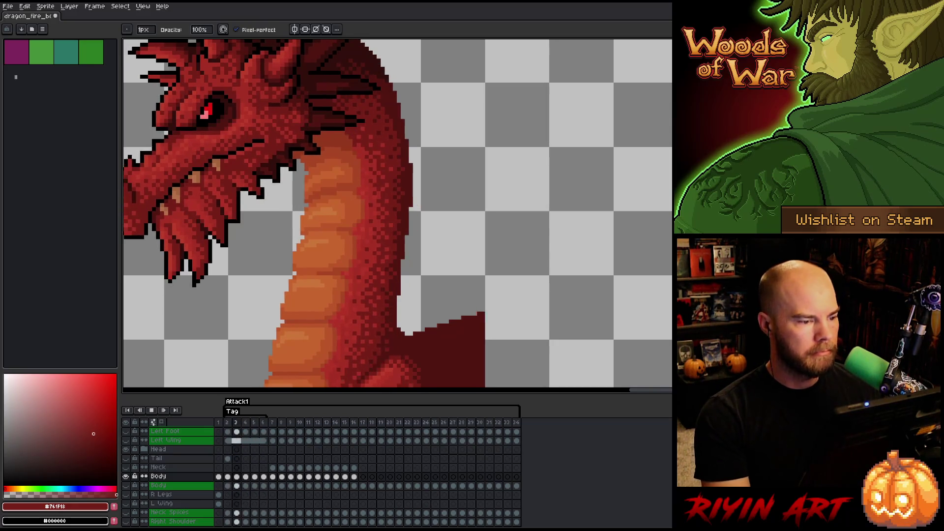
- Stop playback, unhide the hidden layers and step through frames 3 to 5
scroll(472, 295, down, 3)
scroll(468, 211, up, 2)
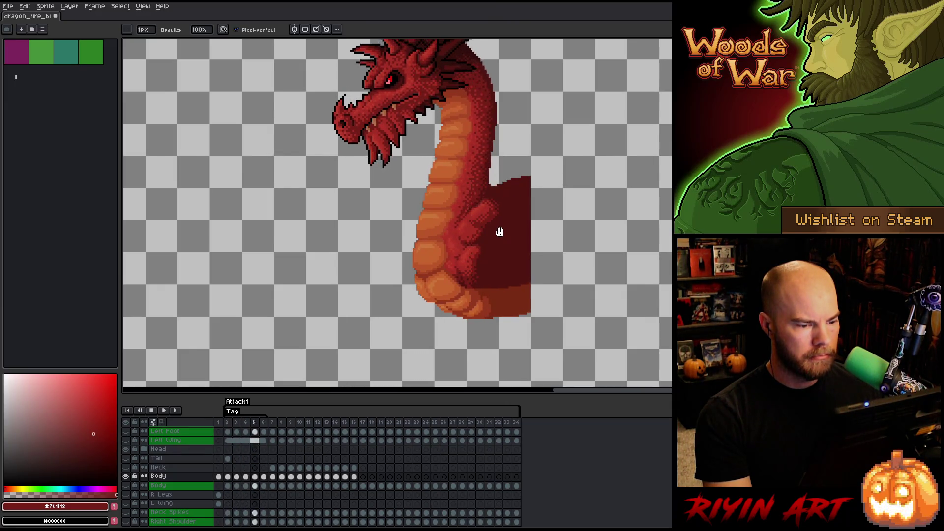
key(Return)
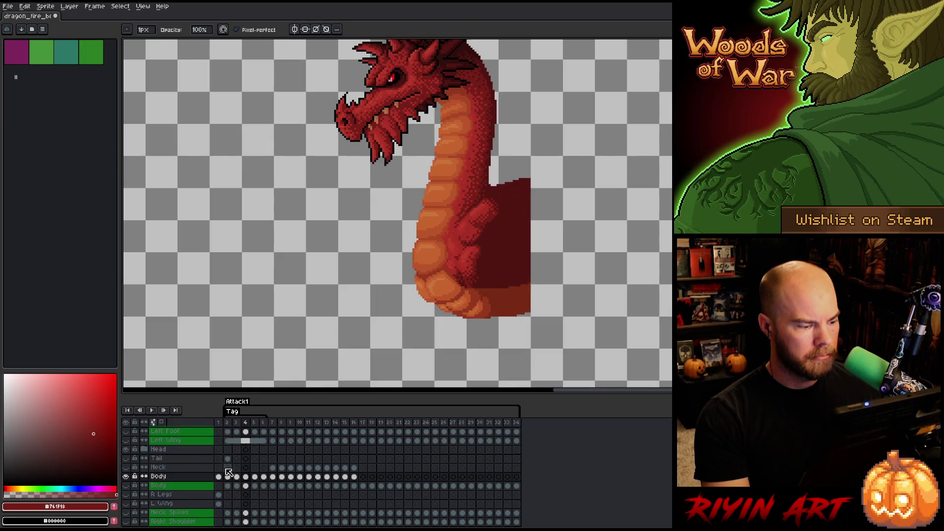
alt+click(126, 476)
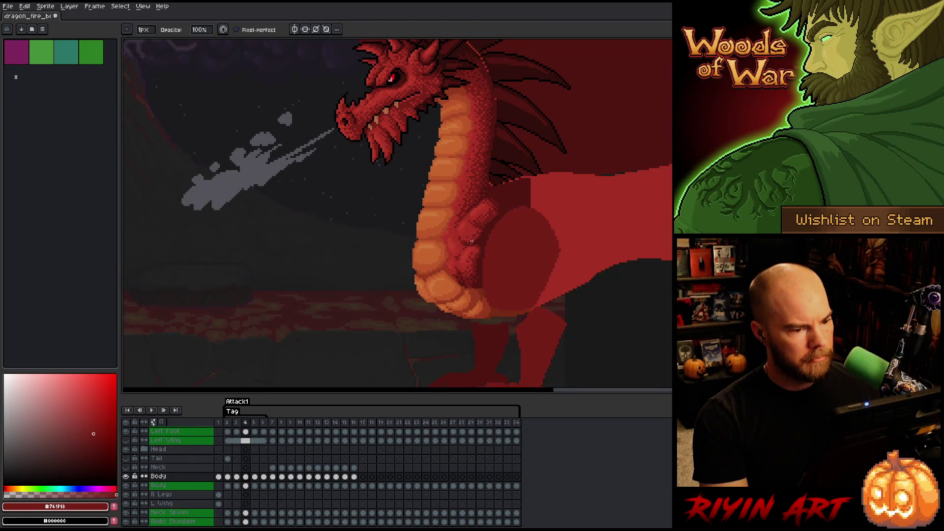
scroll(501, 202, up, 2)
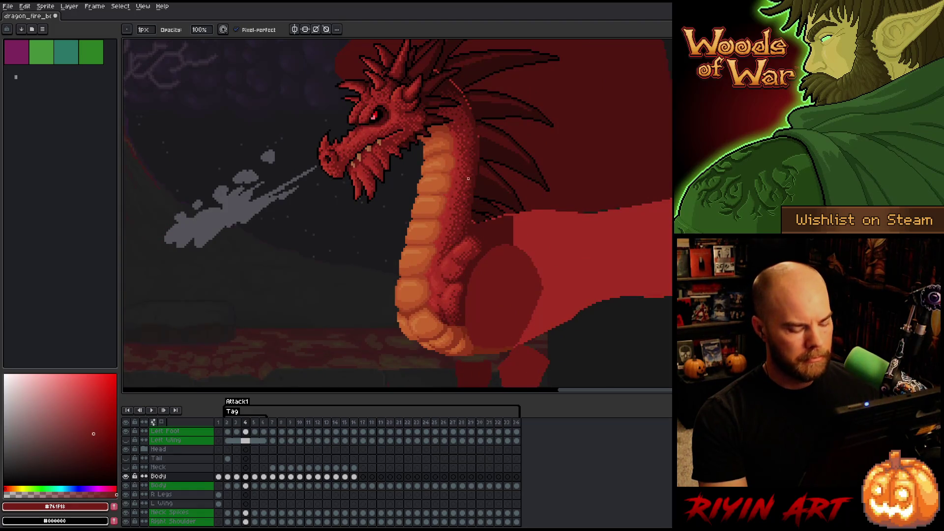
key(Left)
key(Right)
key(Right)
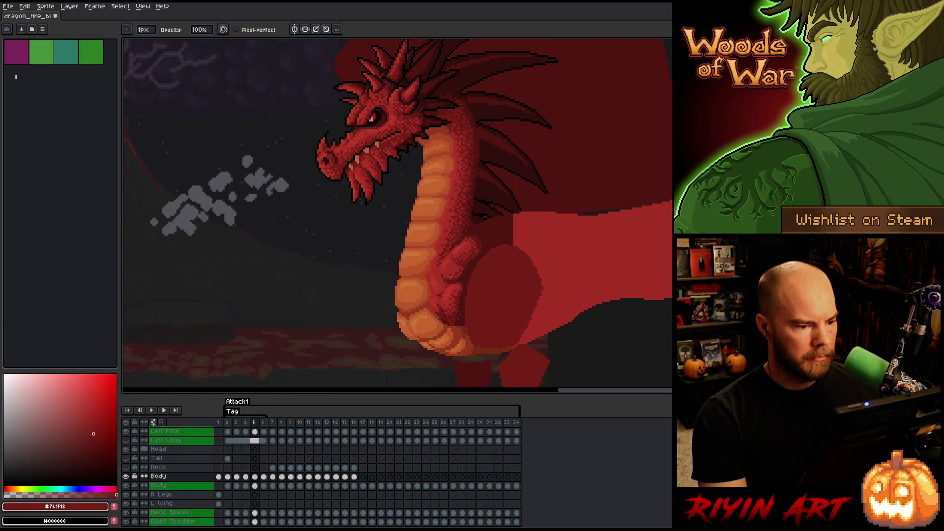
key(Right)
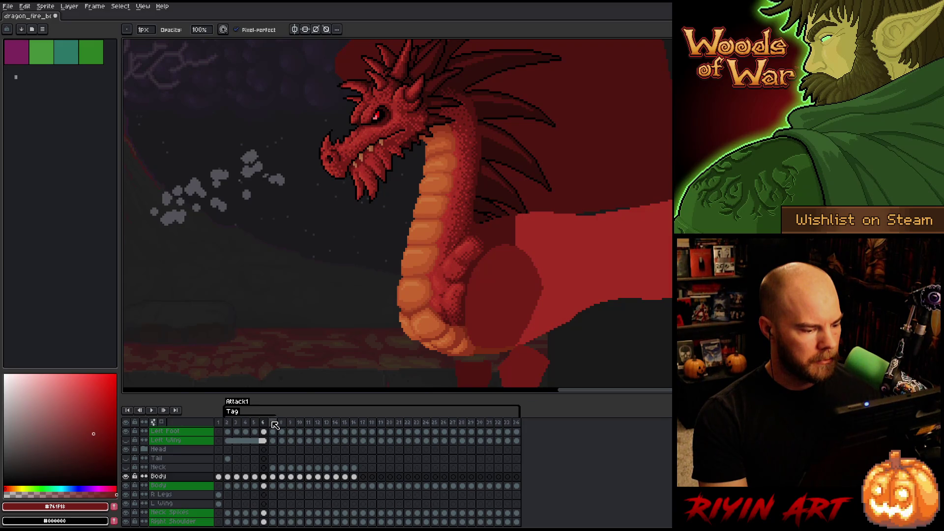
- Go to frame 7 and compare it with frame 6, ending on frame 7
click(274, 423)
key(Left)
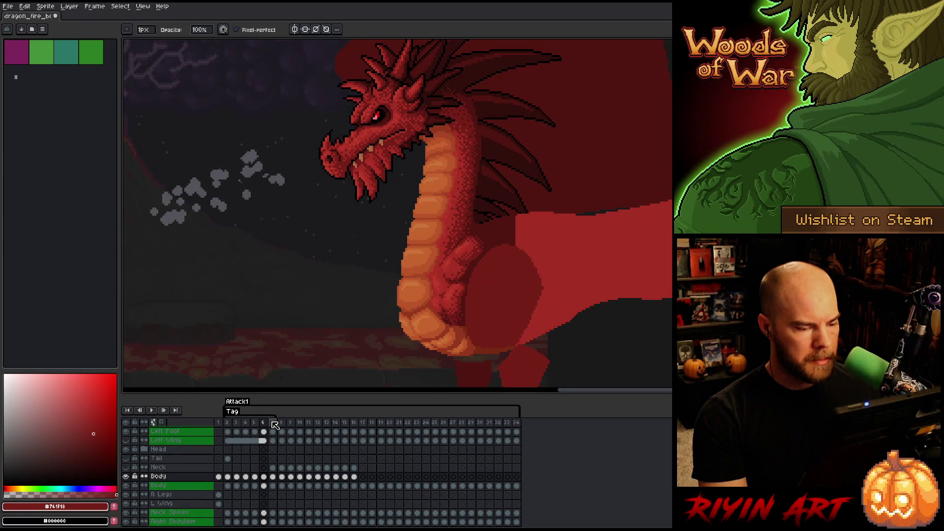
key(Right)
key(Left)
key(Right)
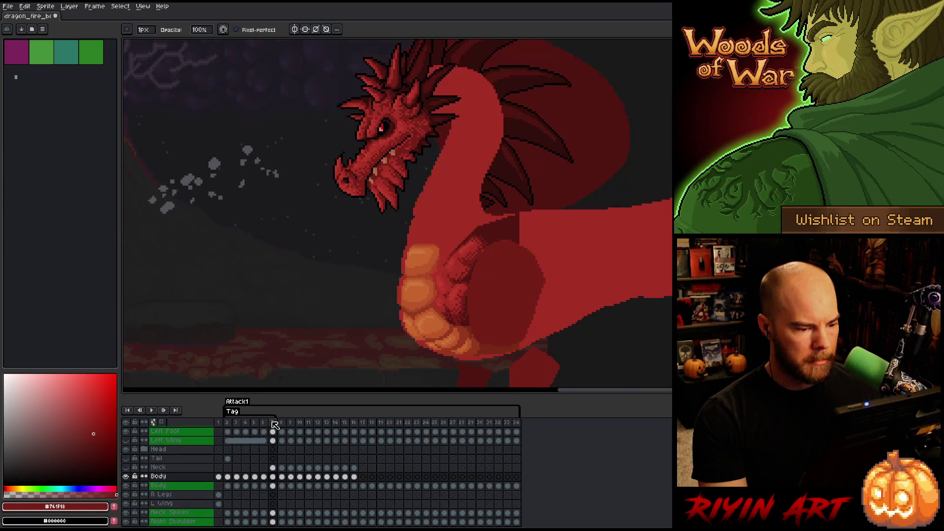
key(Left)
key(Right)
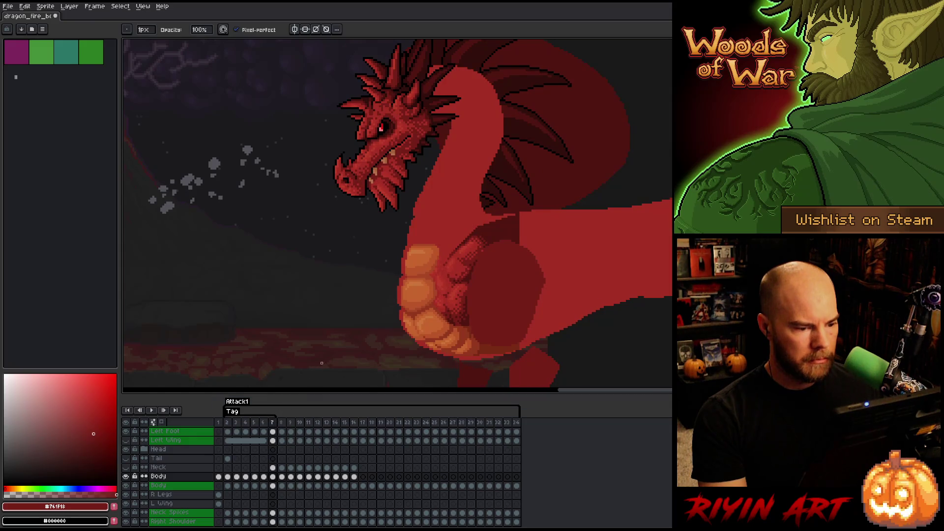
key(Left)
key(Right)
scroll(416, 258, up, 2)
scroll(416, 258, down, 1)
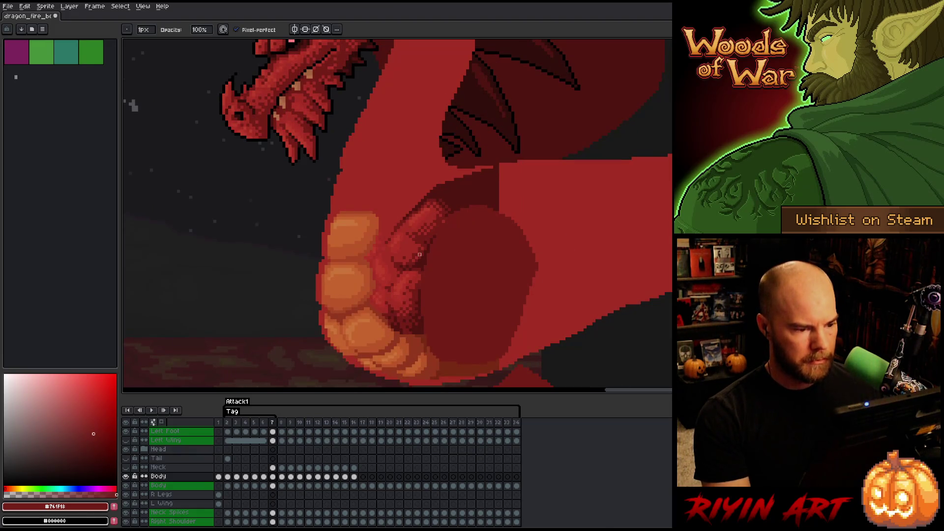
- Lasso-select the whole scaly forearm on frame 7, extending the outline to its lower edge
key(q)
mouse_move(422, 161)
mouse_down()
mouse_move(460, 196)
mouse_move(467, 225)
mouse_move(445, 302)
mouse_move(431, 320)
mouse_move(392, 324)
mouse_up()
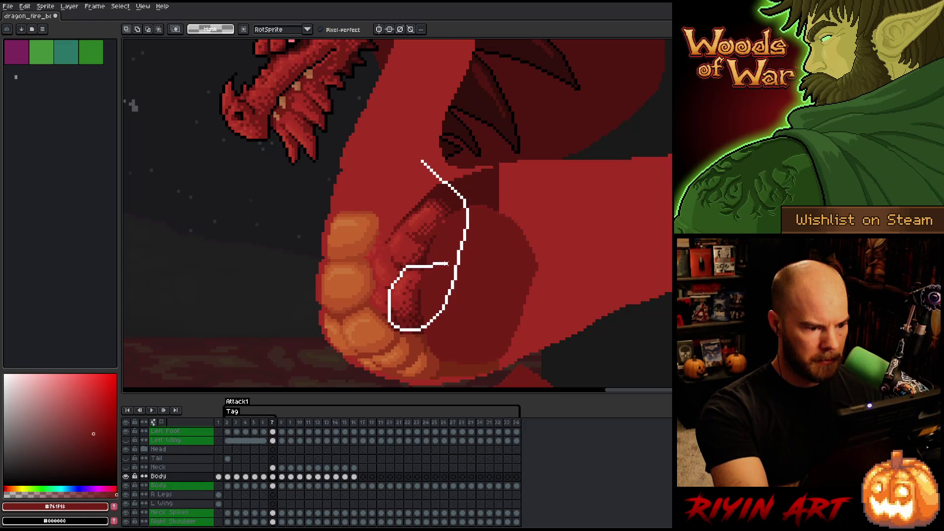
drag(462, 263, 462, 263)
mouse_move(410, 130)
mouse_down()
mouse_move(442, 197)
mouse_move(404, 236)
mouse_move(386, 190)
mouse_move(406, 141)
mouse_up()
mouse_move(416, 173)
mouse_down()
mouse_move(432, 194)
mouse_move(397, 256)
mouse_up()
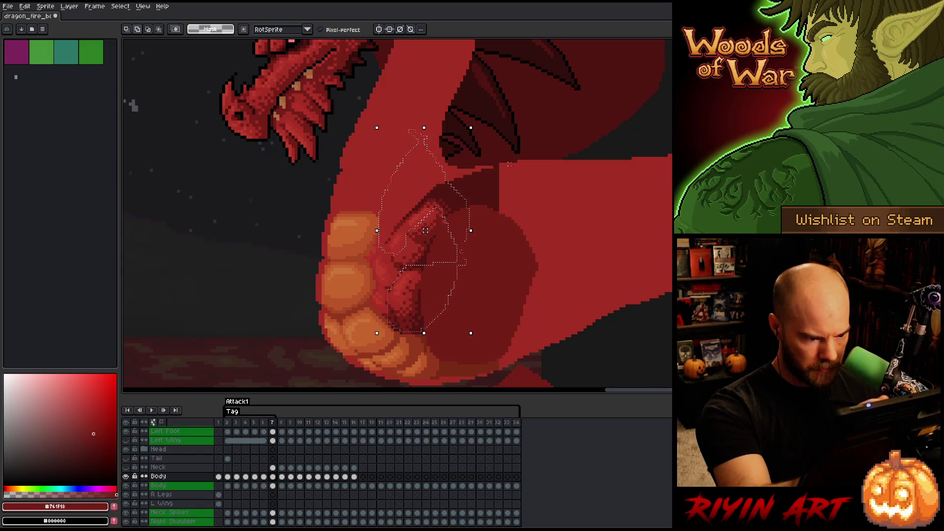
mouse_move(363, 172)
mouse_down()
mouse_move(386, 185)
mouse_move(388, 251)
mouse_up()
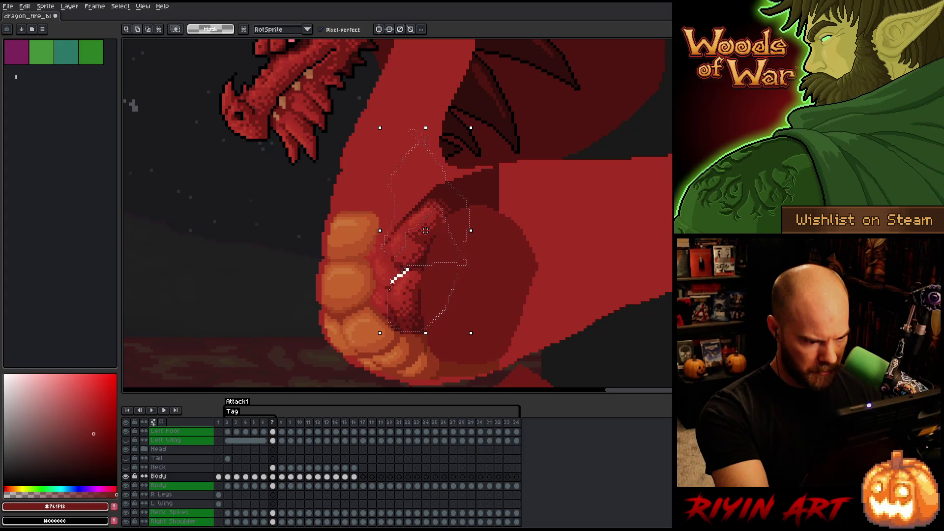
drag(407, 269, 389, 297)
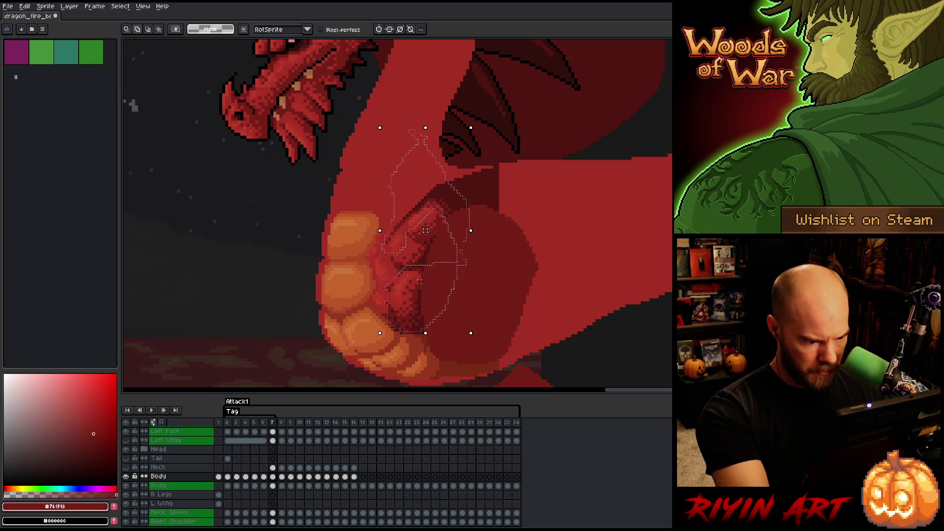
drag(461, 294, 455, 309)
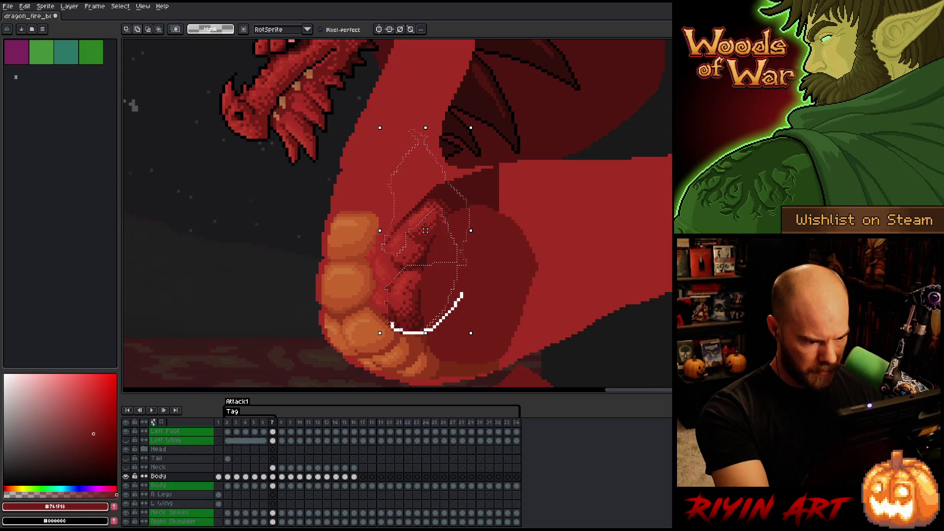
drag(401, 334, 402, 318)
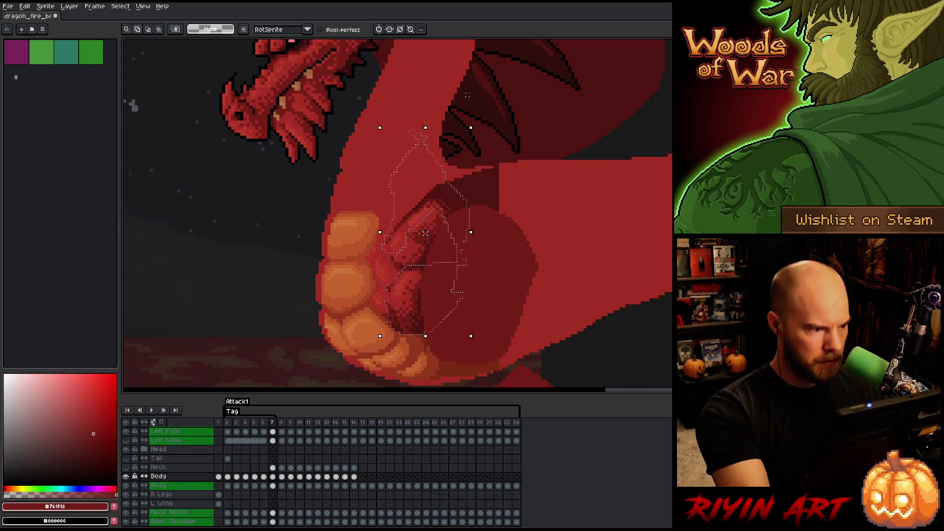
- With Pixel-perfect off, squeeze the forearm shorter and narrower, nudge it slightly up, and drop it
click(321, 30)
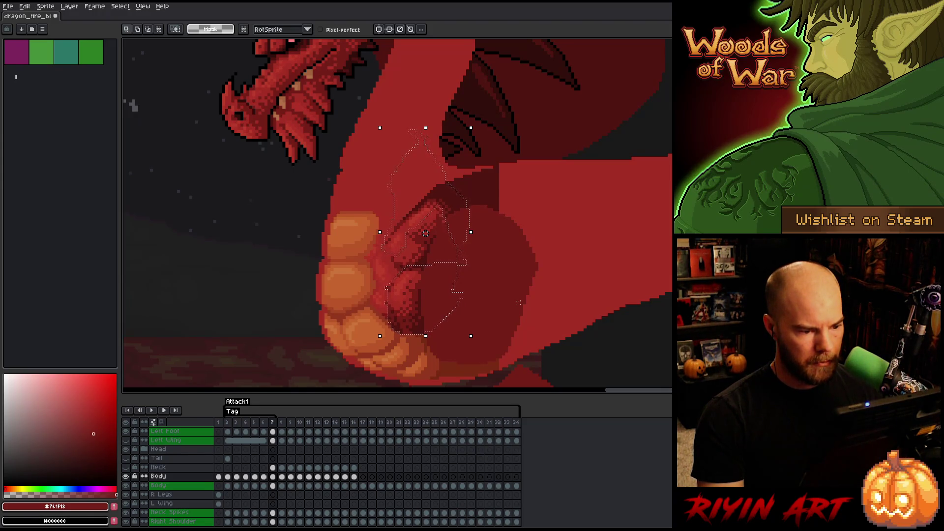
key(Left)
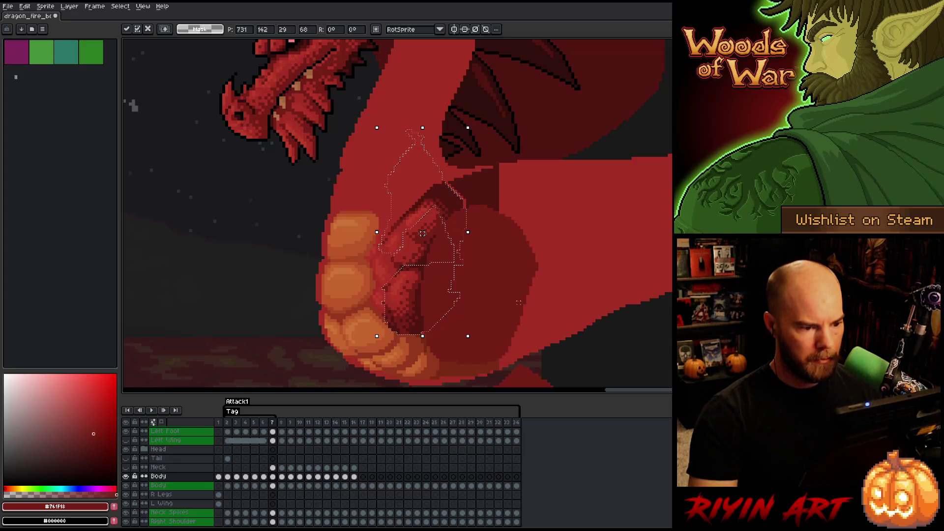
mouse_move(357, 190)
mouse_down()
mouse_move(398, 211)
mouse_move(404, 240)
mouse_move(392, 257)
mouse_up()
drag(408, 300, 467, 355)
drag(377, 336, 383, 306)
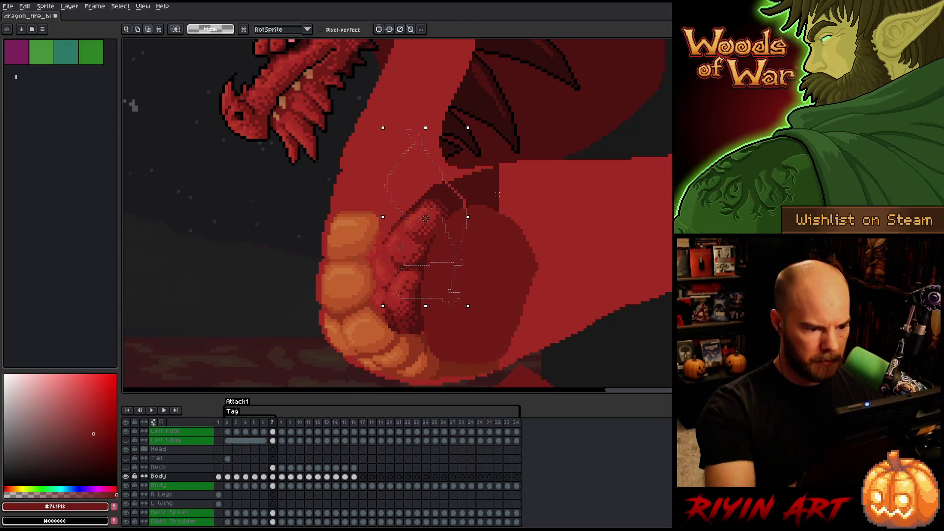
drag(479, 194, 498, 228)
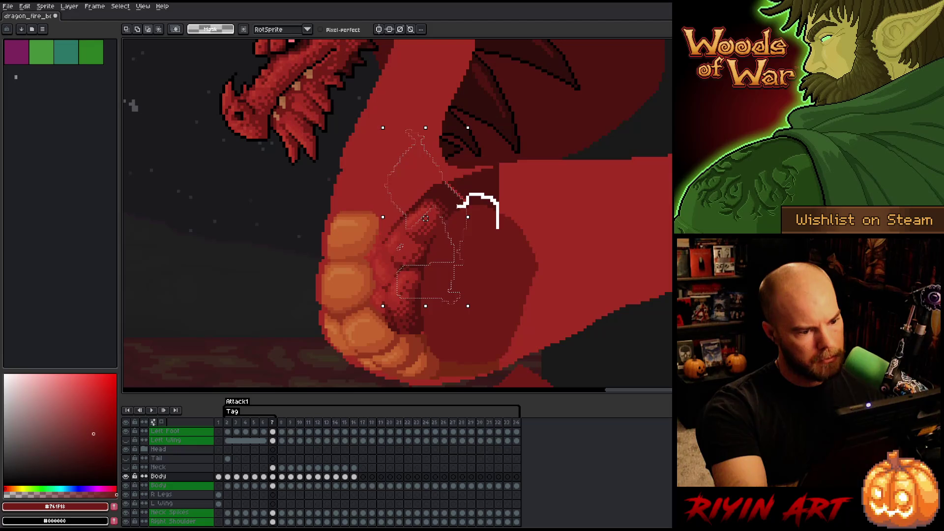
drag(468, 217, 465, 217)
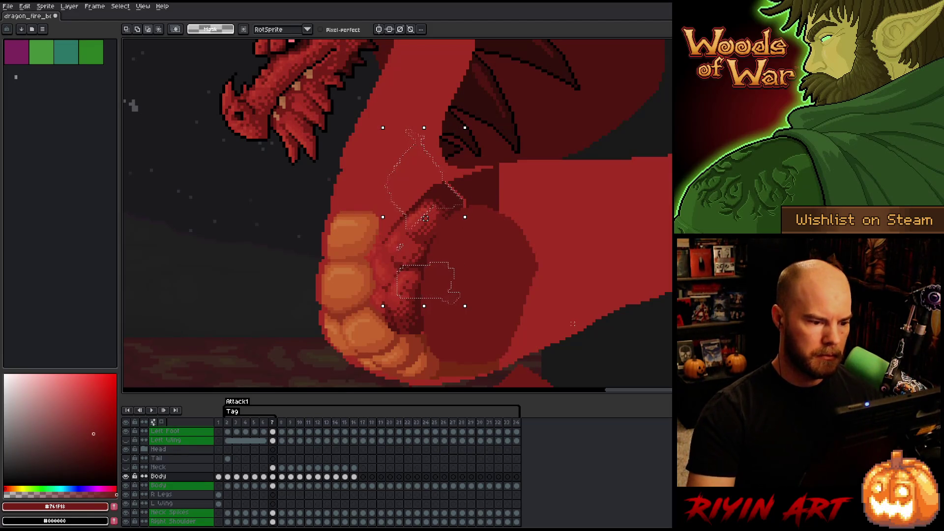
drag(425, 218, 425, 215)
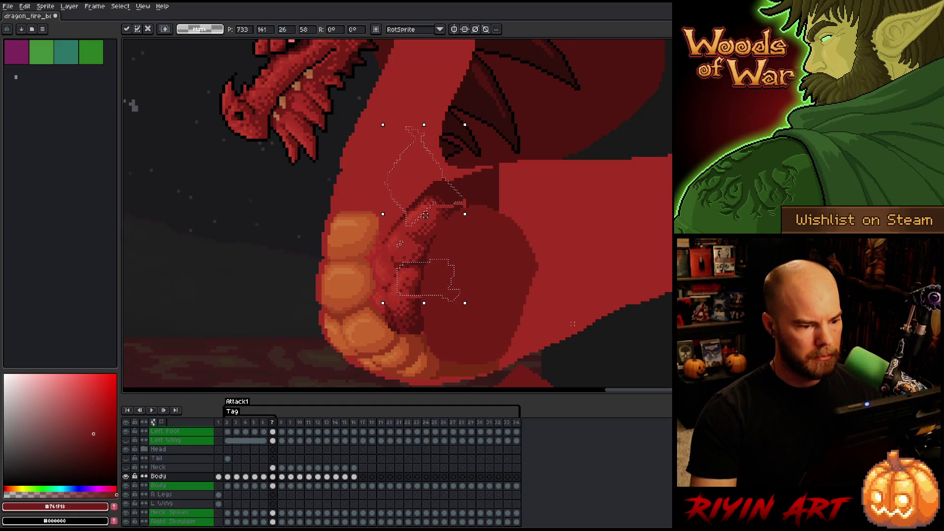
key(ctrl+d)
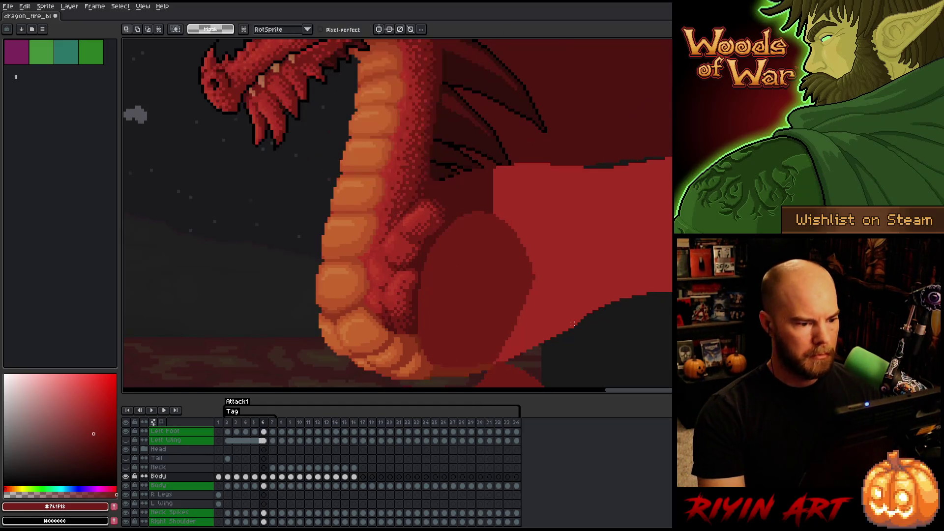
- Compare frame 7 with frame 6, then lasso the neck scales beside the belly plates
key(Left)
key(Right)
key(Left)
key(Right)
mouse_move(425, 172)
mouse_down()
mouse_move(439, 192)
mouse_move(403, 226)
mouse_move(422, 171)
mouse_up()
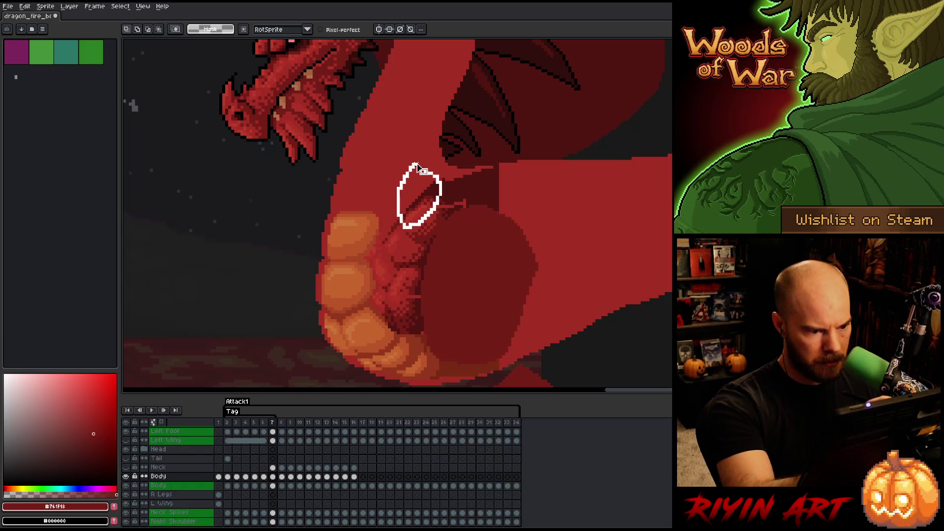
key(ctrl+t)
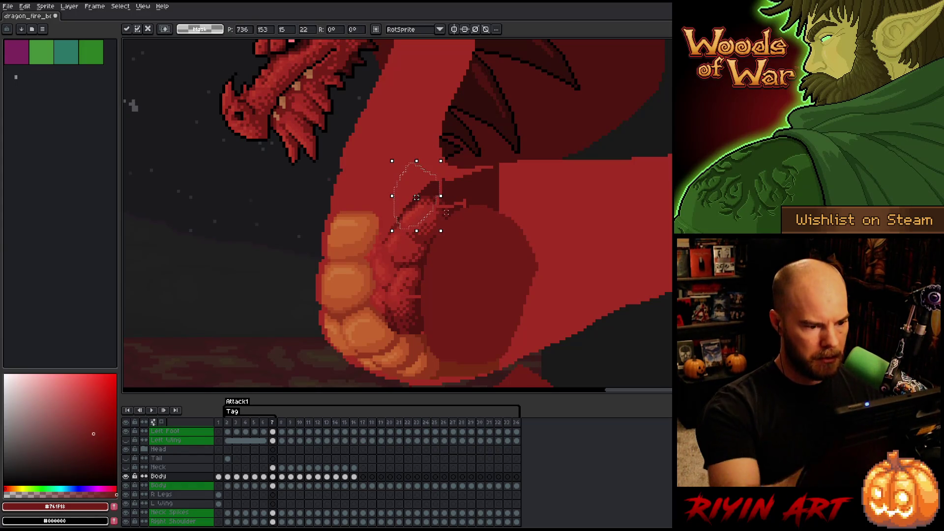
key(q)
mouse_move(384, 203)
mouse_down()
mouse_move(399, 226)
mouse_move(389, 256)
mouse_move(379, 233)
mouse_move(366, 322)
mouse_up()
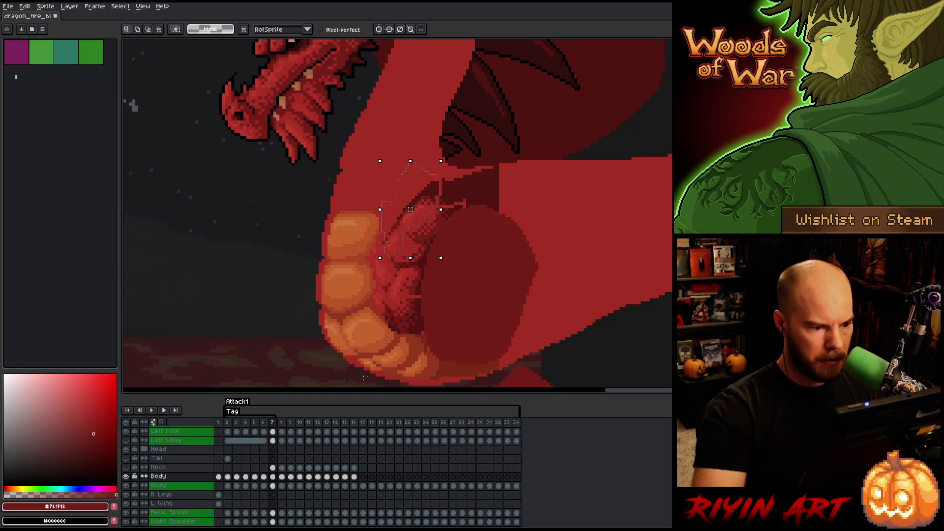
- Shift the selected neck scales one pixel left, commit, and flip between frames 6 and 7 to check
key(Left)
key(ctrl+d)
key(Left)
key(Right)
key(Left)
key(Right)
key(Left)
key(Right)
key(Left)
key(Right)
key(Left)
key(Right)
key(Left)
key(Right)
key(Left)
key(Right)
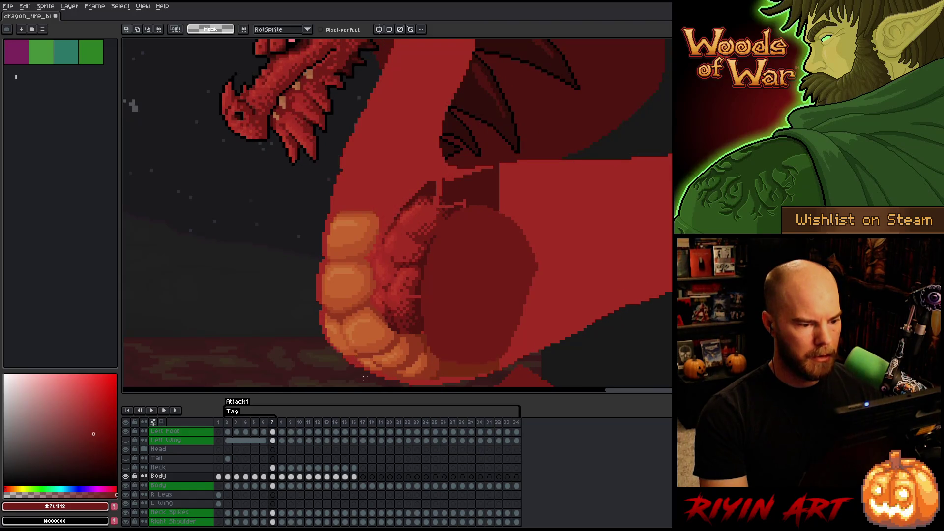
key(Left)
key(Right)
key(Left)
key(Right)
key(Left)
key(Right)
key(space)
- Pan down and lasso the lowest belly plate near the ground, comparing it against frame 6
drag(364, 376, 423, 308)
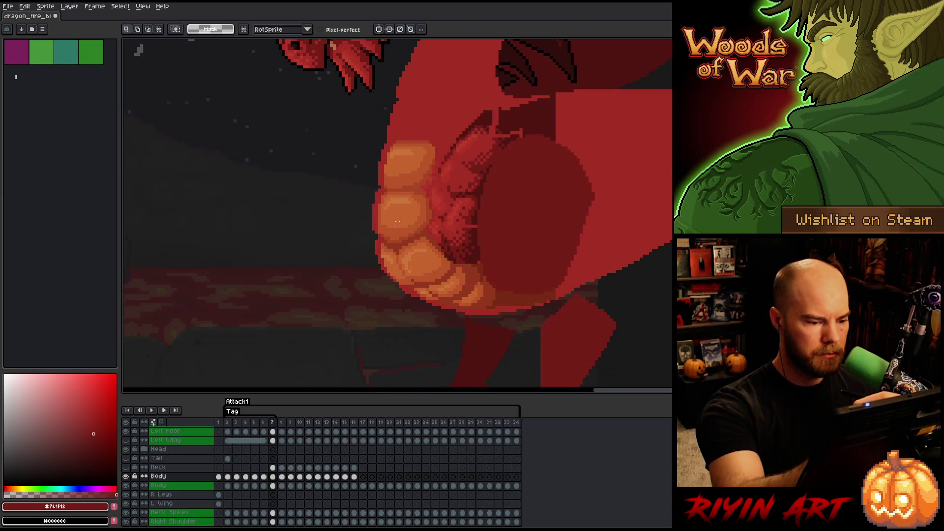
key(m)
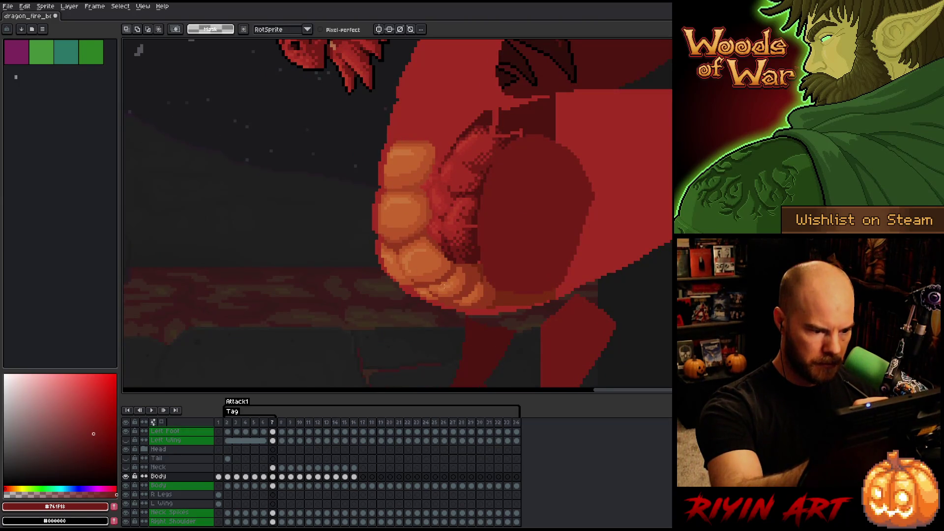
mouse_move(428, 290)
mouse_down()
mouse_move(451, 286)
mouse_move(481, 307)
mouse_move(408, 294)
mouse_move(353, 263)
mouse_up()
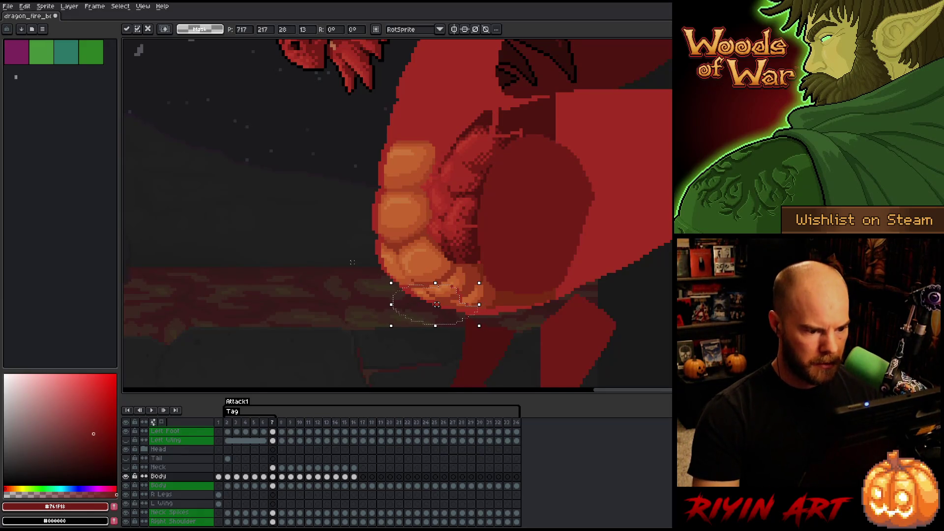
key(comma)
key(period)
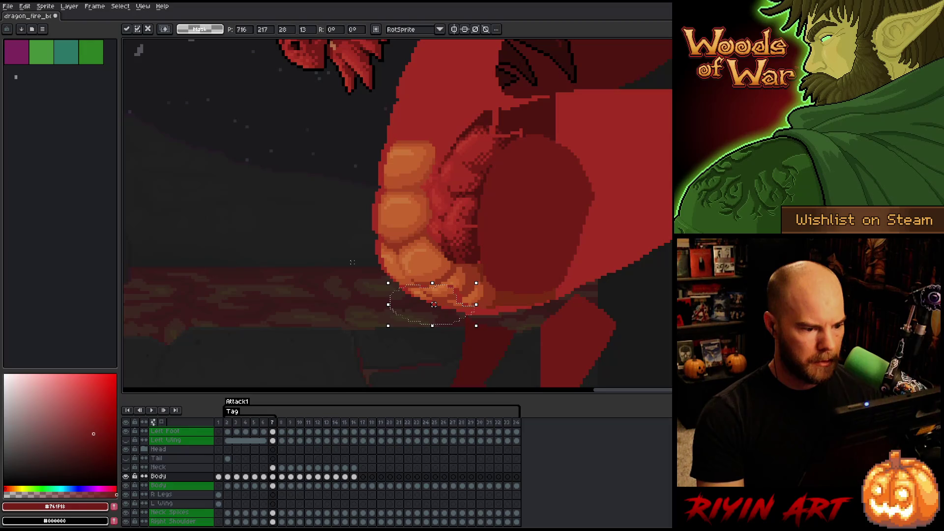
key(comma)
key(period)
key(comma)
key(period)
- Move the lowest belly plate slightly right to match frame 6, then deselect and recheck
drag(434, 304, 437, 304)
key(comma)
key(period)
key(comma)
key(period)
key(comma)
key(period)
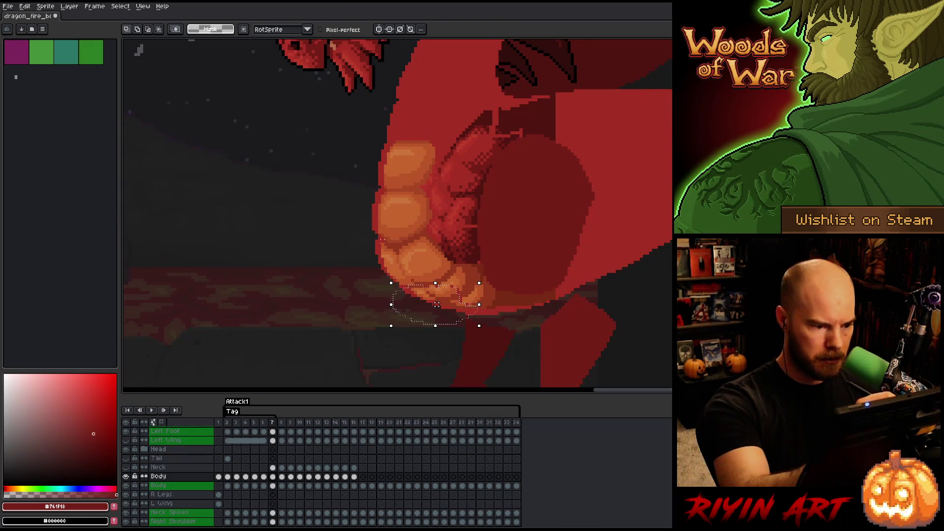
mouse_move(393, 246)
mouse_down()
mouse_move(413, 278)
mouse_move(374, 296)
mouse_move(312, 236)
mouse_up()
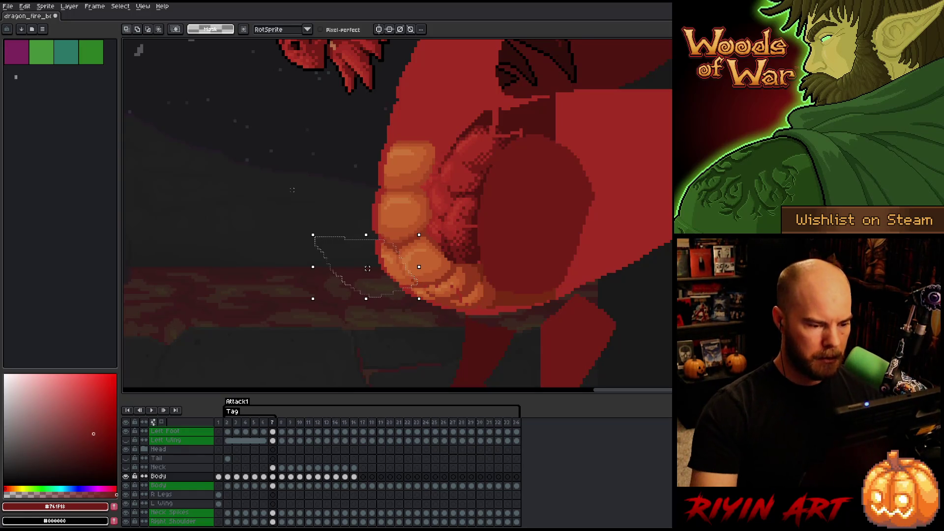
key(ctrl+d)
key(Left)
key(Right)
key(Left)
key(Right)
key(w)
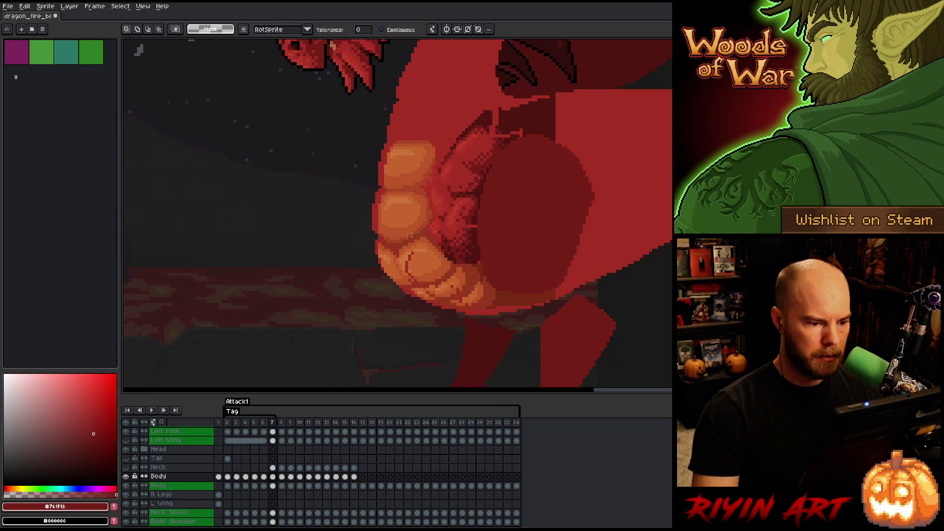
- Shade the belly plates with sampled light orange, deeper orange, rust and dark-red pixels
alt+click(412, 264)
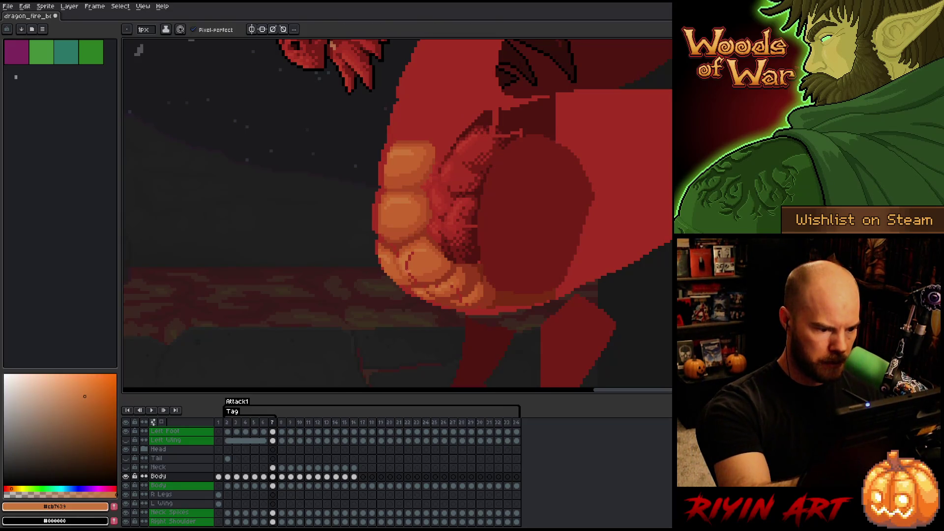
alt+click(415, 262)
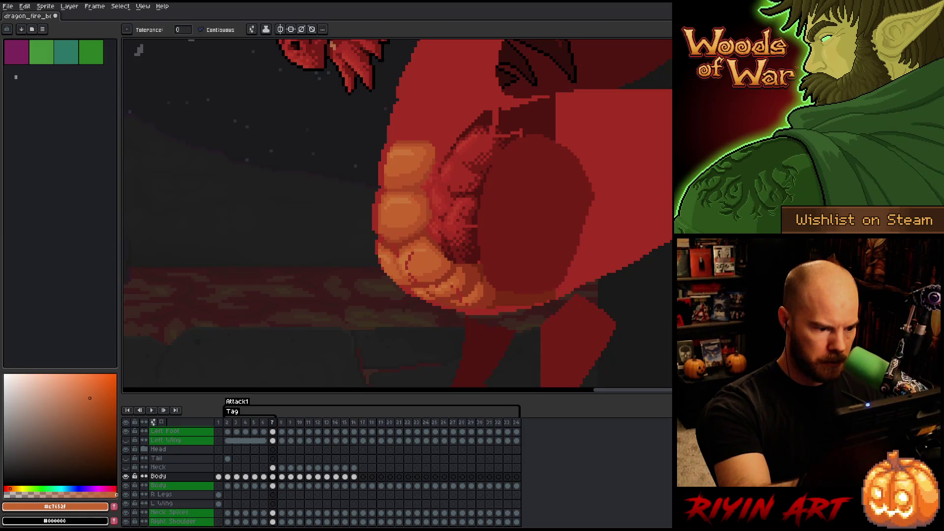
key(b)
alt+click(413, 255)
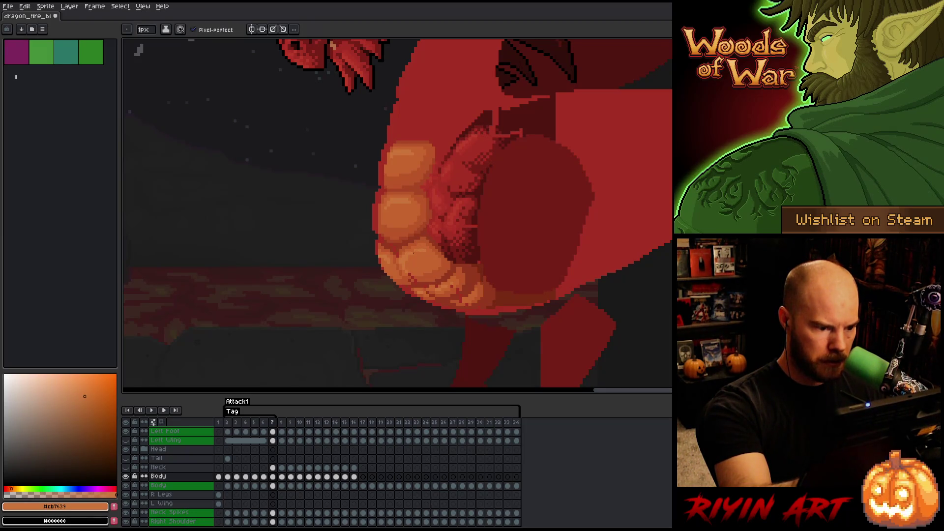
alt+click(395, 252)
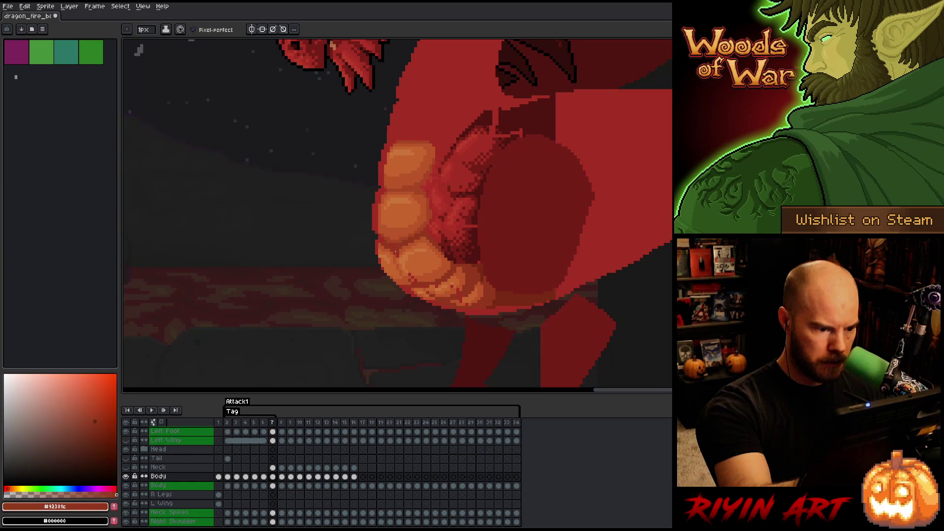
alt+click(406, 238)
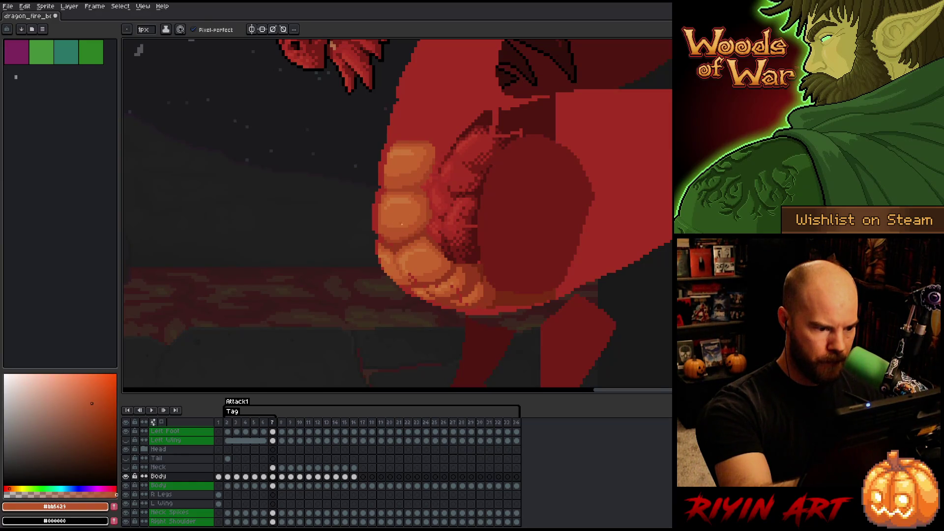
alt+click(398, 240)
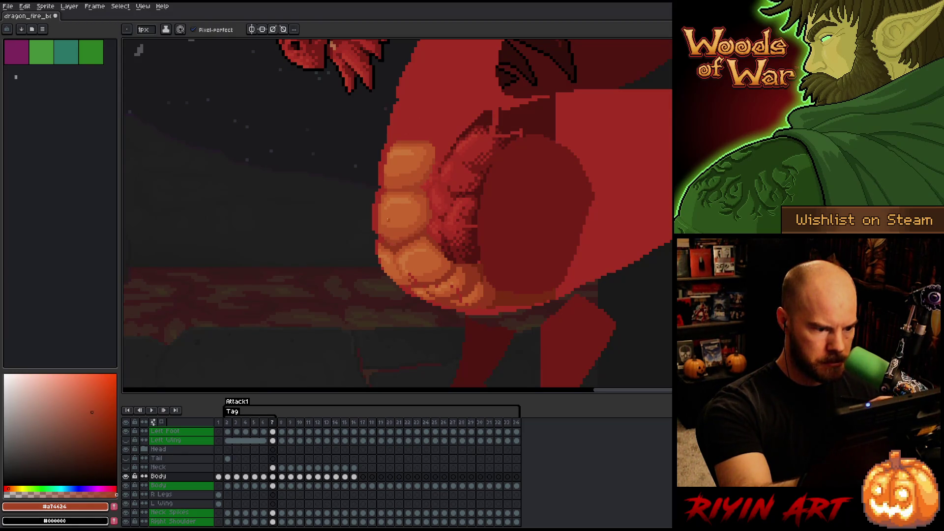
alt+click(390, 234)
alt+click(388, 239)
alt+click(381, 240)
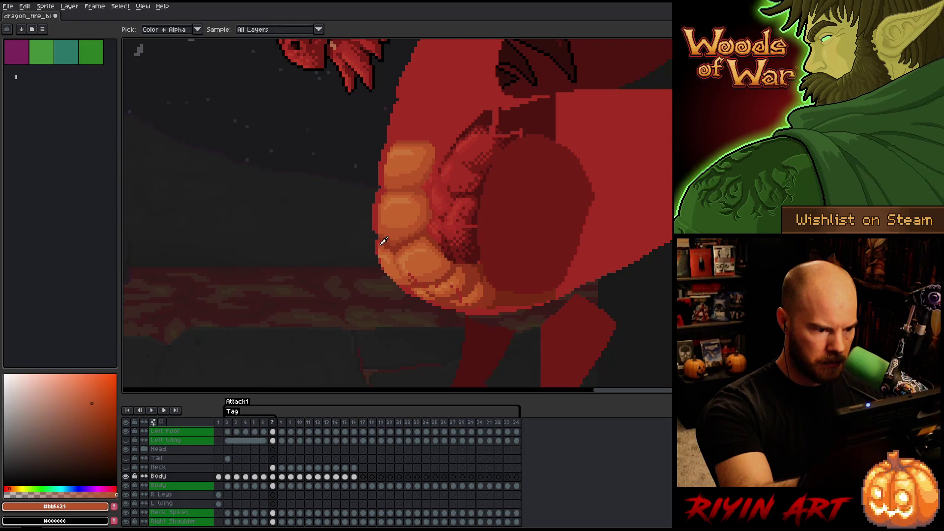
alt+click(391, 248)
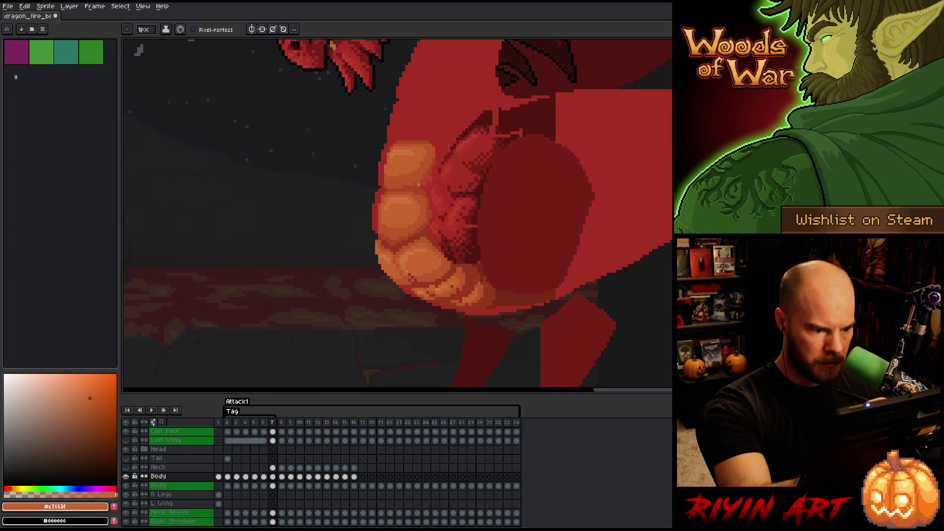
- Pick mid orange and dark red from the plates and brighten the plate's left edge
alt+click(422, 277)
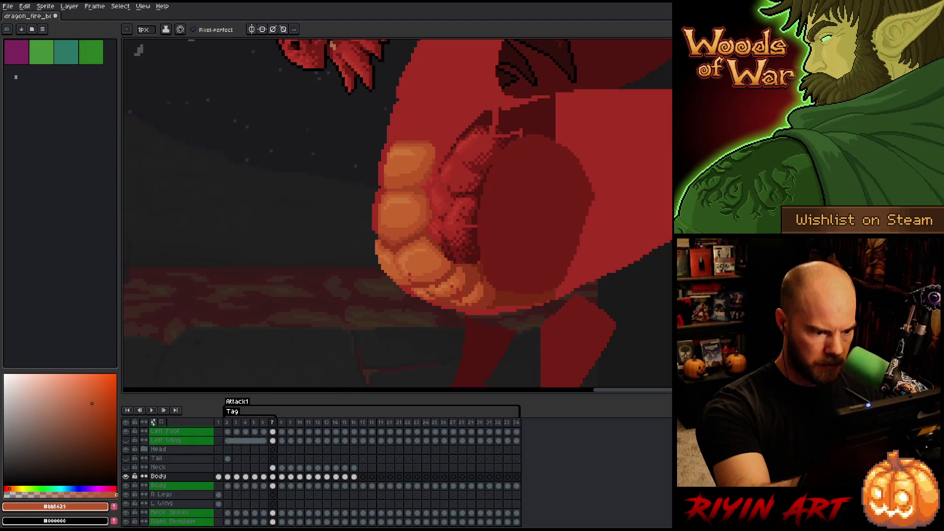
alt+click(414, 282)
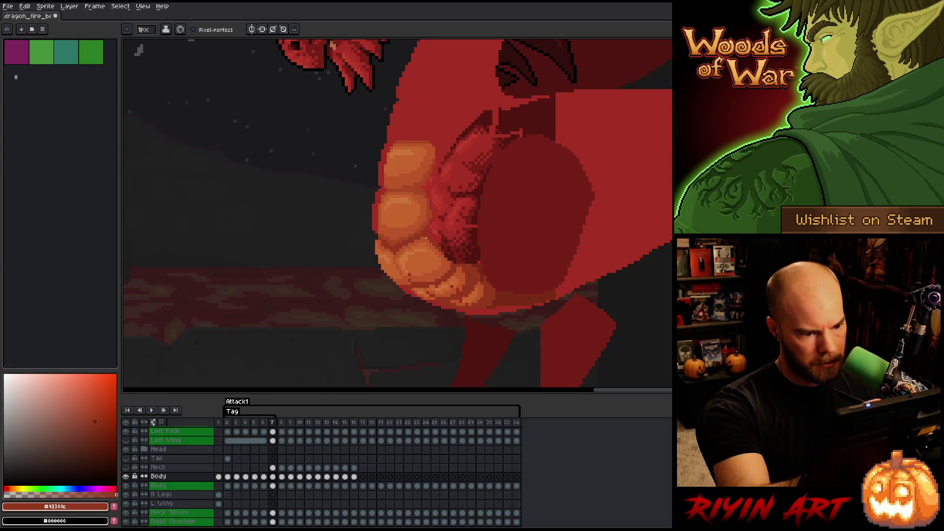
alt+click(418, 267)
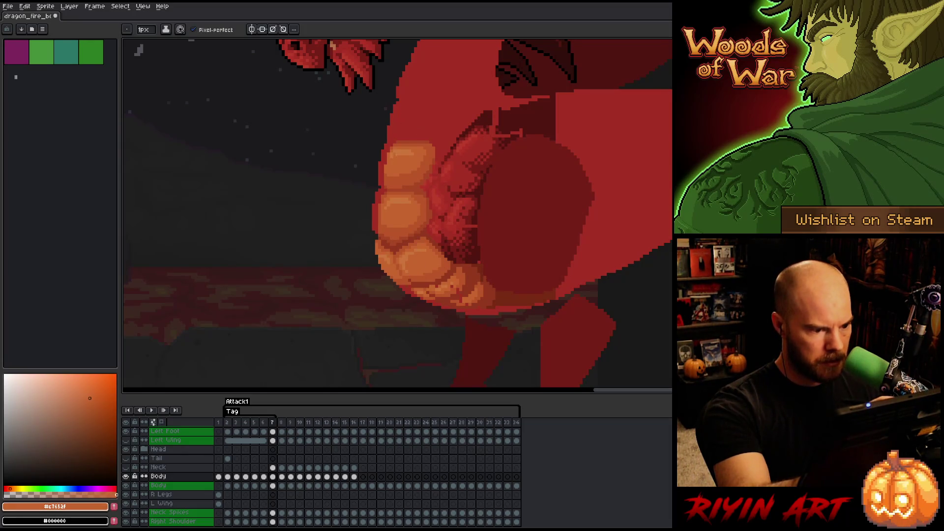
alt+click(378, 223)
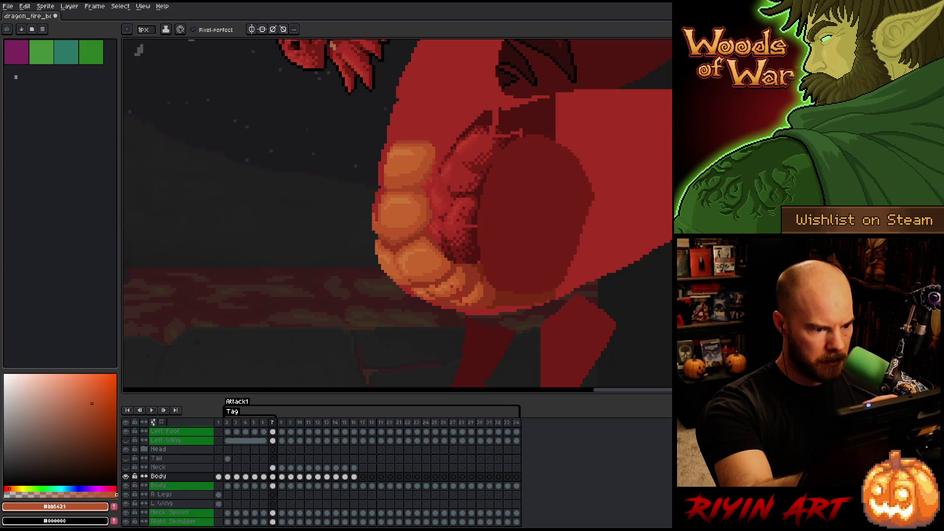
drag(377, 224, 377, 205)
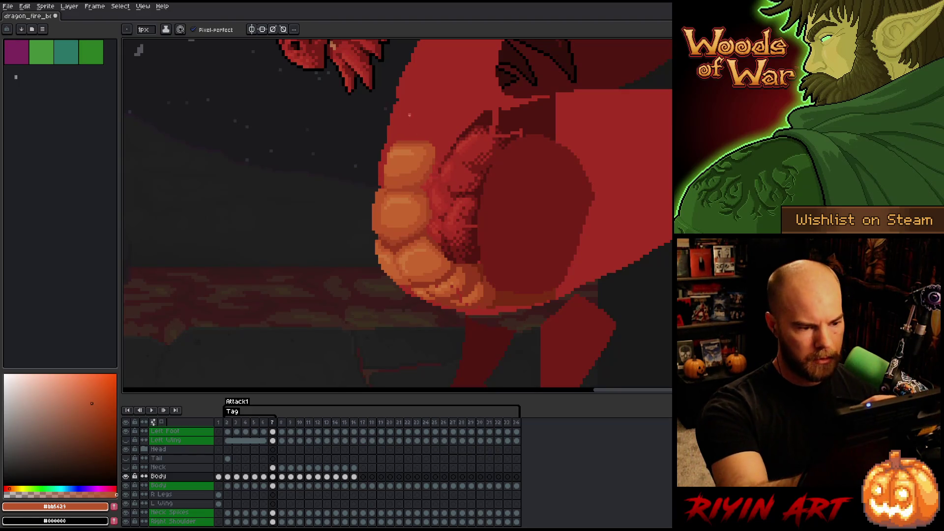
- Touch up the lowest plate with deeper, light and mid orange pixels along its lower edge
alt+click(387, 191)
alt+click(391, 194)
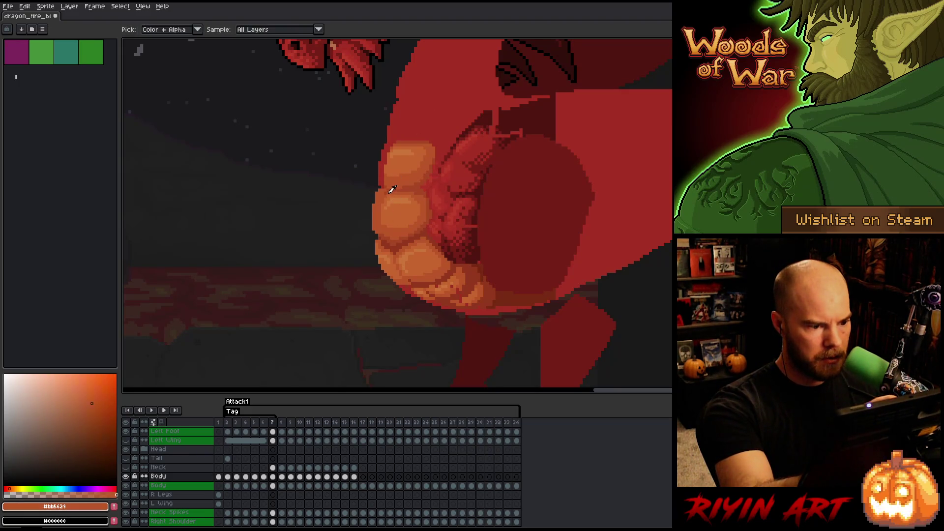
alt+click(385, 194)
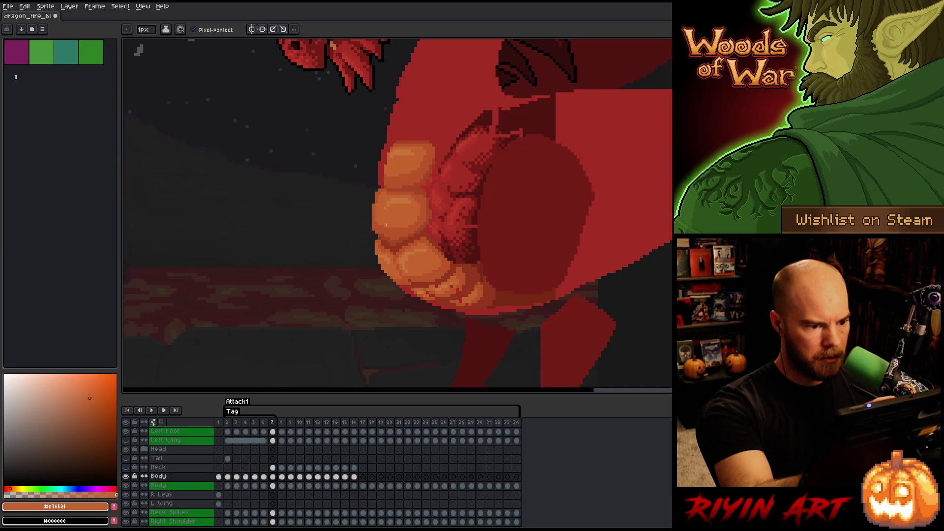
alt+click(392, 197)
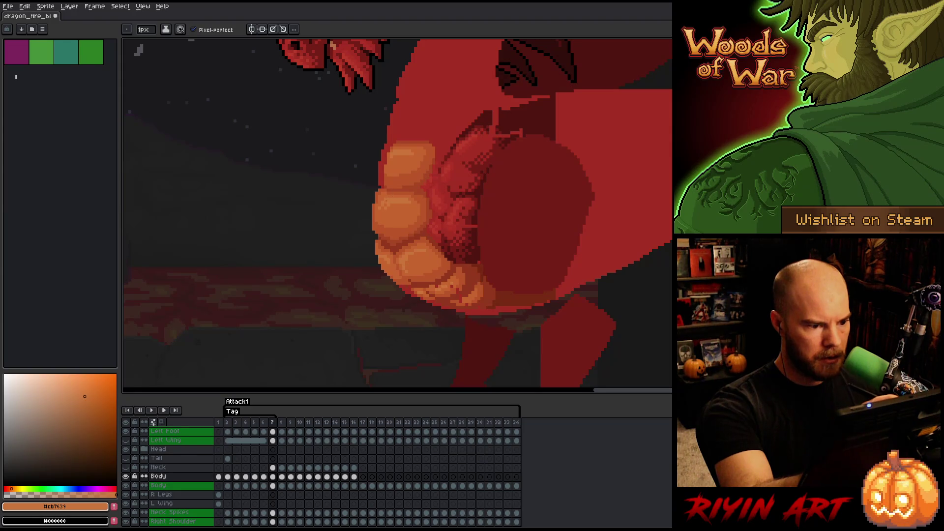
alt+click(395, 193)
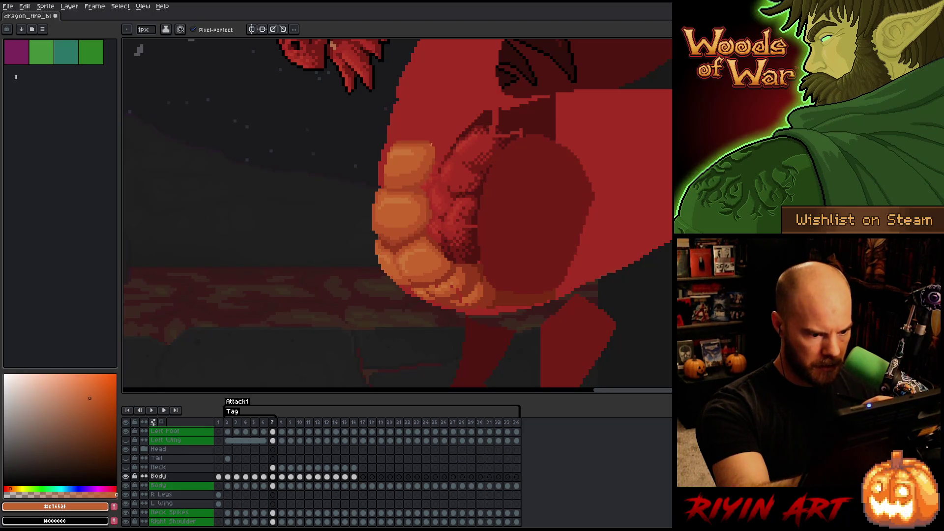
alt+click(411, 285)
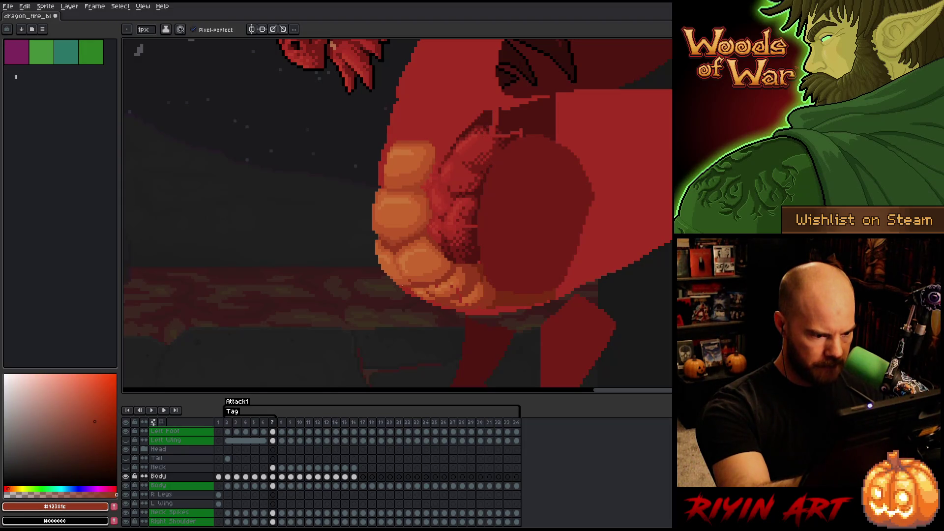
alt+click(413, 283)
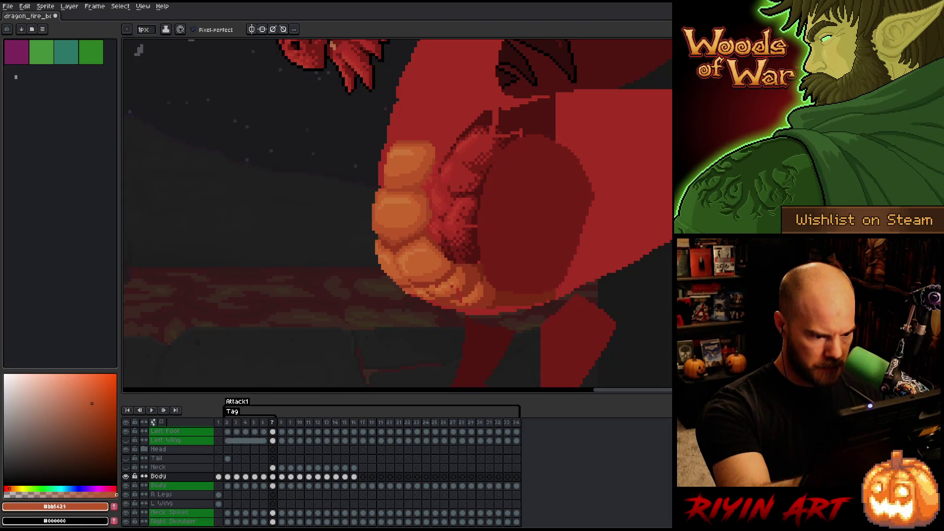
alt+click(416, 286)
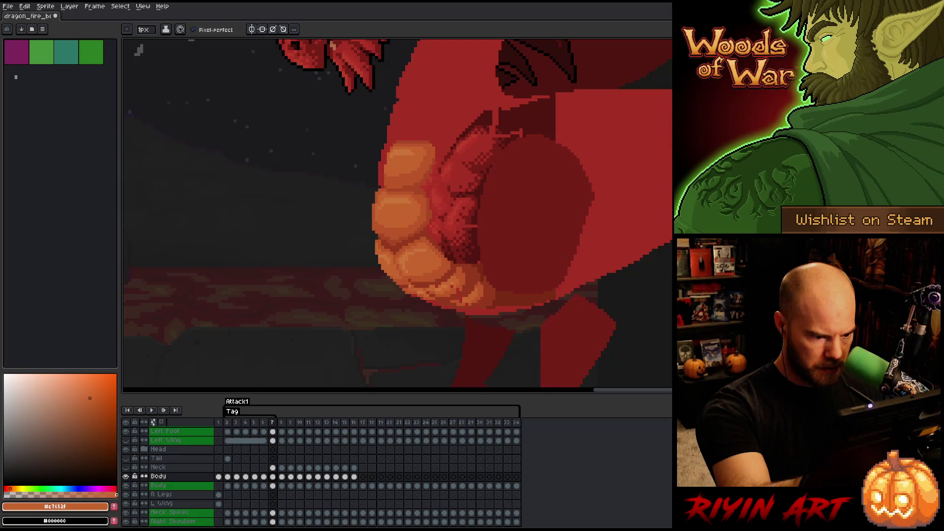
alt+click(415, 281)
- Compare with the neighbouring frame and paint light orange highlight pixels on the lower belly plates
key(Left)
key(Right)
alt+click(418, 286)
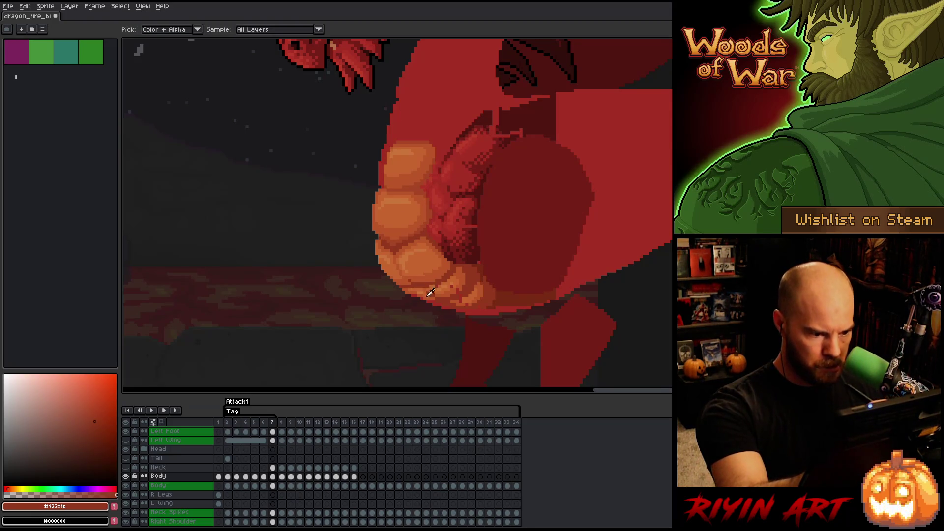
alt+click(431, 292)
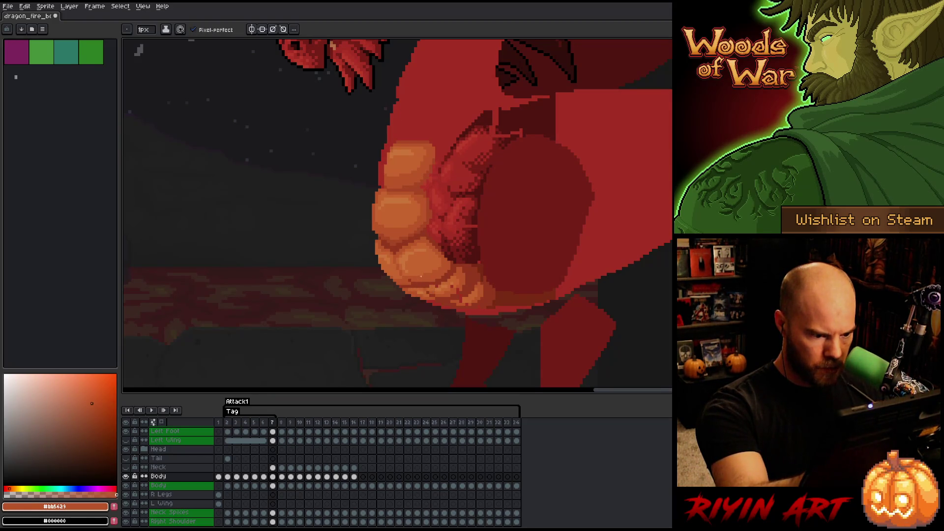
alt+click(420, 294)
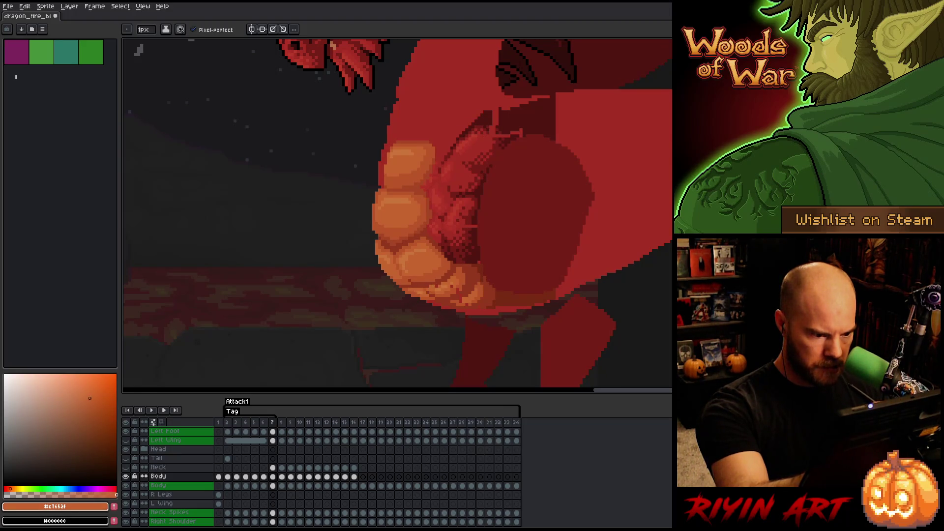
alt+click(421, 292)
key(Right)
key(Left)
alt+click(421, 289)
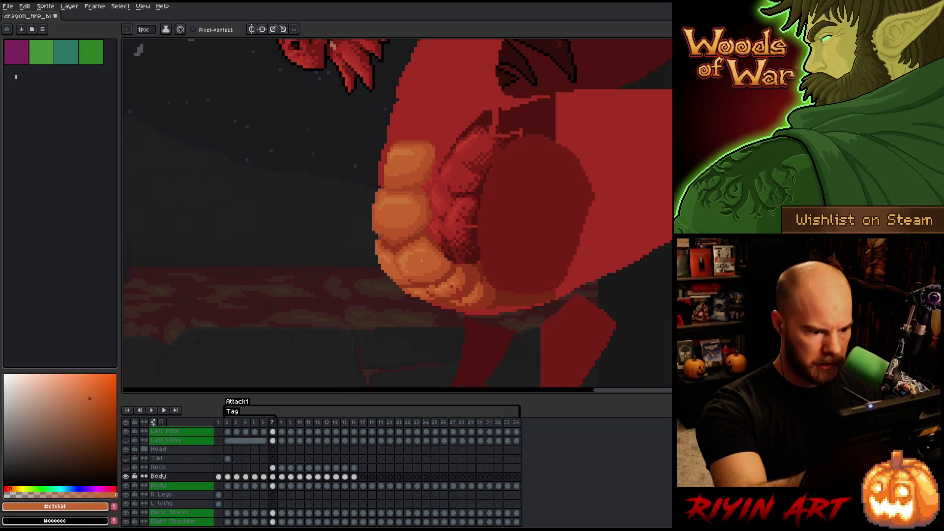
alt+click(423, 286)
alt+click(422, 288)
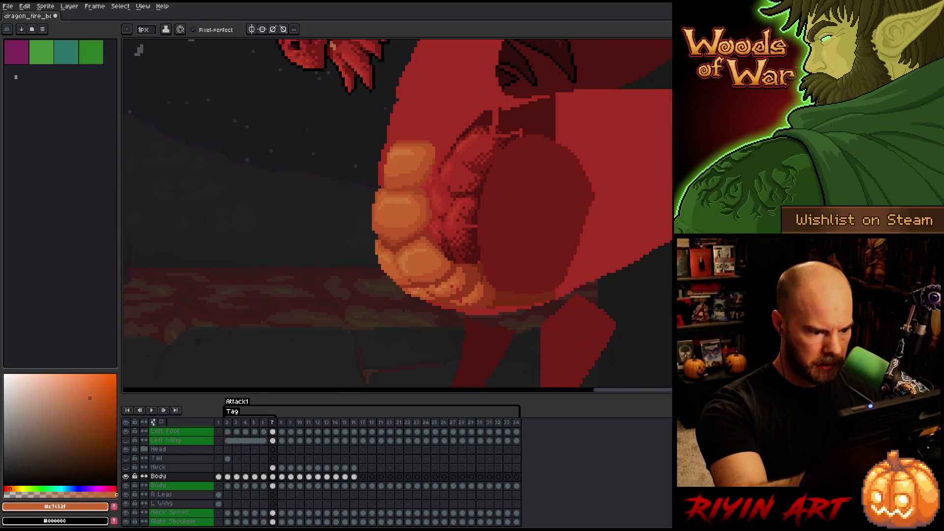
alt+click(445, 280)
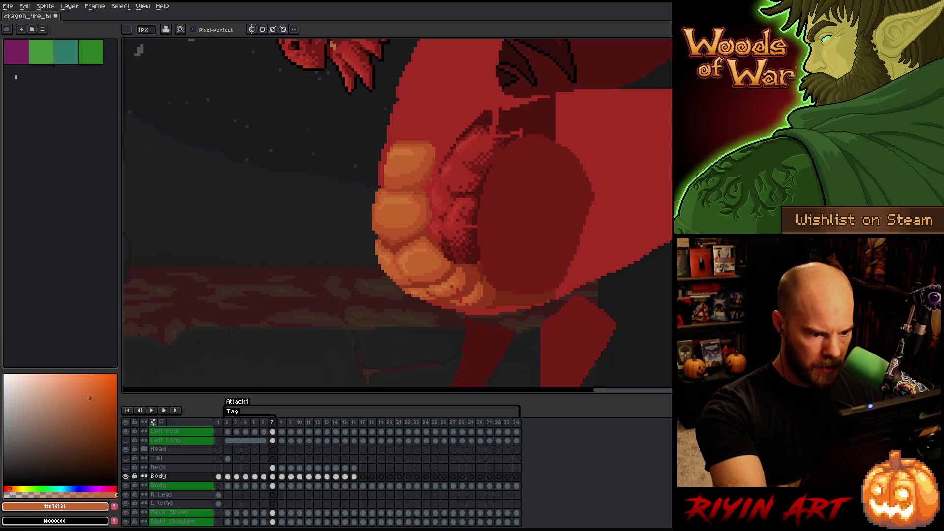
- Deepen the plates' lower edges with mid orange, dark red and deepest red shadow pixels
alt+click(457, 278)
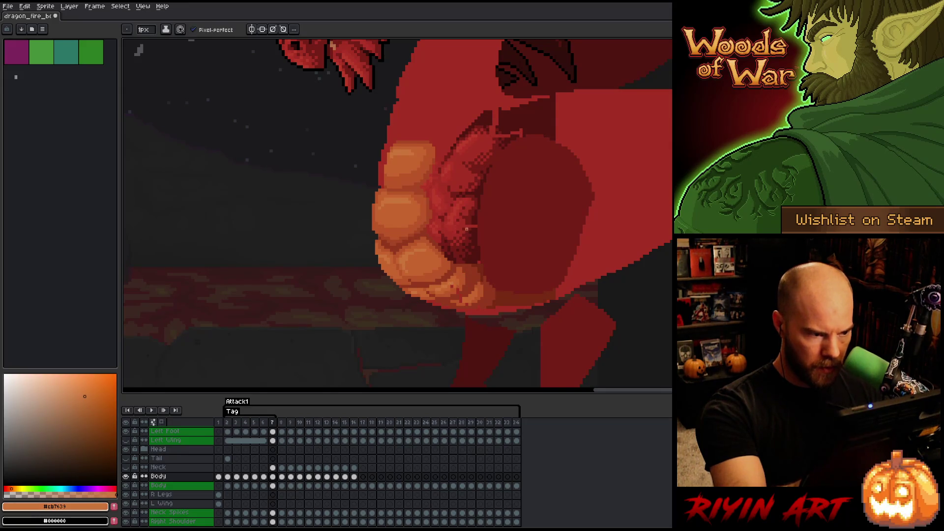
alt+click(451, 285)
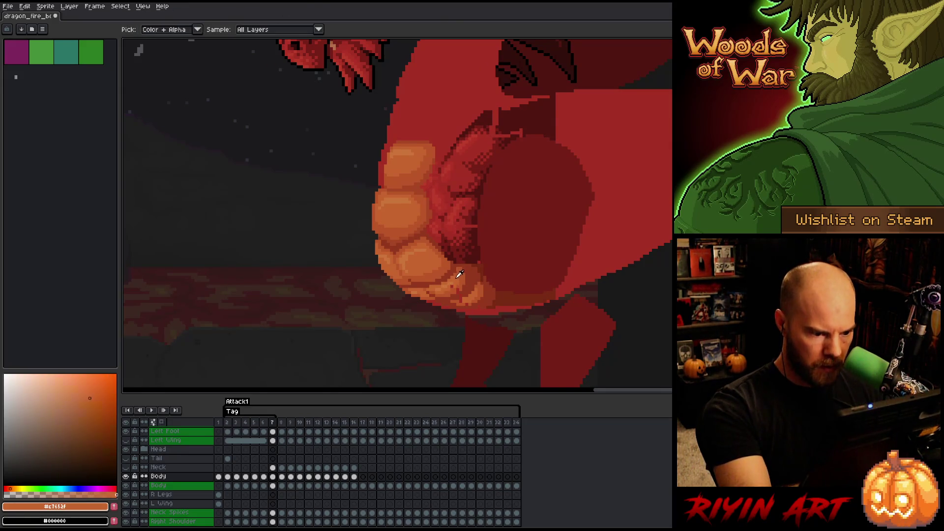
alt+click(458, 291)
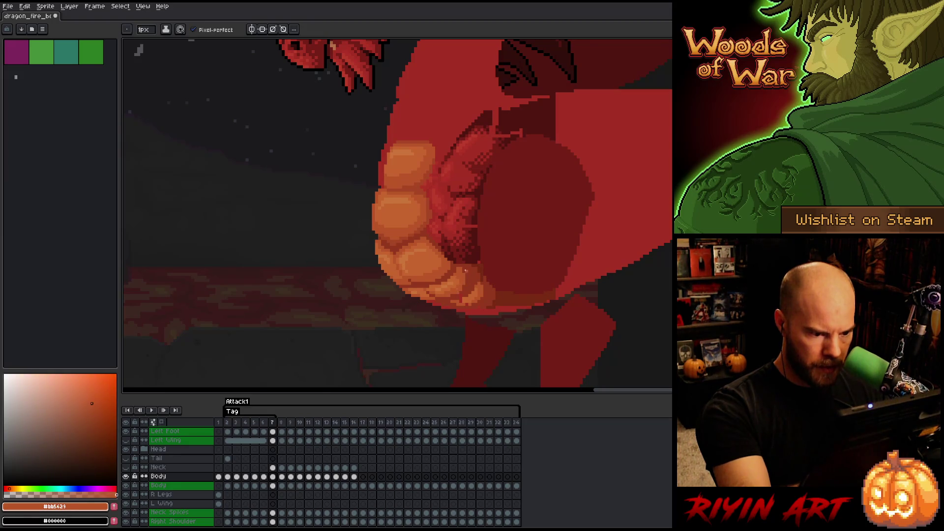
alt+click(463, 286)
alt+click(461, 301)
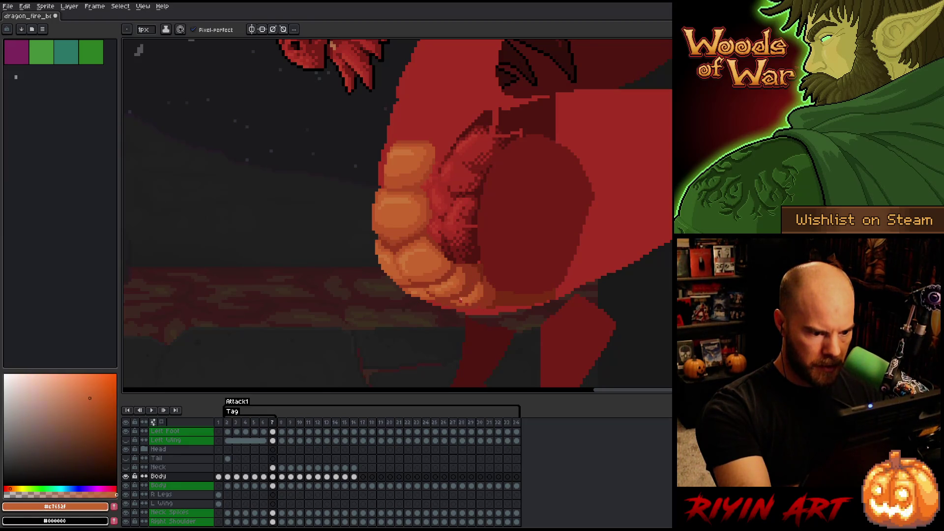
alt+click(458, 290)
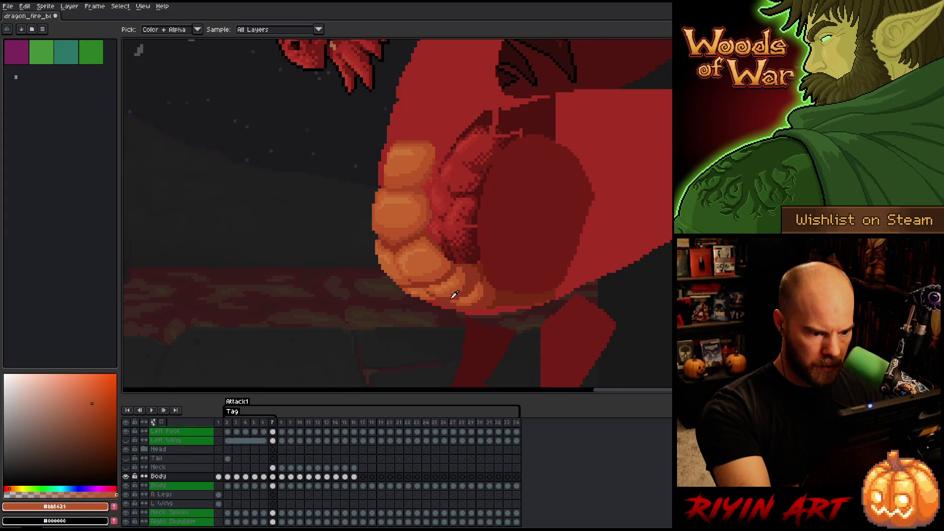
alt+click(449, 296)
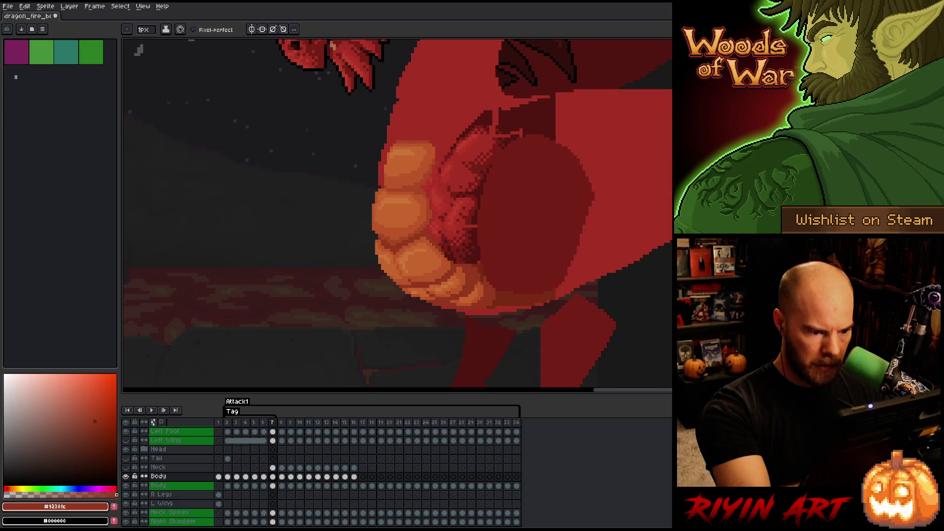
alt+click(460, 294)
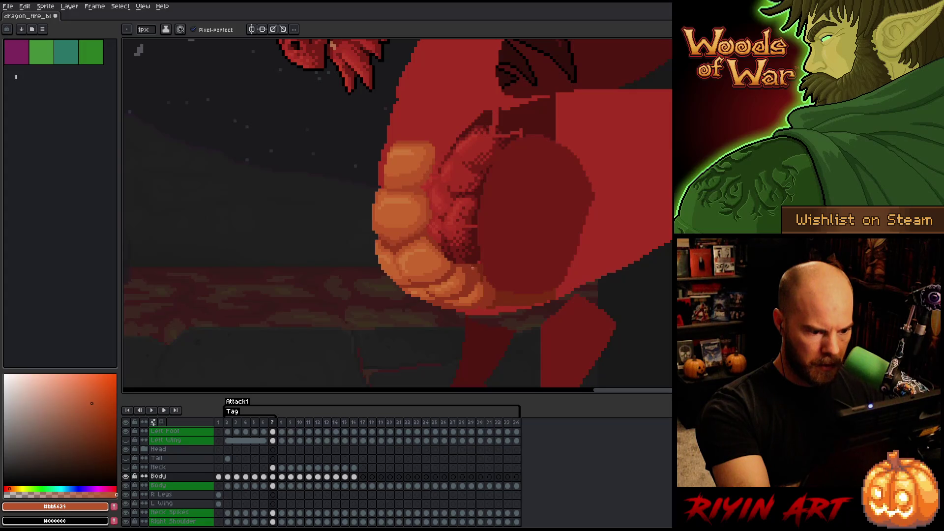
alt+click(458, 311)
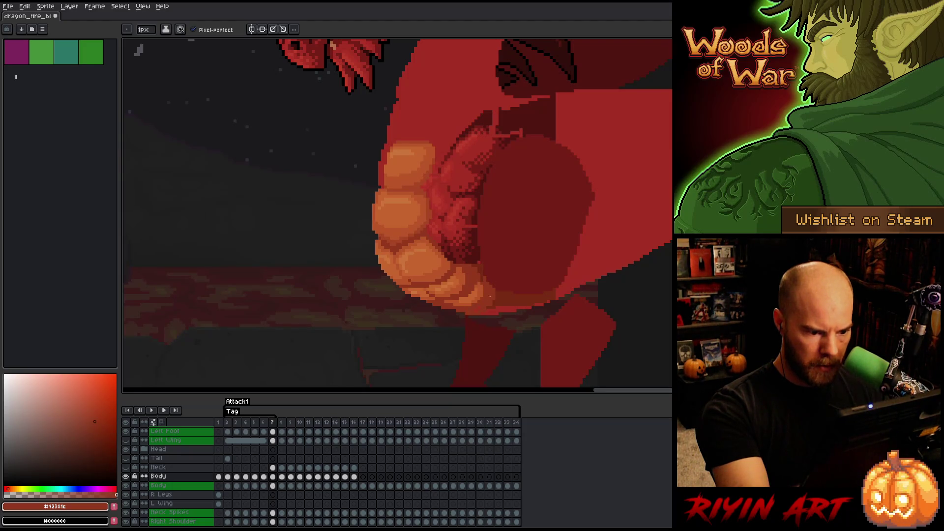
alt+click(497, 313)
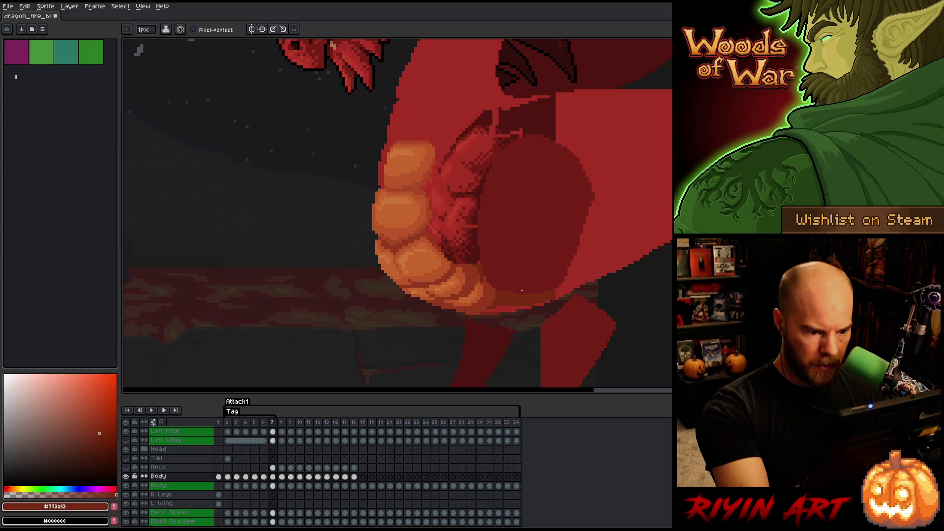
- Resample the dark red and deepest red shadow tones, checking frame 7 against frame 6
alt+click(488, 307)
alt+click(515, 293)
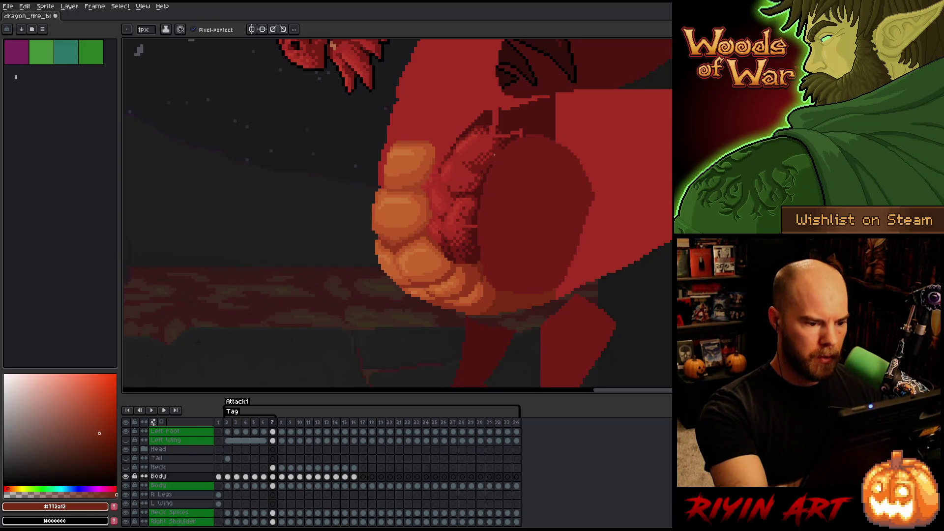
key(Left)
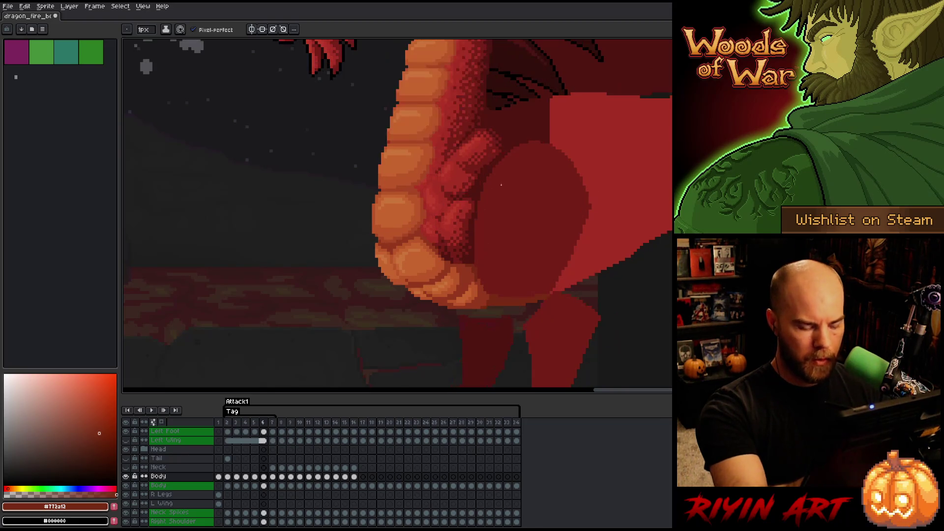
key(Right)
key(Left)
key(Right)
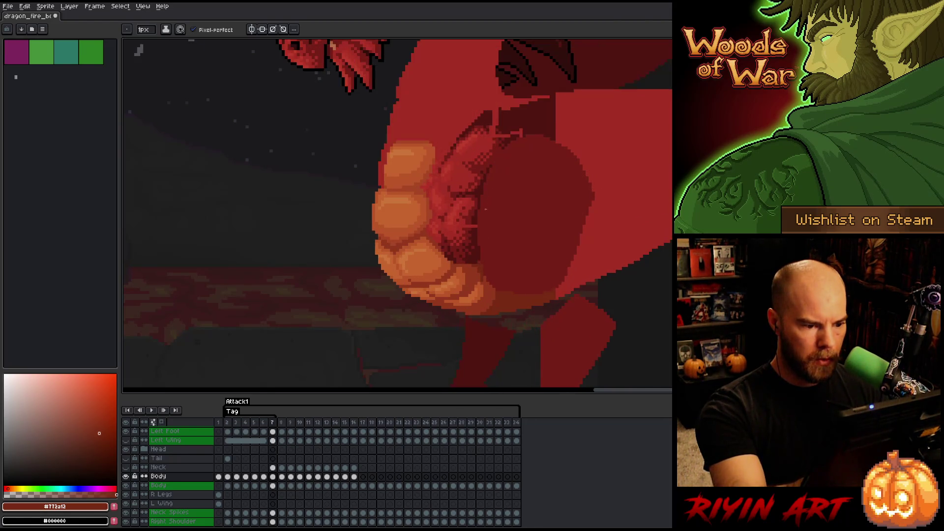
- Shade the neck with very dark and slightly lighter reds, comparing frames 6 and 7
alt+click(476, 226)
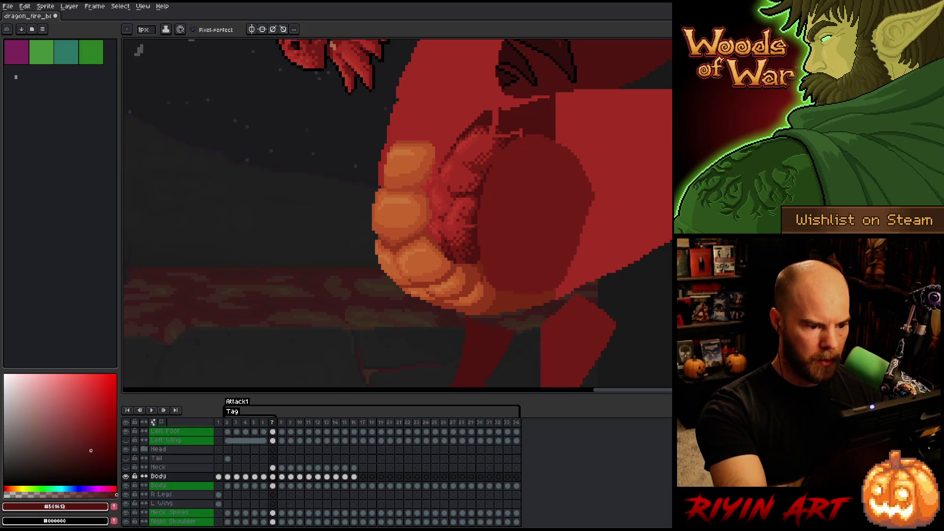
alt+click(469, 223)
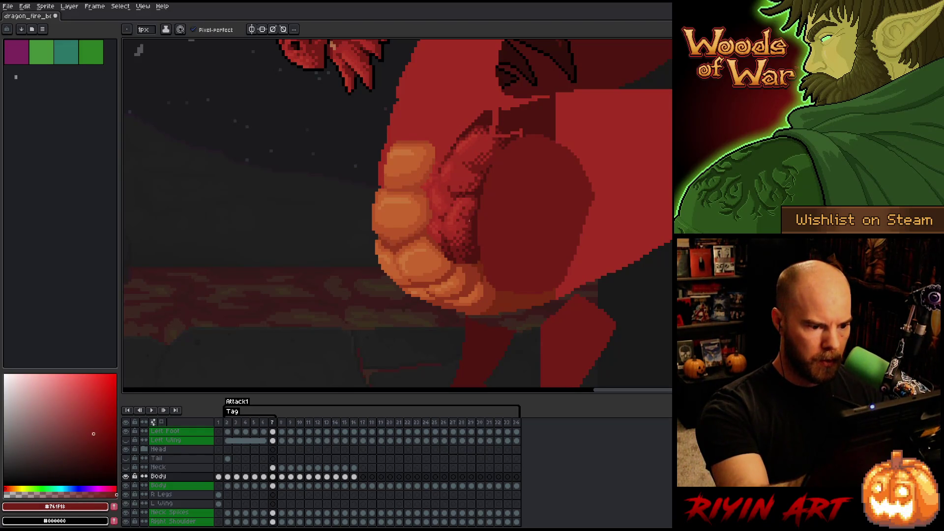
key(Left)
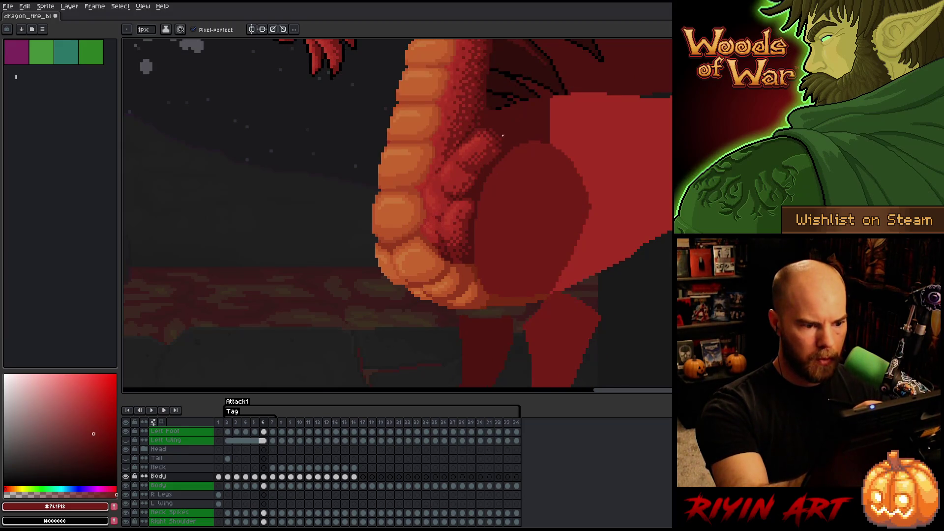
key(Right)
key(Left)
key(Right)
key(Left)
key(Right)
key(Left)
key(Right)
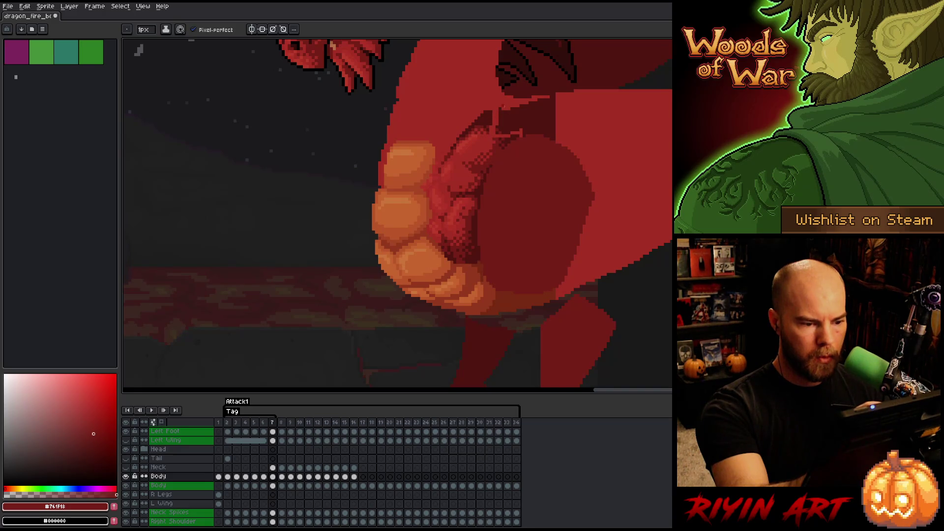
- Pick the very dark and lighter dark reds, try the fill tool, then return to the pencil
alt+click(495, 121)
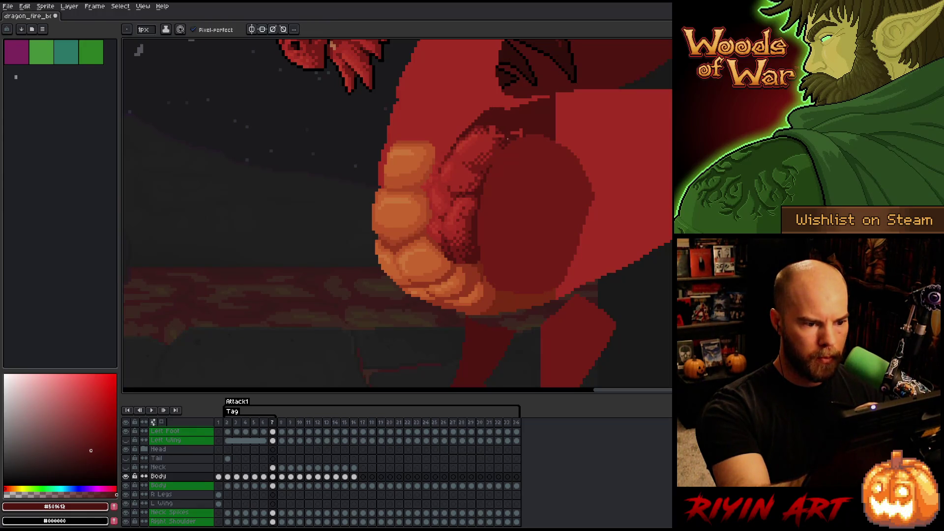
alt+click(503, 136)
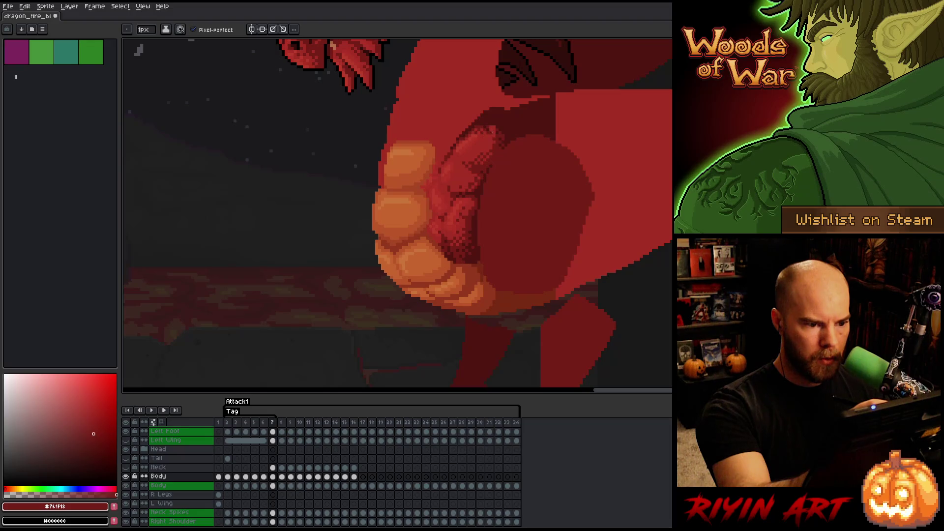
key(g)
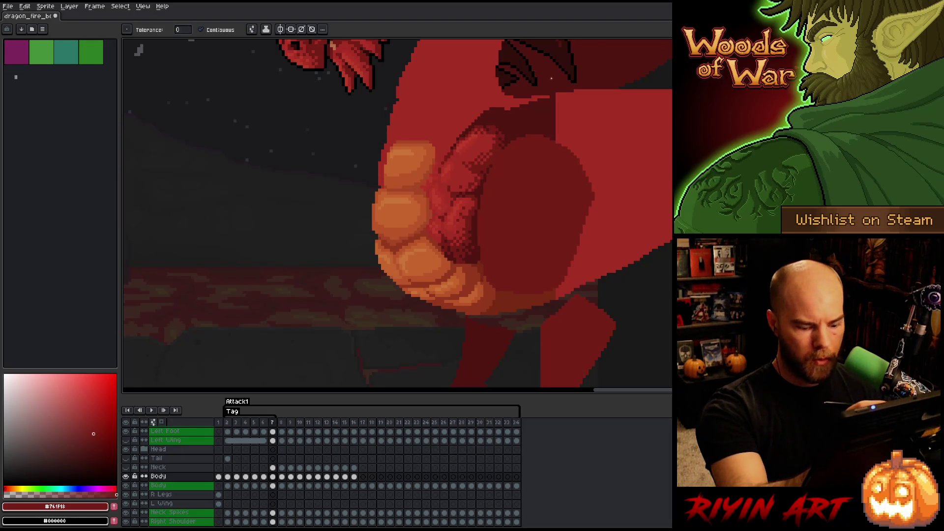
key(Left)
key(Right)
key(b)
- Paint the neck scale shading with #501612 and #761F18, checking against frame 6
alt+click(493, 127)
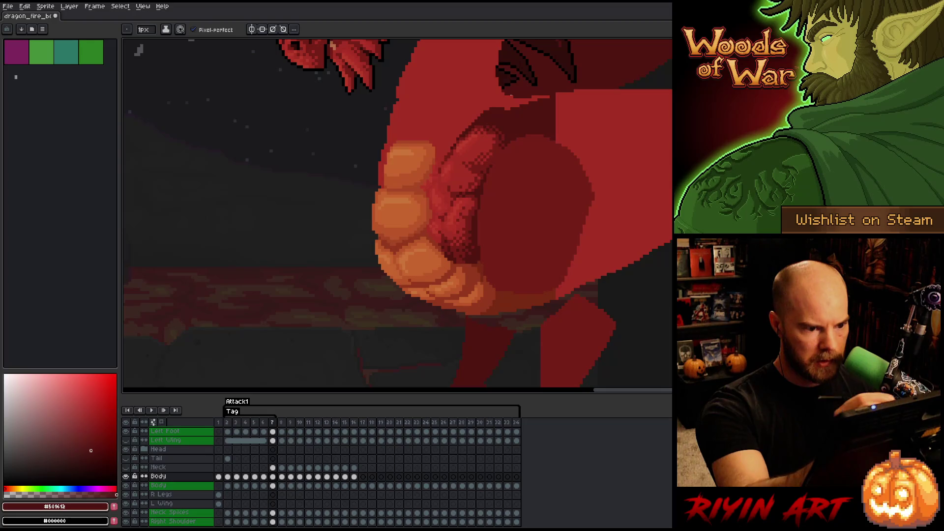
key(Left)
key(Right)
key(Left)
key(Right)
alt+click(500, 139)
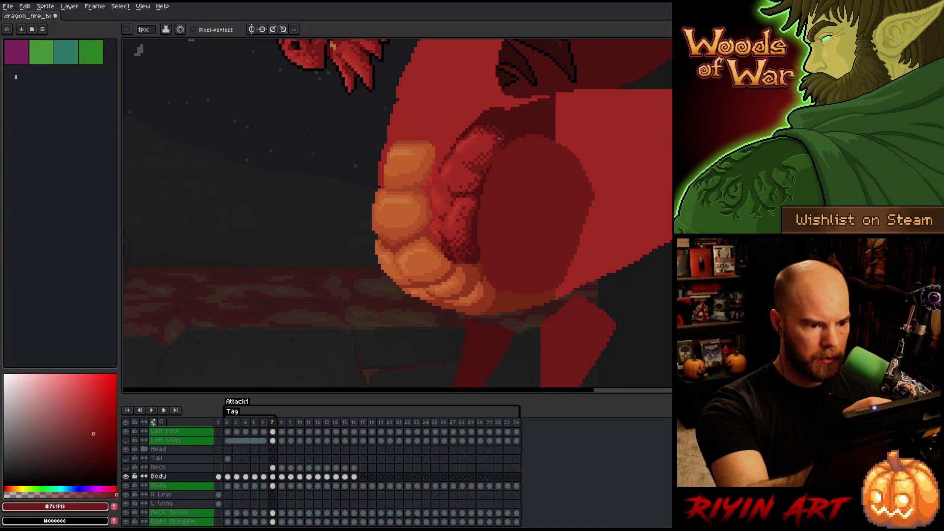
alt+click(504, 136)
alt+click(515, 111)
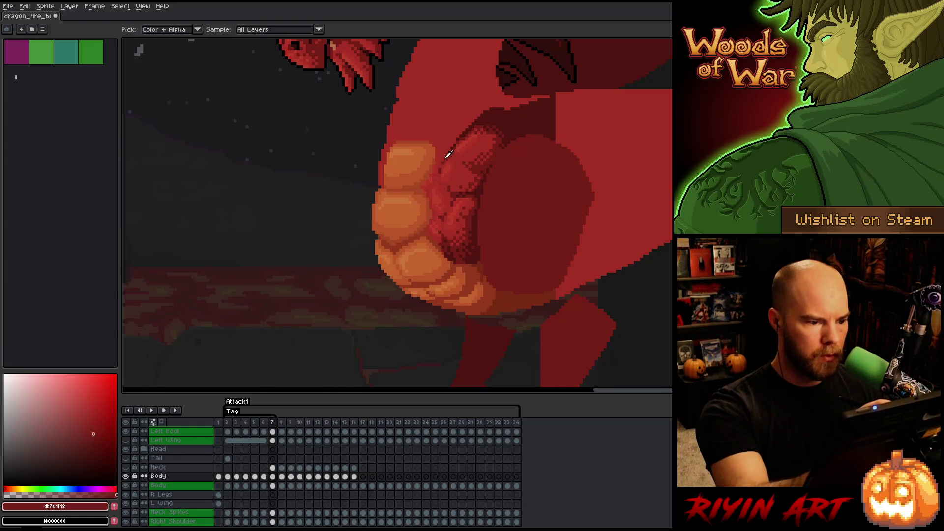
- Flip between frames 5, 6 and 7 and check the body layer's bounds
key(comma)
key(period)
key(comma)
key(comma)
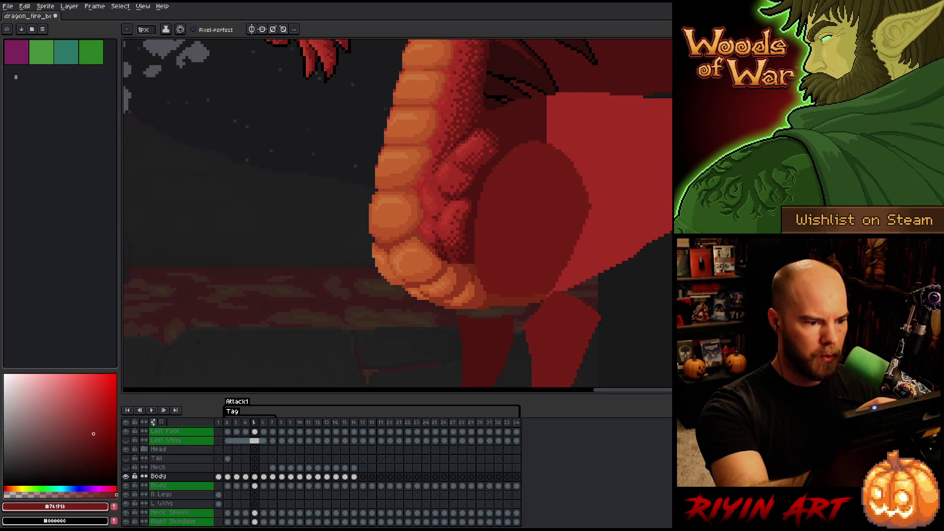
key(comma)
key(period)
key(period)
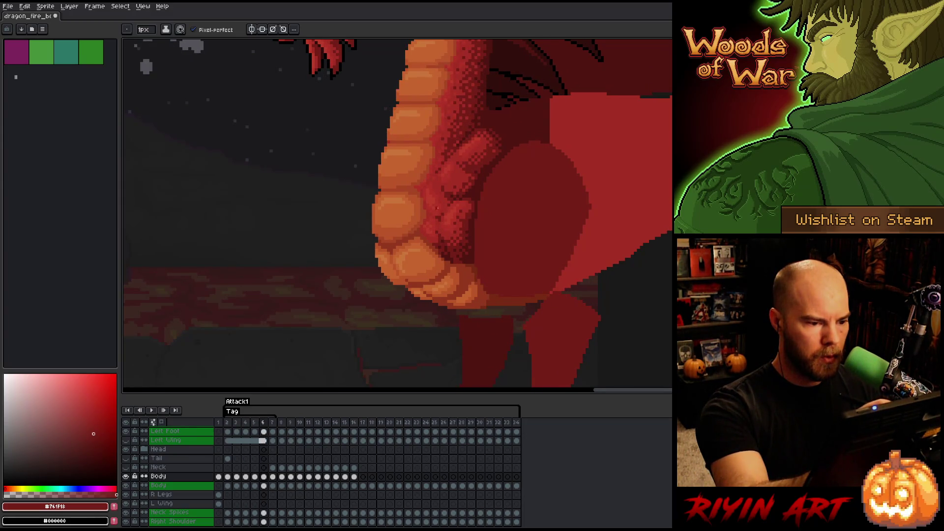
key(period)
key(comma)
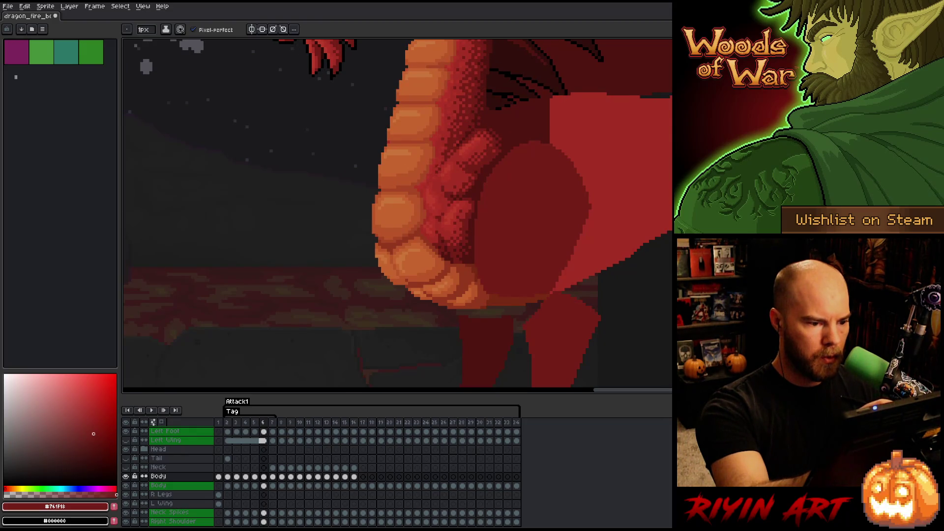
key(ctrl)
key(ctrl)
key(ctrl)
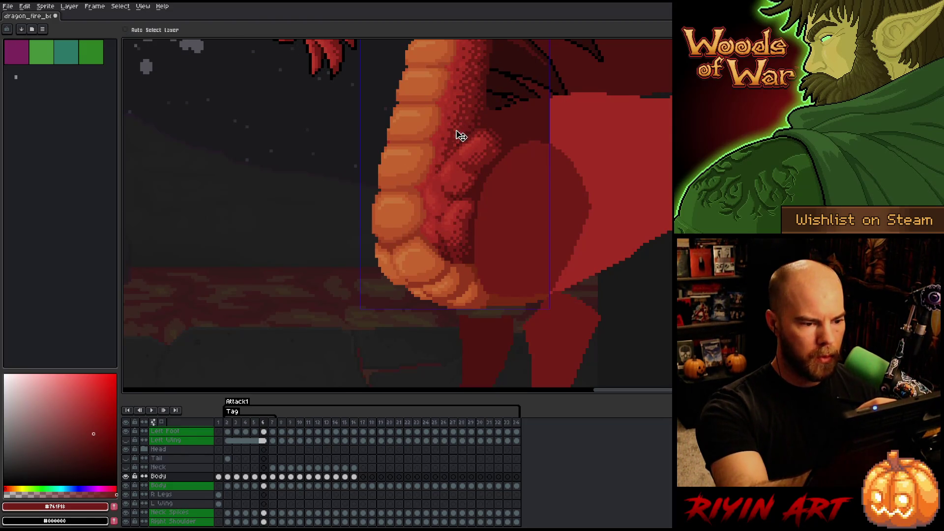
key(ctrl)
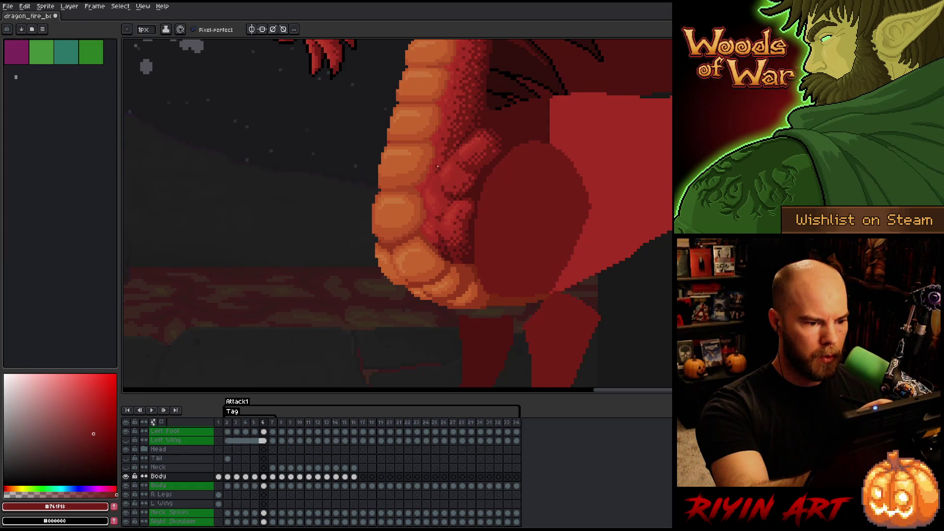
key(ctrl)
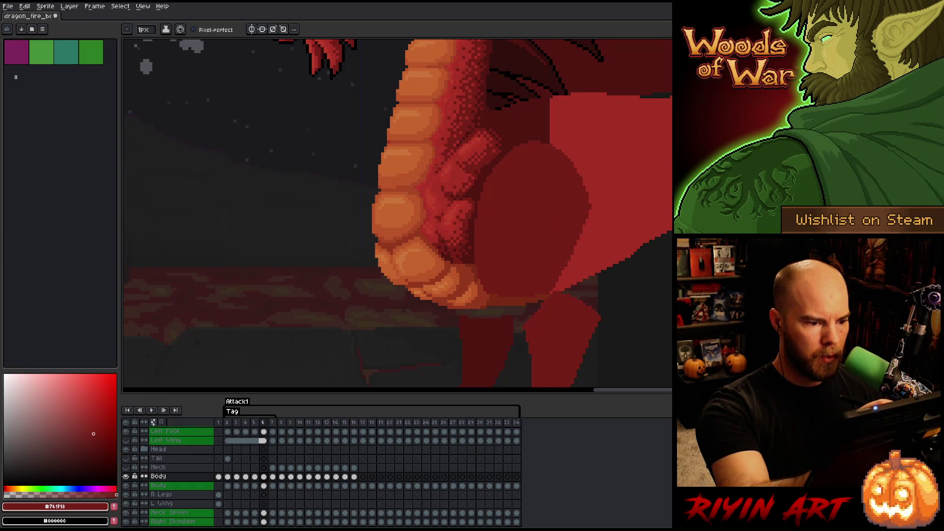
- Compare frame 6 with frame 5 to check the neck shading
key(comma)
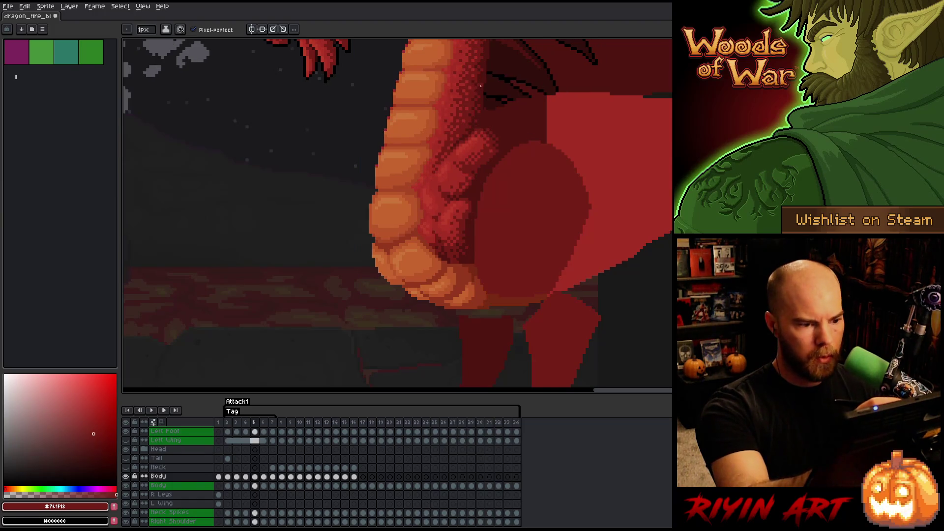
key(period)
key(comma)
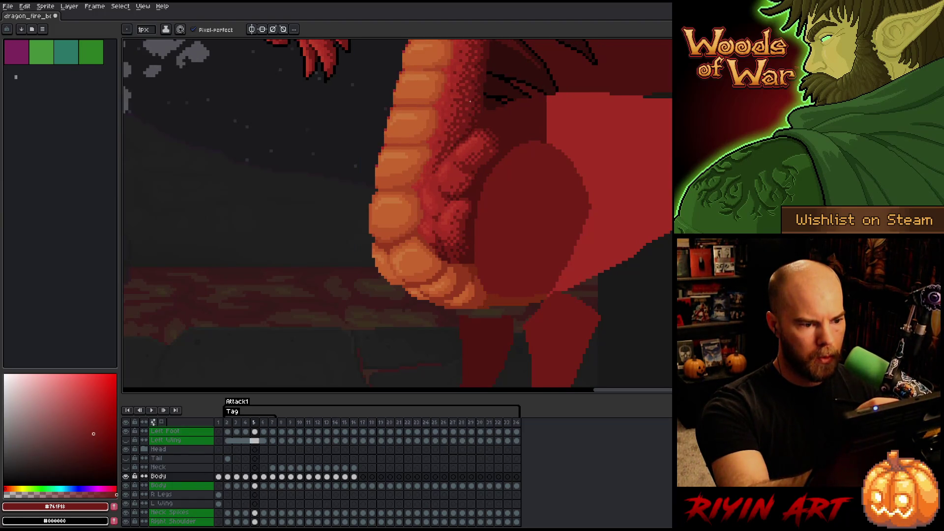
key(period)
key(comma)
key(period)
- Sample #A52F24 from the chest and compare frames 5–7, ending on frame 7
alt+click(450, 154)
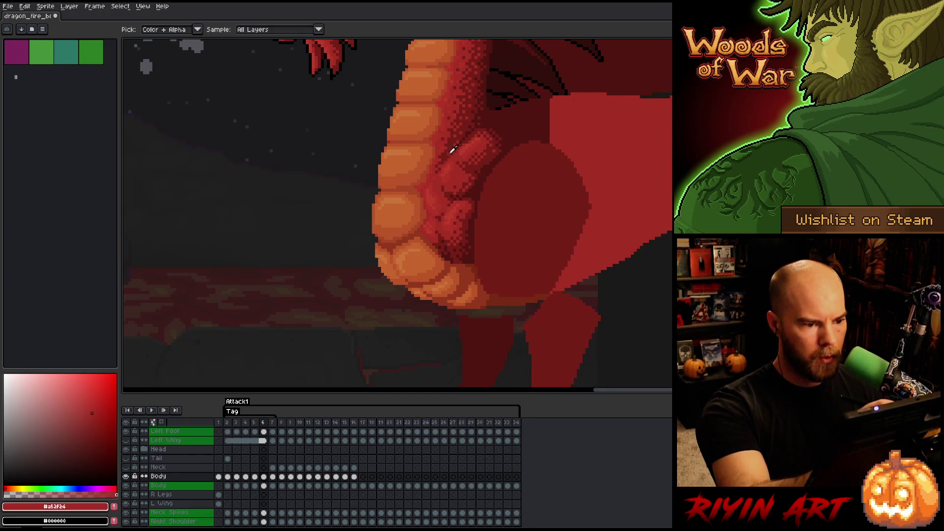
key(comma)
key(period)
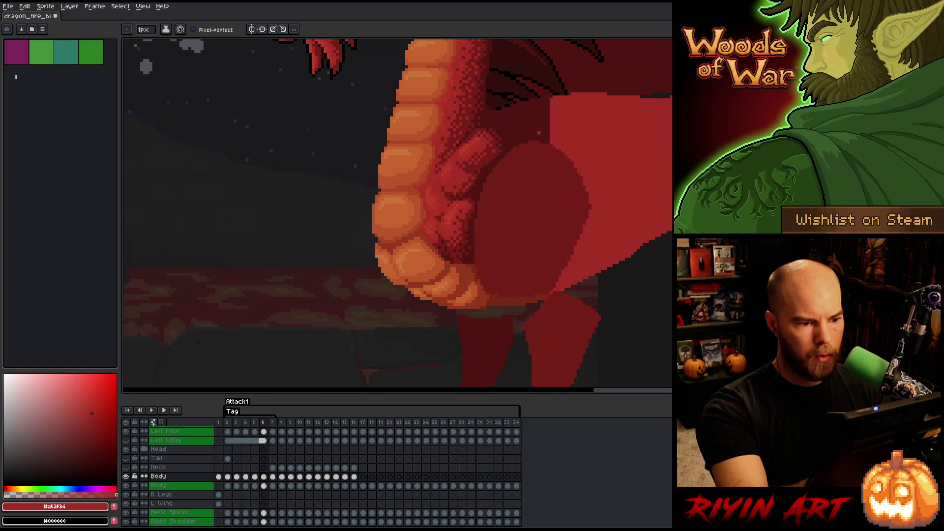
key(period)
key(comma)
key(period)
key(comma)
key(period)
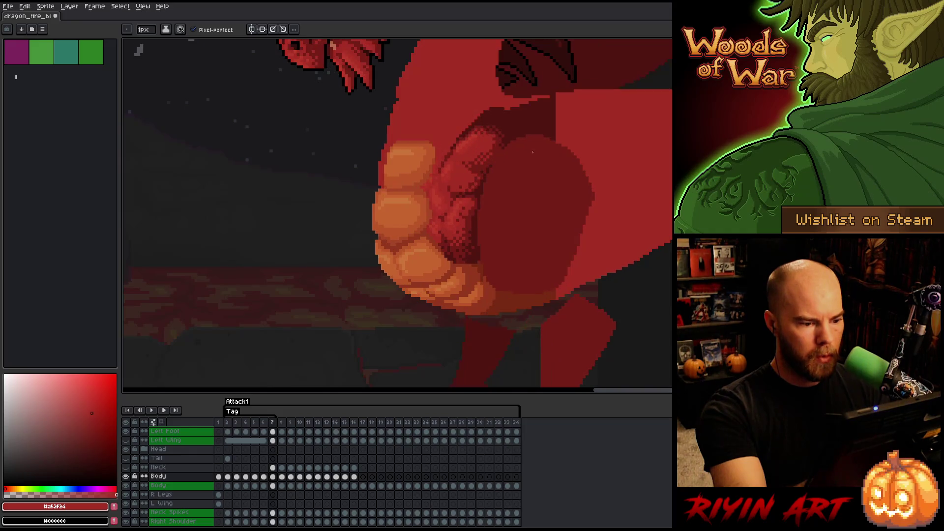
- Compare frame 7's plates with frame 6 and return to the pencil
key(comma)
key(period)
key(comma)
key(period)
key(b)
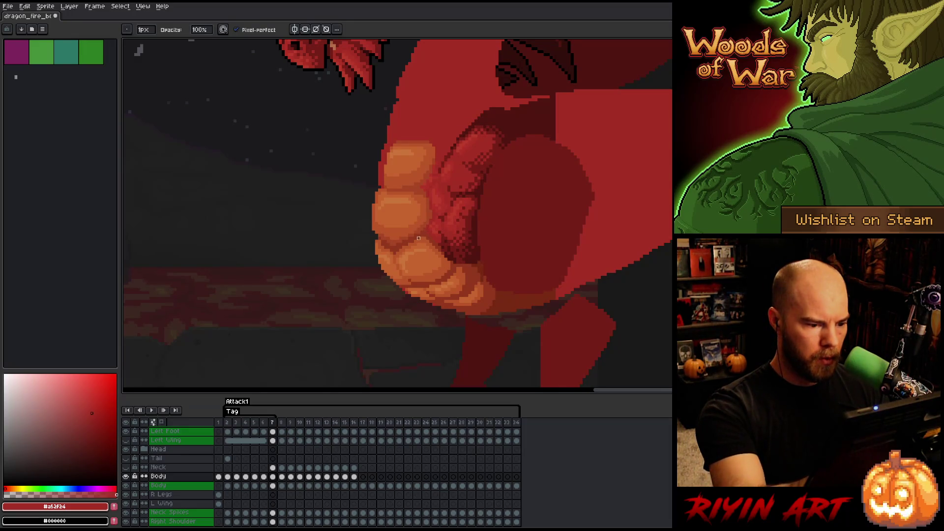
- Repaint the belly plate shading using #BB5A29, #C7652F and the dark red #92381C
alt+click(443, 298)
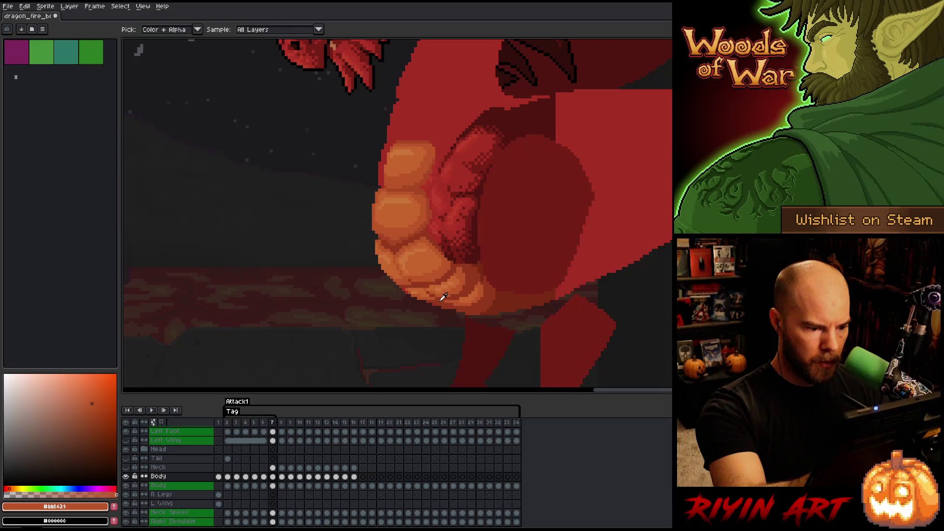
alt+click(435, 301)
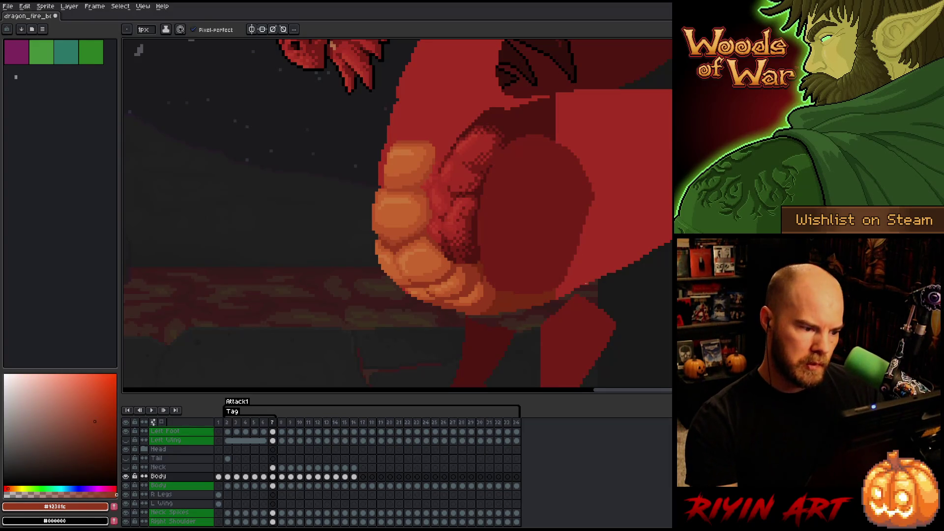
alt+click(401, 274)
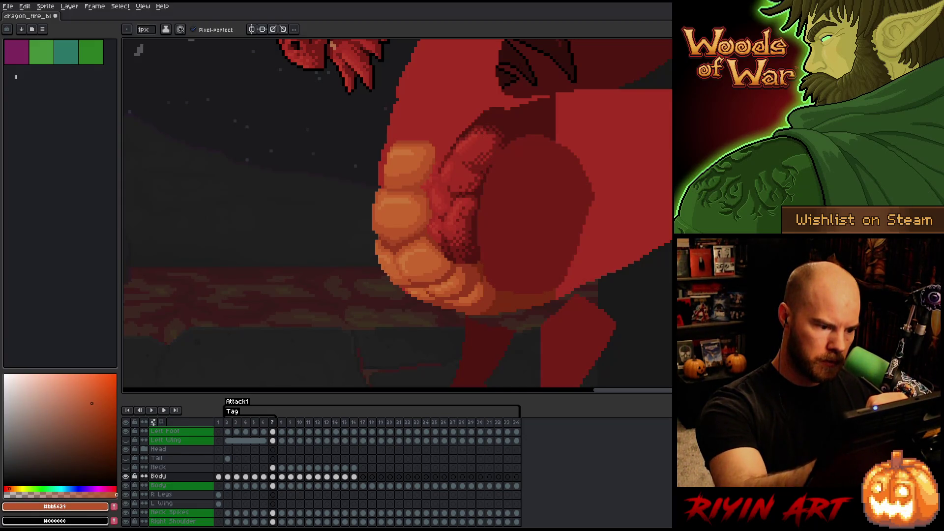
alt+click(393, 269)
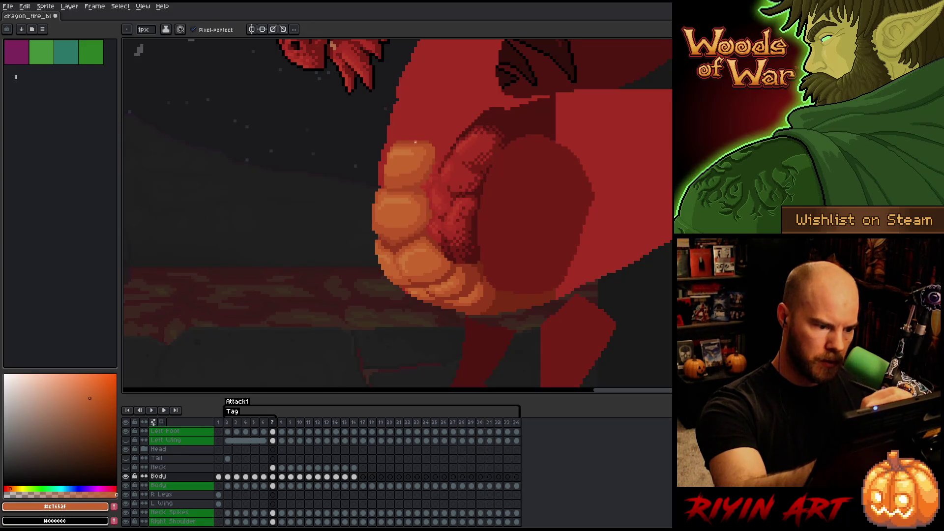
alt+click(385, 217)
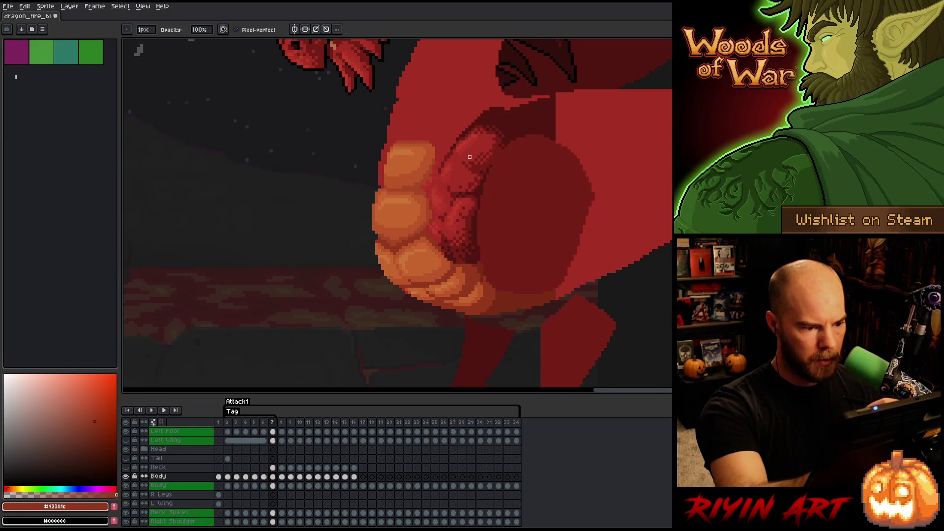
- Toggle between frames 6 and 7 to compare the neck plates
key(Left)
key(Right)
key(Left)
key(Right)
key(Left)
key(Right)
key(Left)
key(Right)
key(Left)
key(Right)
key(Left)
key(Right)
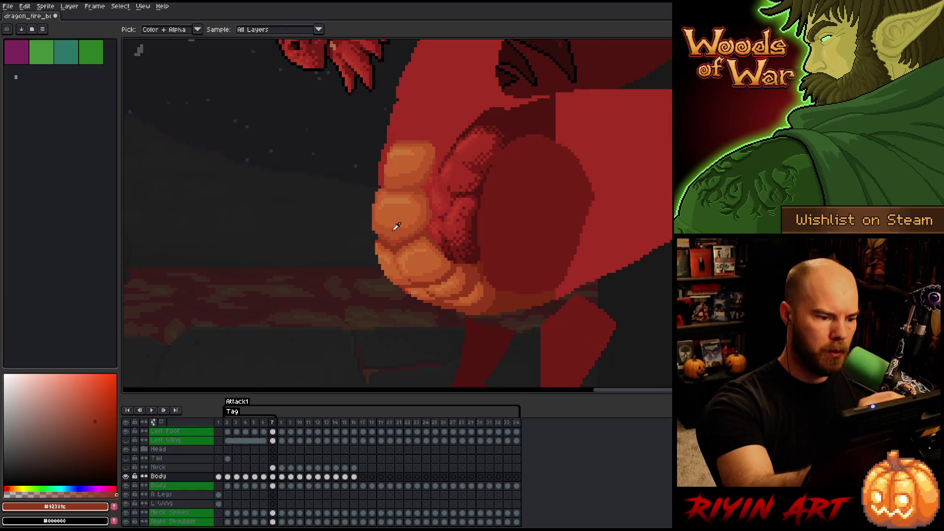
- Touch up the plates with orange #BB5629 and red #A74624, then view frame 6
alt+click(383, 233)
alt+click(481, 100)
key(Left)
key(Right)
key(Left)
key(Right)
key(Left)
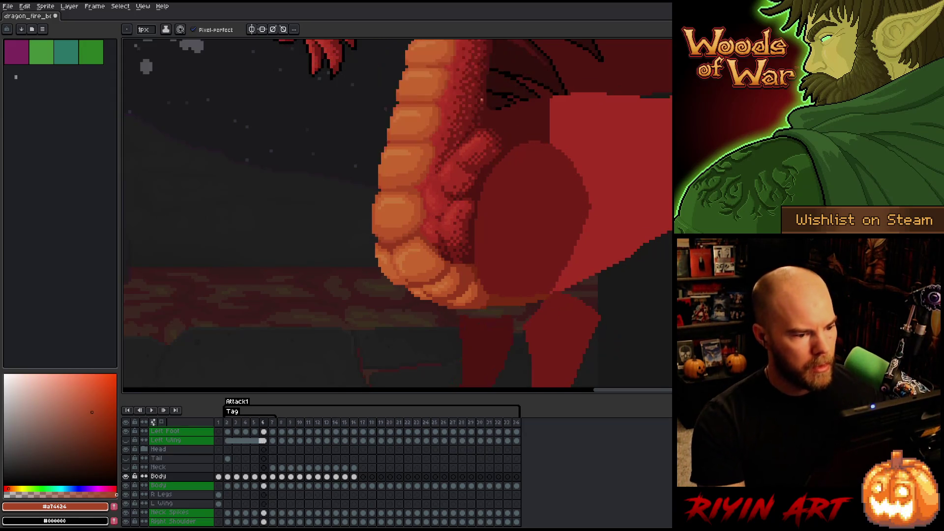
key(Right)
key(Left)
key(Right)
key(Left)
key(Right)
key(Left)
key(Left)
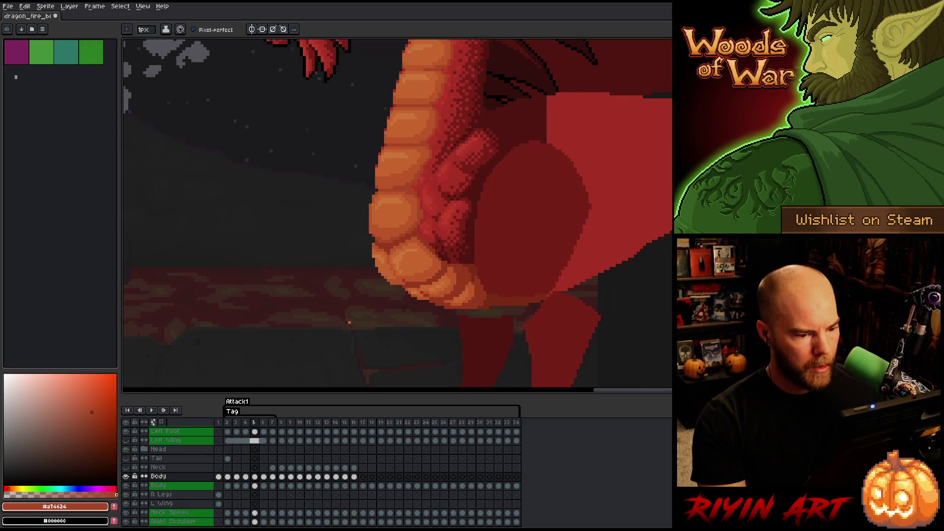
key(Right)
key(Right)
key(Left)
key(Left)
key(Right)
key(Right)
scroll(395, 298, down, 3)
key(Left)
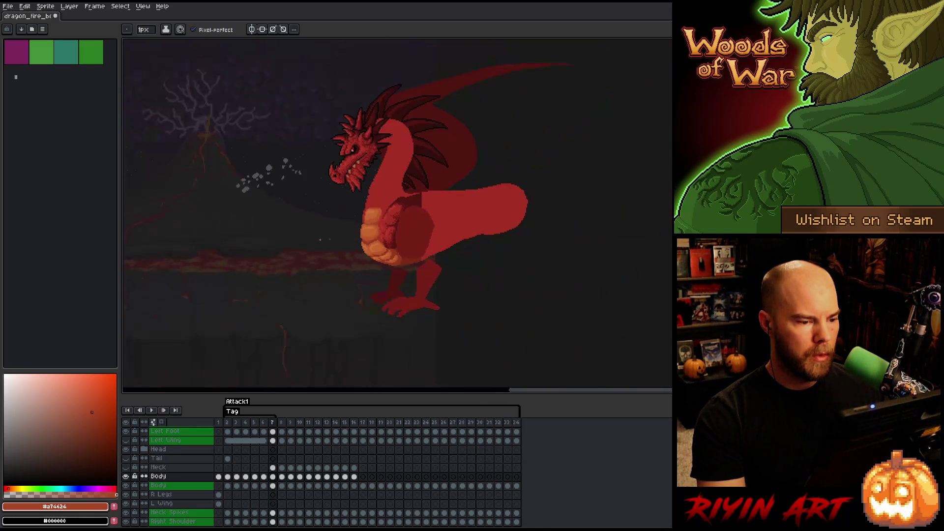
key(Right)
key(Left)
key(Right)
key(Left)
key(Right)
key(Left)
key(Right)
key(Left)
scroll(334, 227, up, 1)
key(Right)
key(Left)
key(Right)
key(Left)
key(Right)
key(Left)
key(Right)
key(Left)
scroll(411, 183, up, 3)
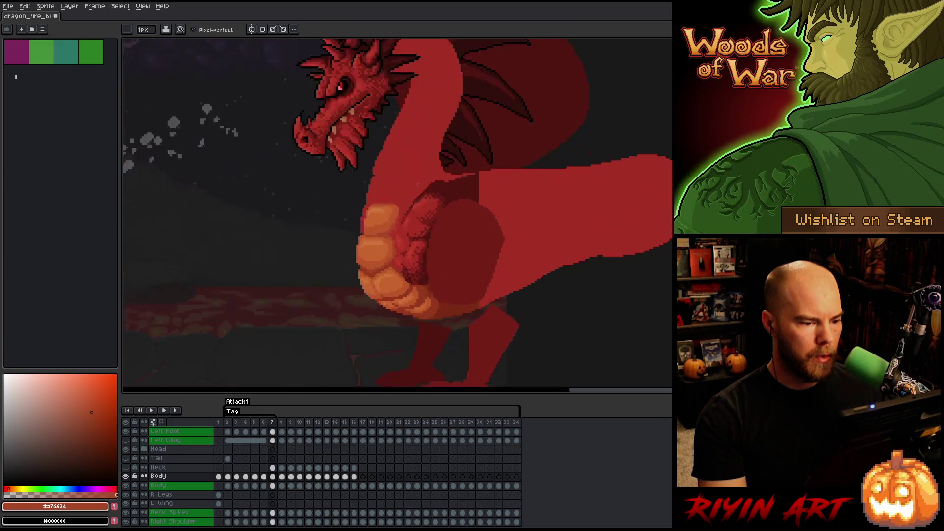
key(Right)
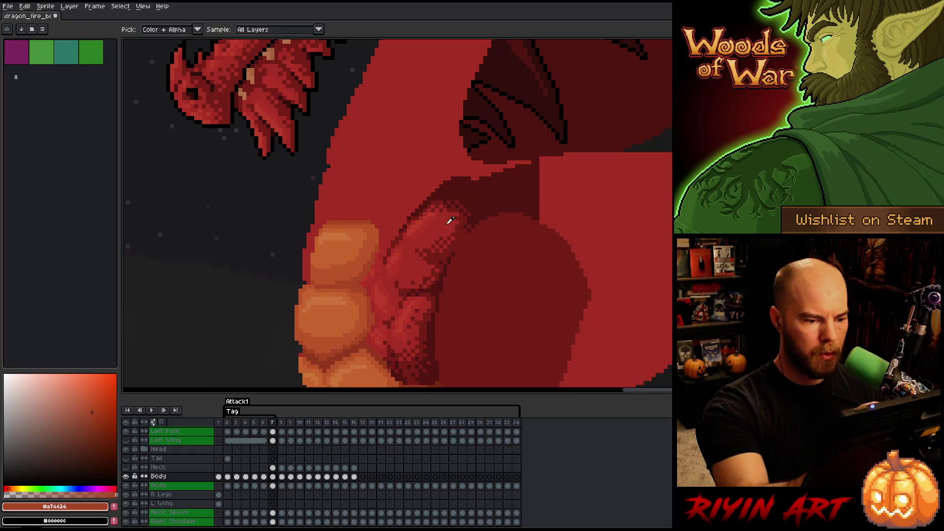
- Sample the chest red #A52F24 and compare frame 7 with frame 6
alt+click(457, 232)
key(Left)
key(Right)
key(Left)
key(Right)
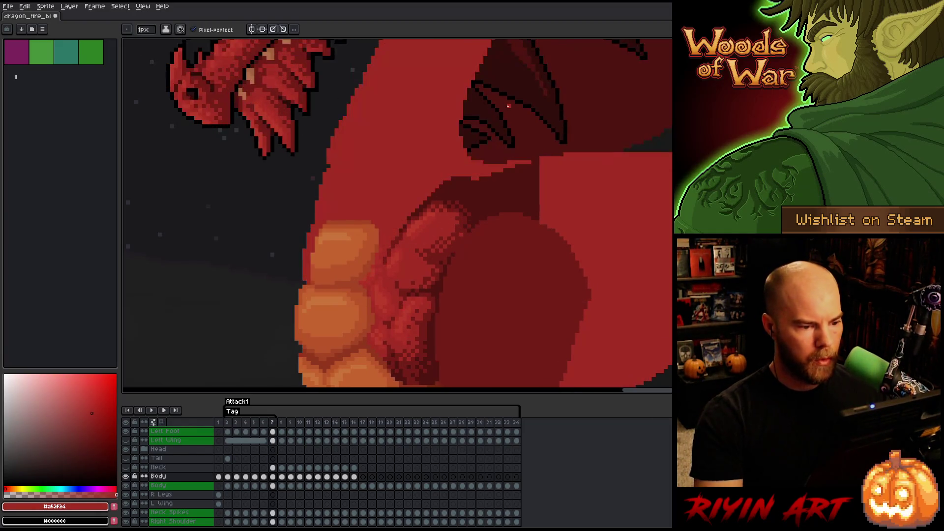
key(Left)
key(Right)
key(Left)
key(Right)
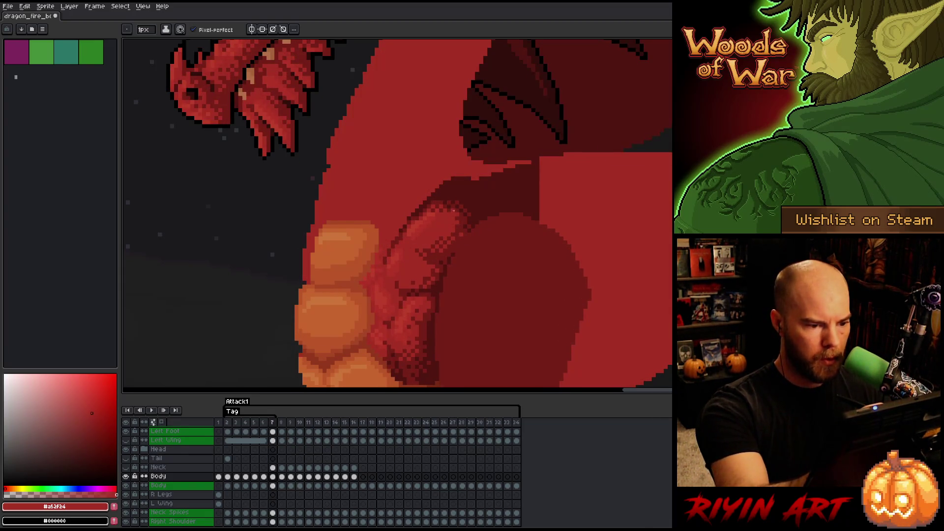
- Draw a darkest-red shadow line along the lower neck edge where it meets the shoulder
alt+click(460, 207)
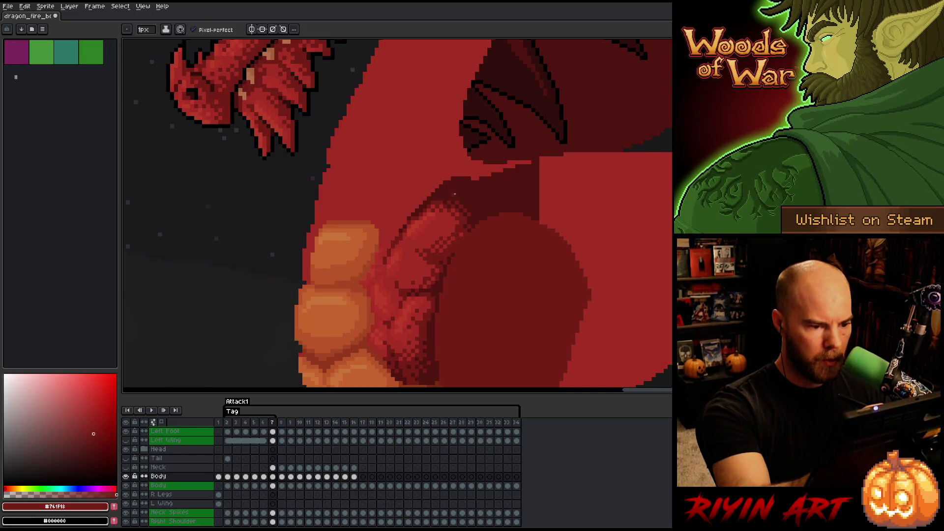
scroll(326, 185, down, 4)
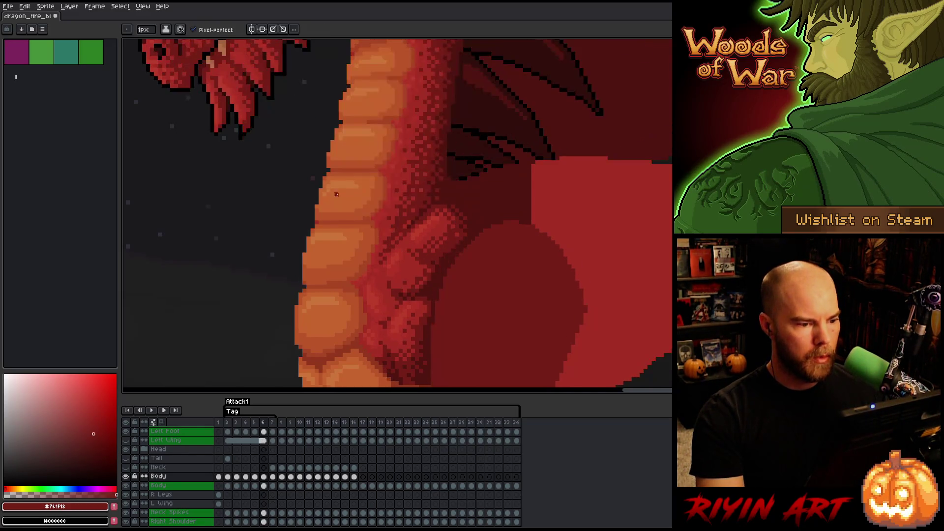
scroll(398, 189, up, 3)
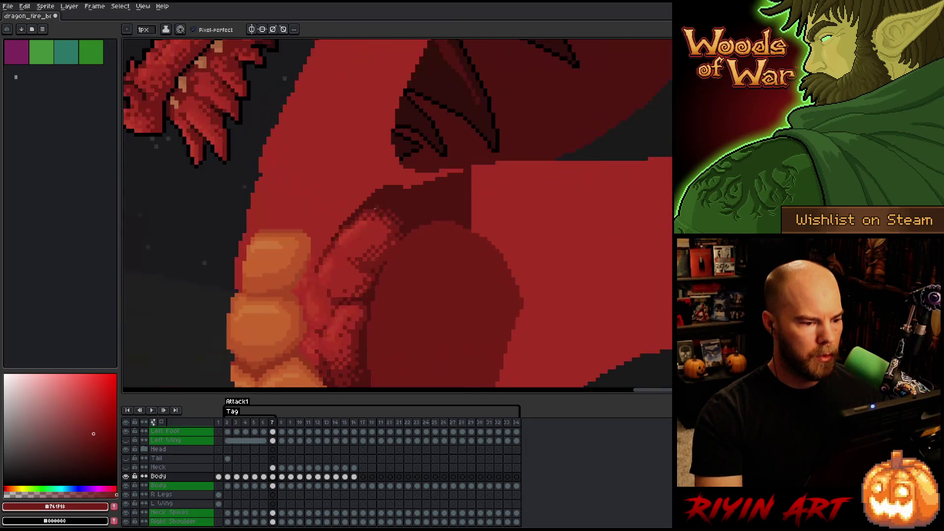
alt+click(398, 189)
drag(398, 170, 380, 188)
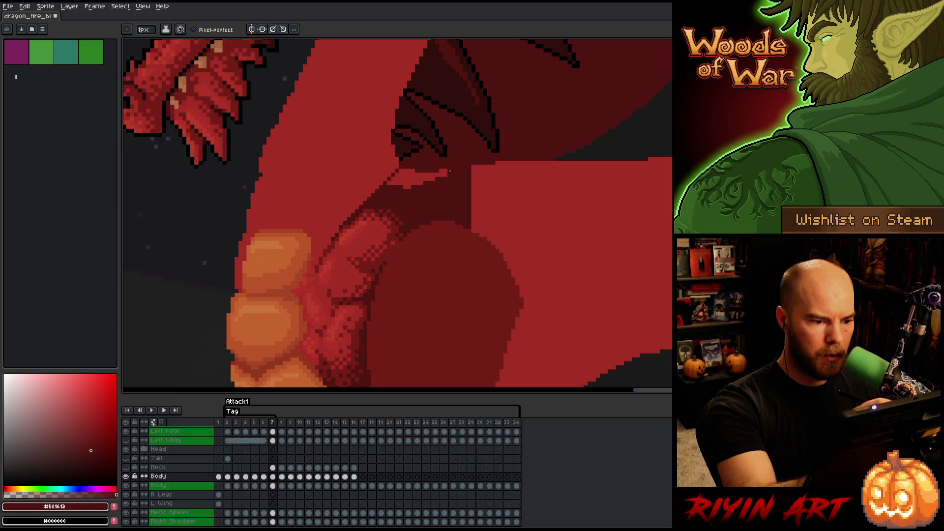
mouse_move(445, 175)
mouse_down()
mouse_move(408, 173)
mouse_move(423, 179)
mouse_up()
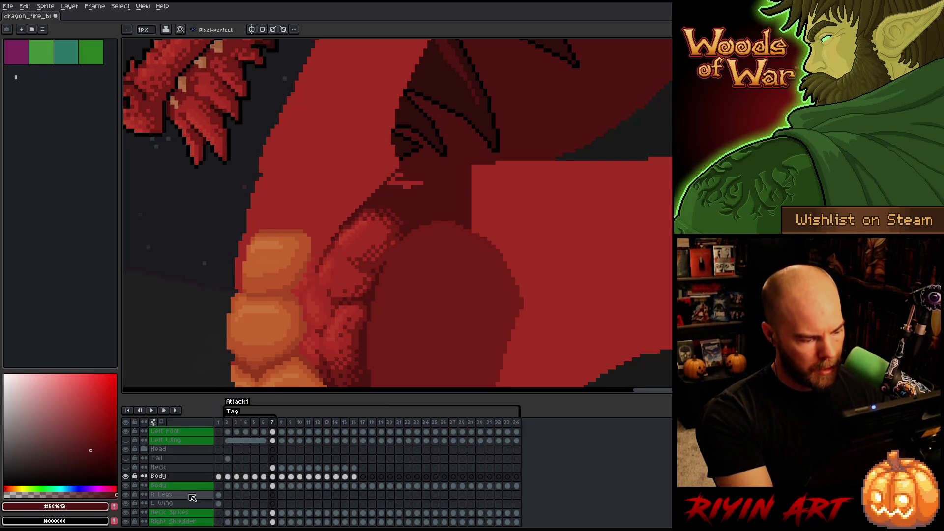
scroll(199, 443, down, 2)
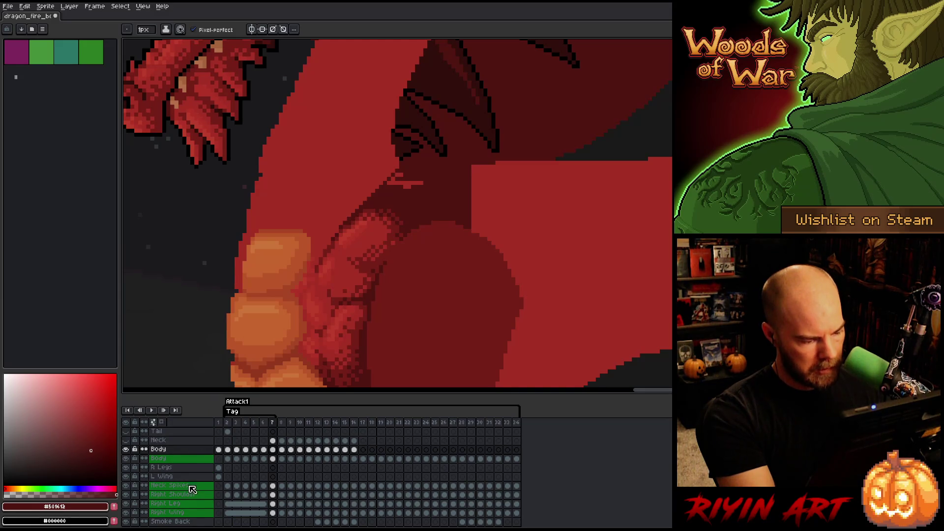
- Hide the Right Wing layer and save the sprite
click(126, 512)
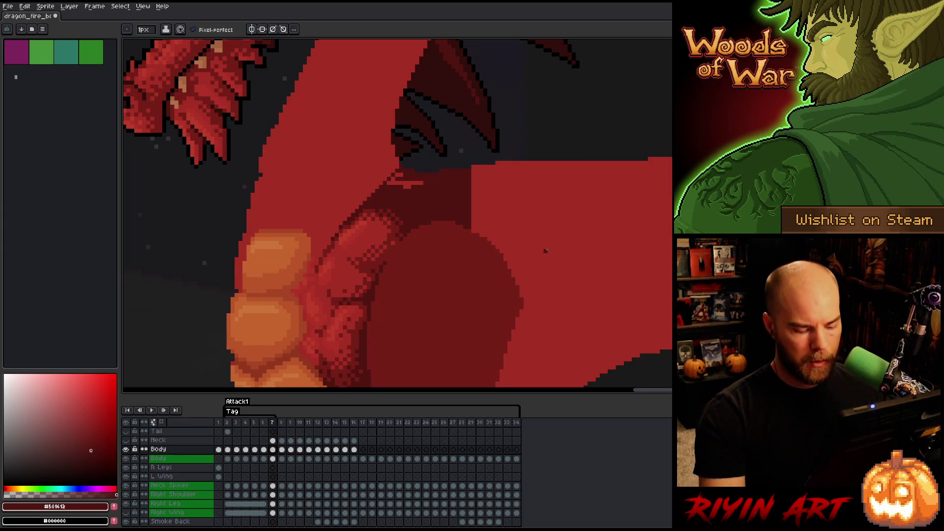
key(g)
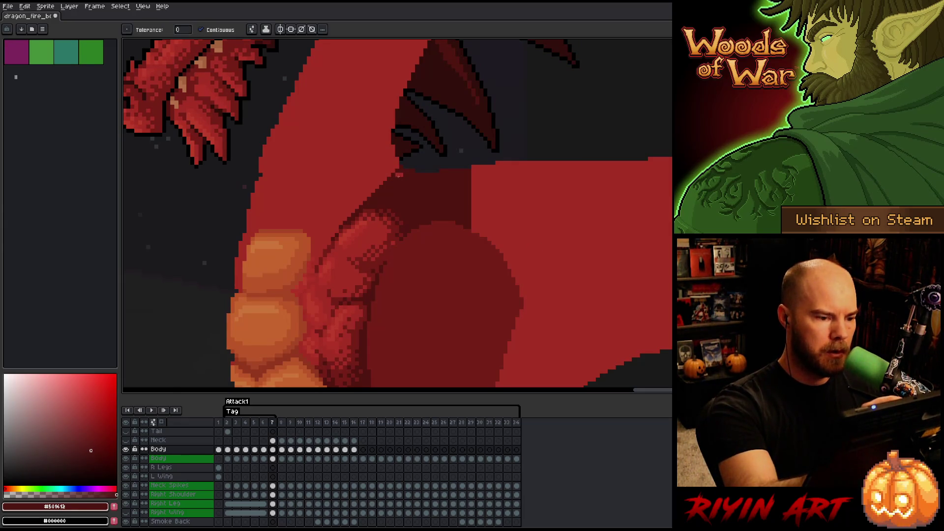
scroll(471, 157, down, 5)
scroll(261, 473, up, 2)
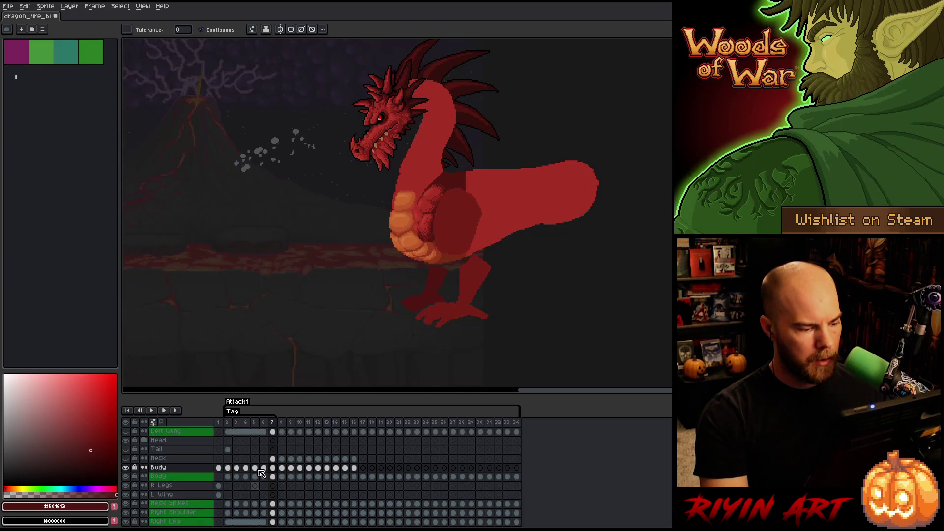
key(ctrl+s)
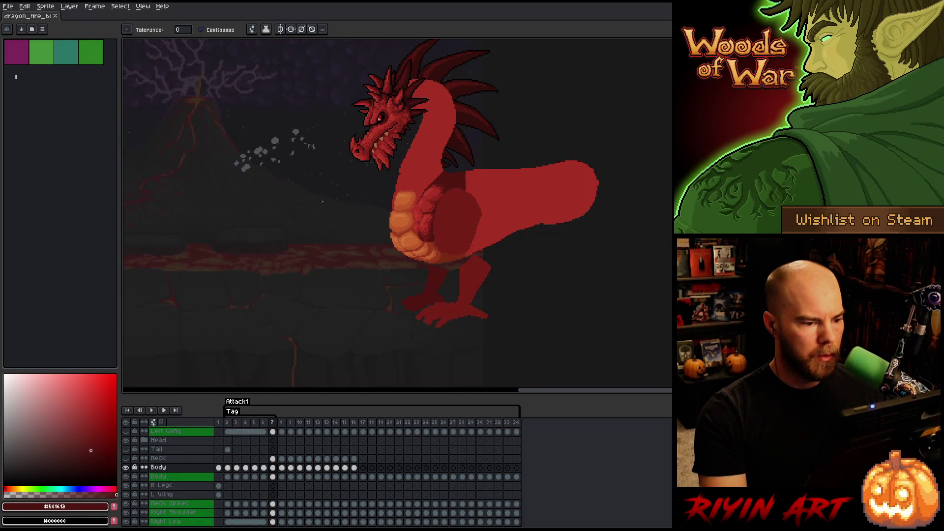
scroll(364, 183, up, 1)
- Play the Attack1 animation to review the poses, restart it, then stop it
key(Return)
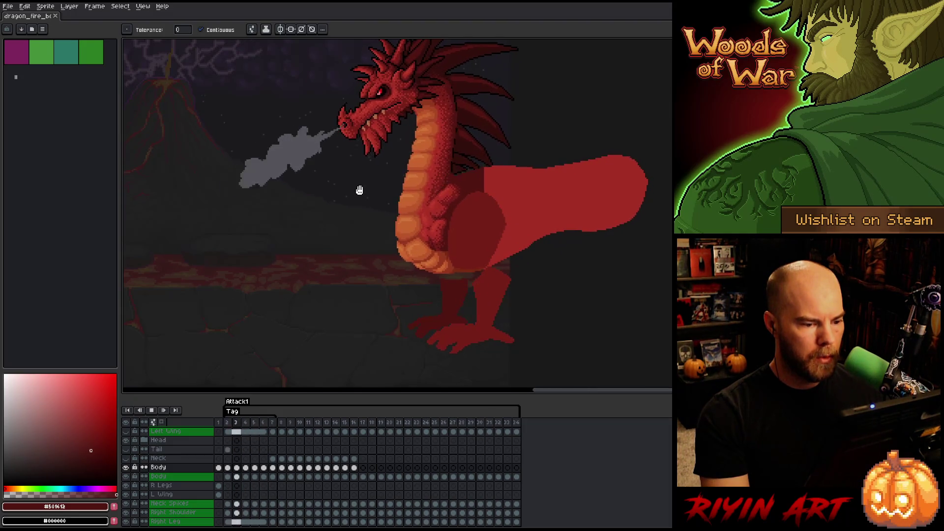
scroll(458, 294, up, 3)
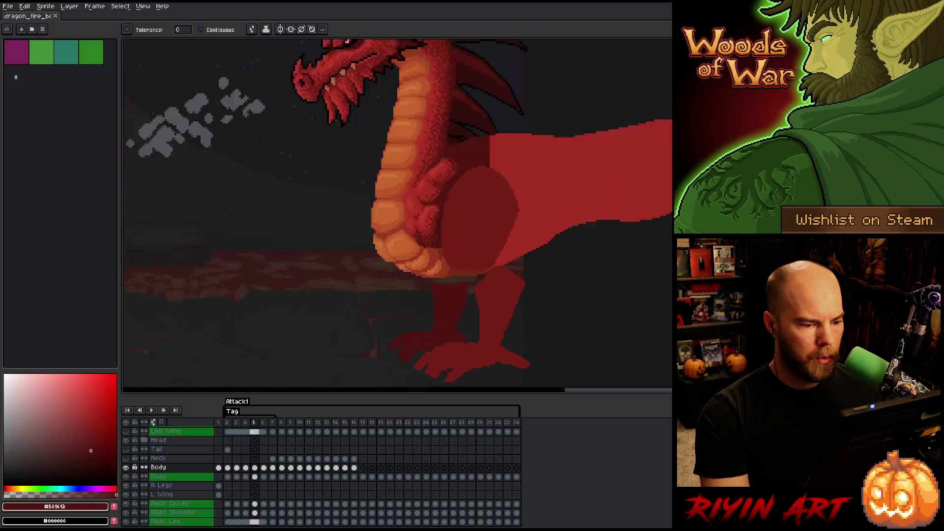
scroll(446, 315, down, 3)
key(Return)
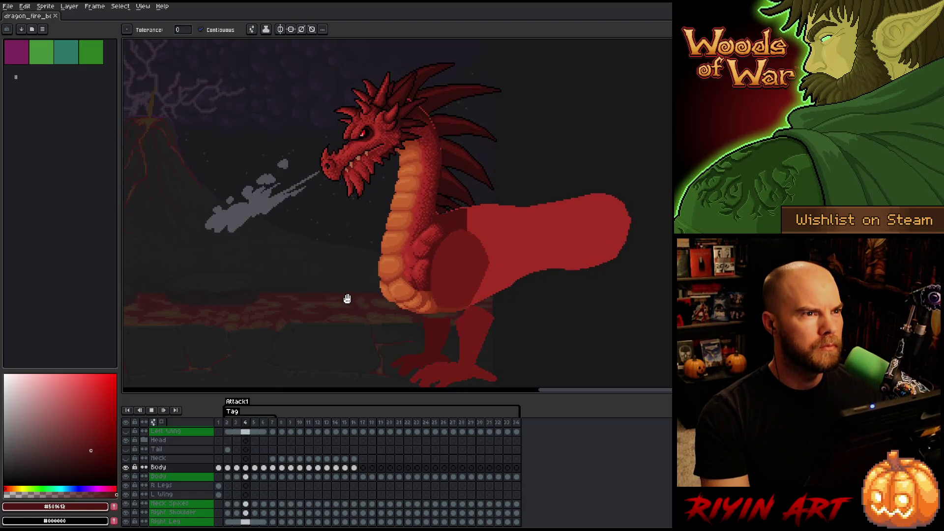
key(Return)
scroll(346, 297, up, 3)
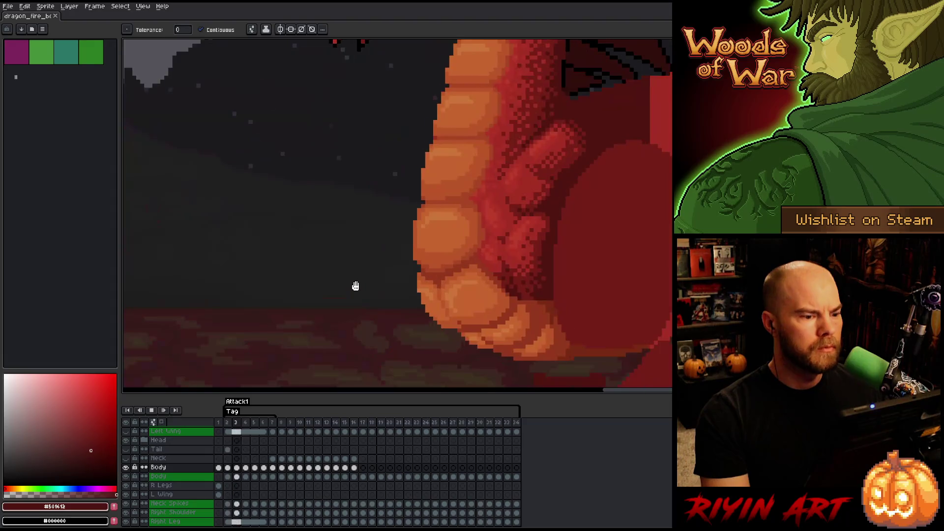
scroll(354, 285, down, 2)
scroll(434, 209, down, 2)
scroll(443, 197, up, 3)
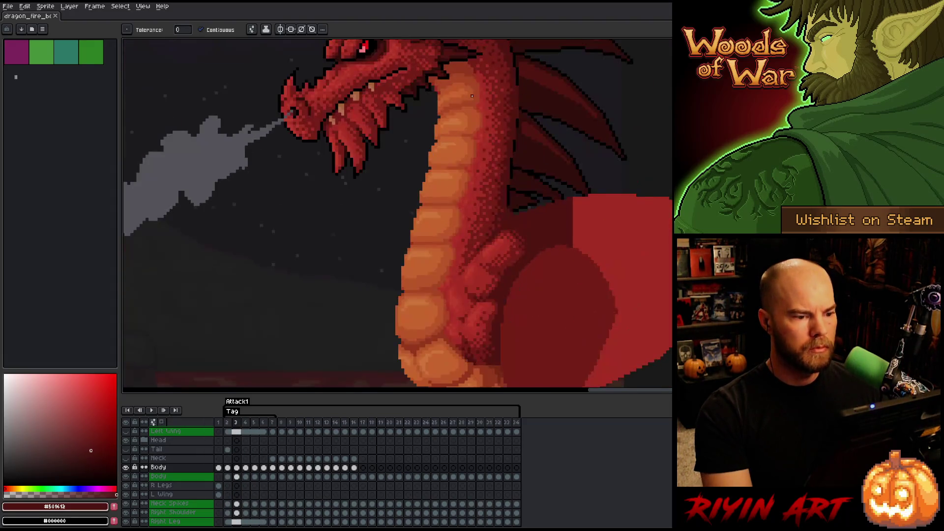
scroll(448, 187, down, 2)
scroll(459, 175, up, 3)
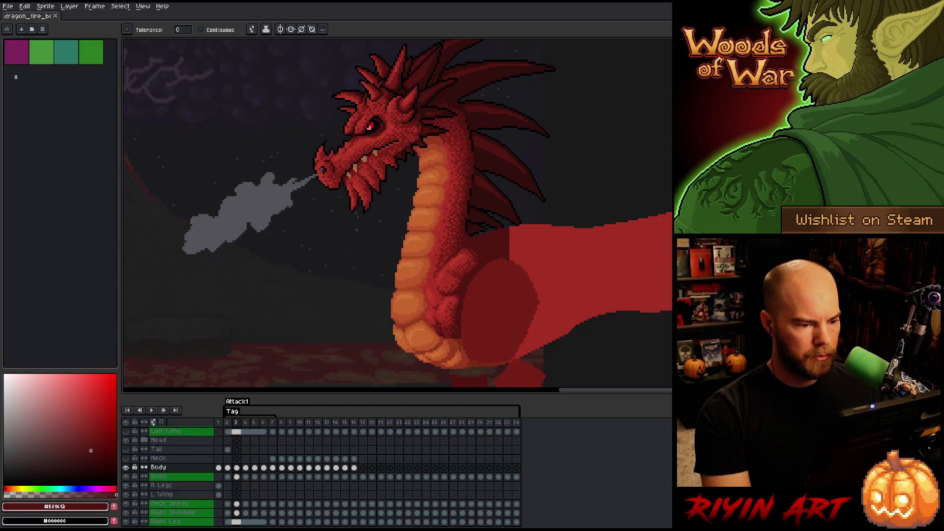
scroll(421, 294, up, 4)
- Step through frames and eyedrop the belly-plate orange and a darker orange-red for the Pencil
key(Right)
key(Left)
key(Right)
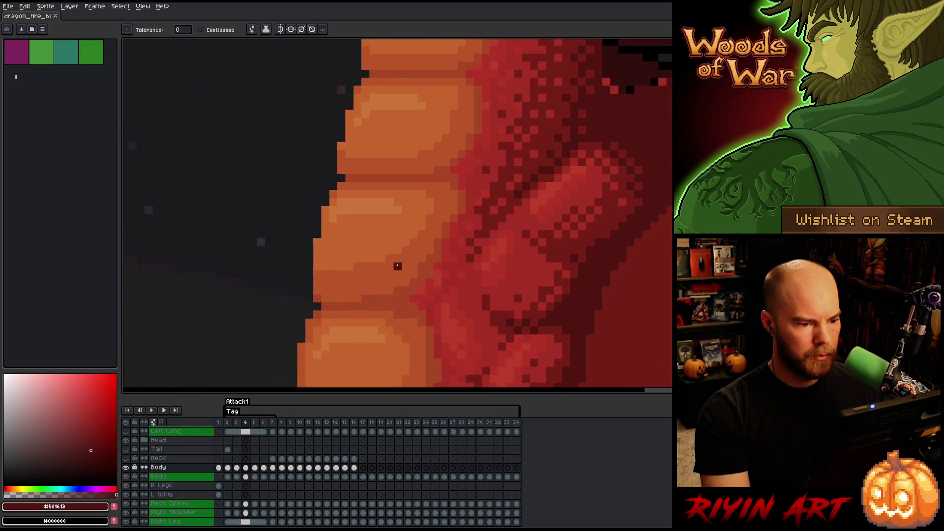
alt+click(455, 213)
key(b)
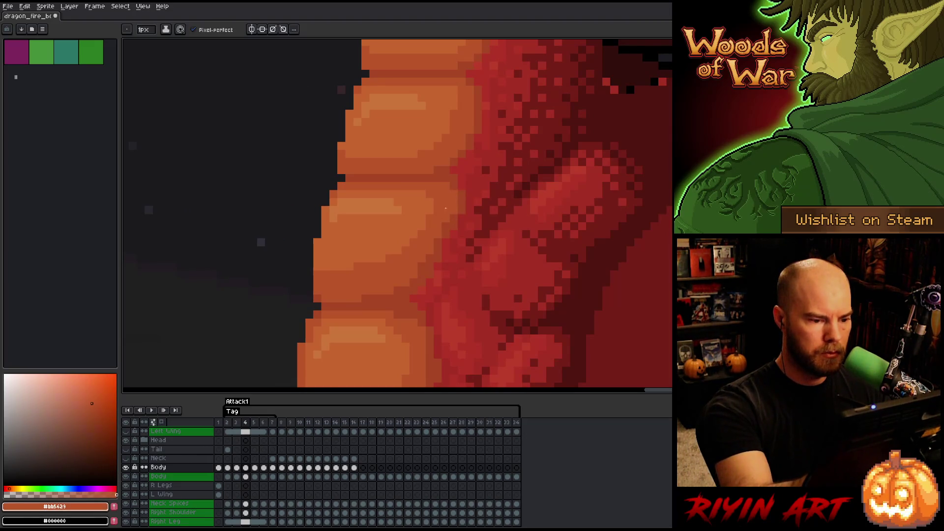
alt+click(470, 126)
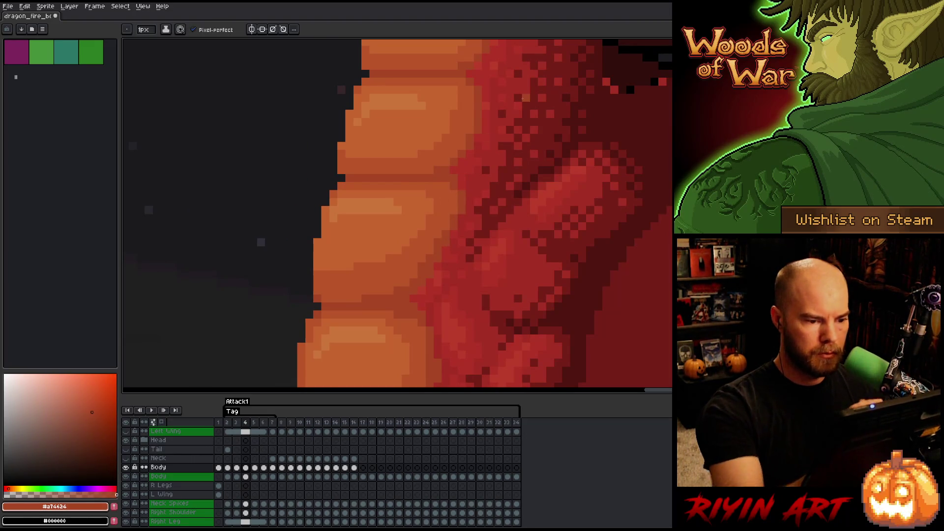
- Compare belly plates and head poses across frames 4–6, then replay Attack1
key(Left)
key(Right)
key(Right)
key(Left)
key(Right)
scroll(397, 215, down, 3)
key(Left)
key(Right)
key(Right)
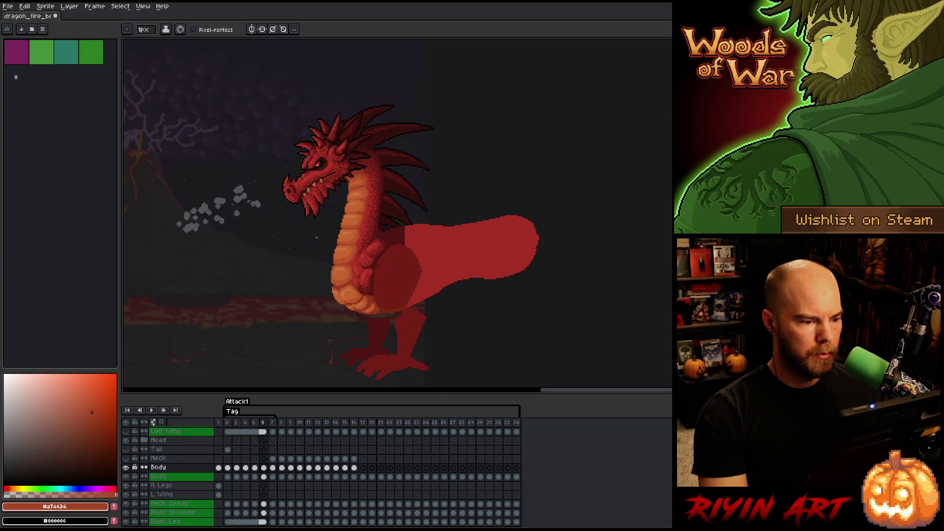
key(Left)
key(Left)
key(Right)
key(Right)
key(Left)
key(Right)
key(Right)
key(Left)
key(Left)
key(Left)
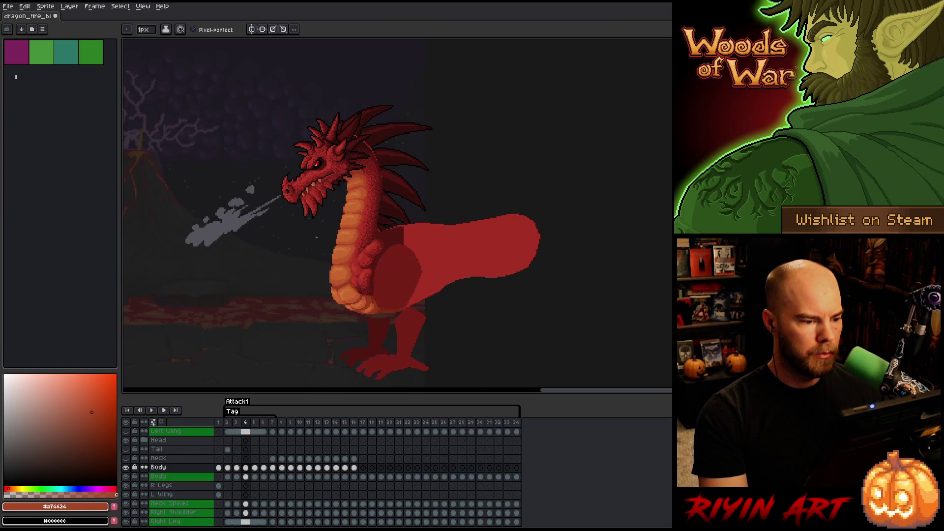
key(Right)
key(Left)
scroll(316, 238, up, 3)
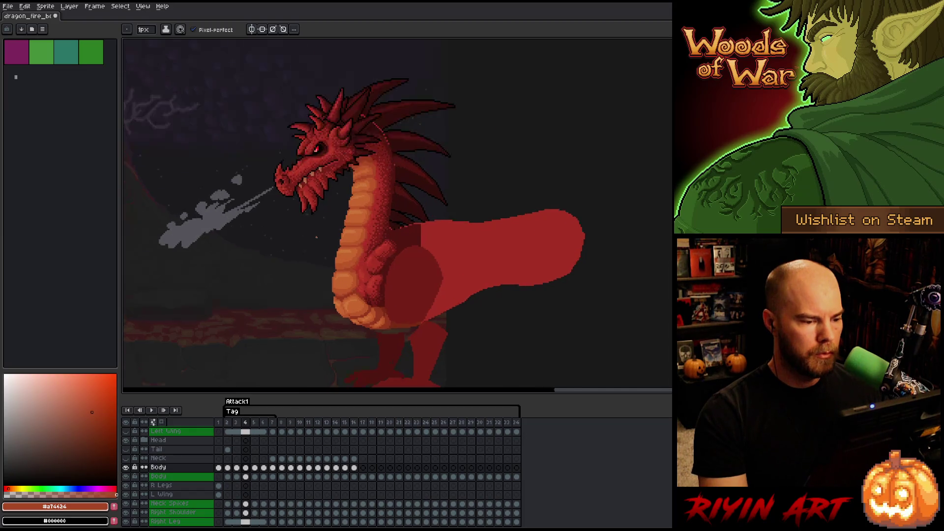
key(Right)
key(Left)
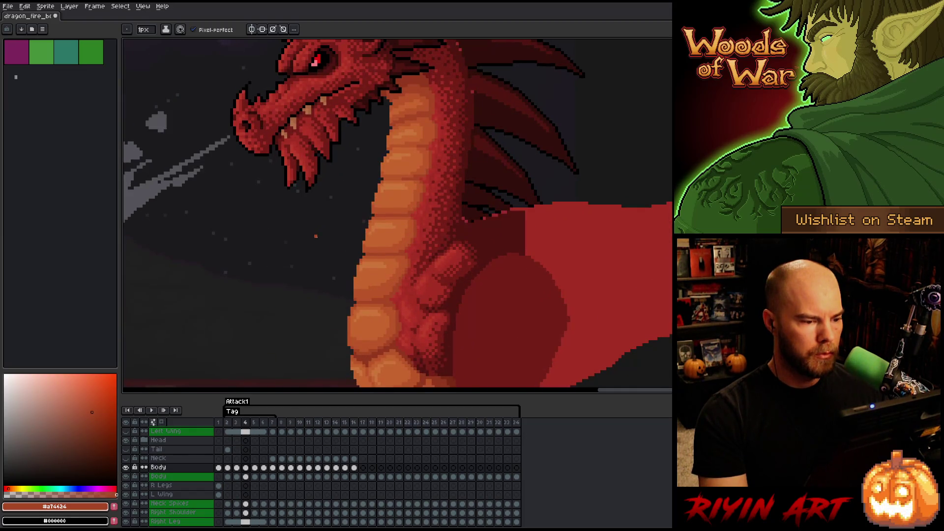
scroll(316, 236, down, 3)
key(Right)
key(Right)
key(Return)
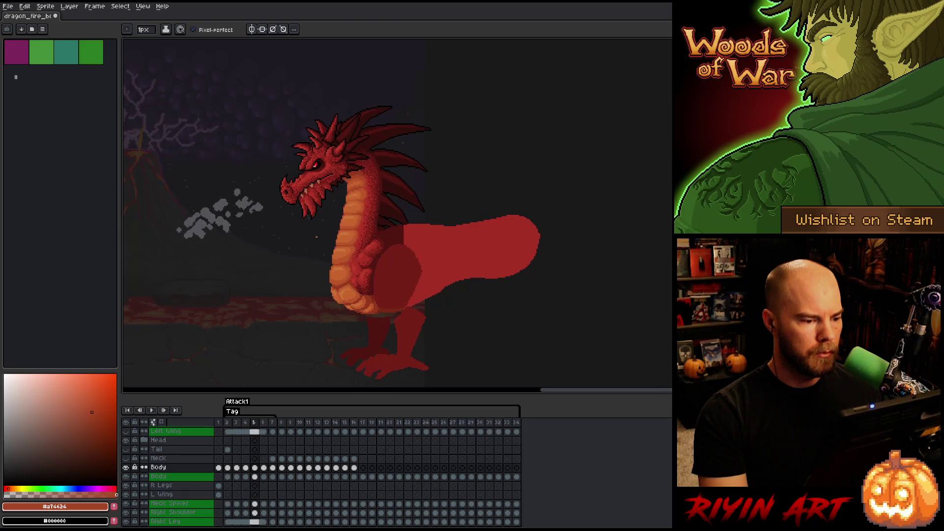
scroll(331, 218, up, 1)
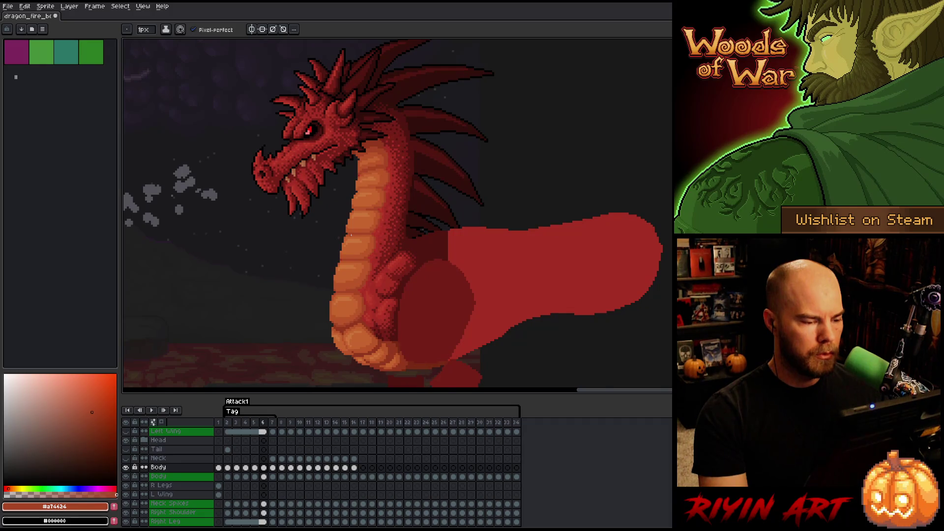
scroll(351, 236, up, 1)
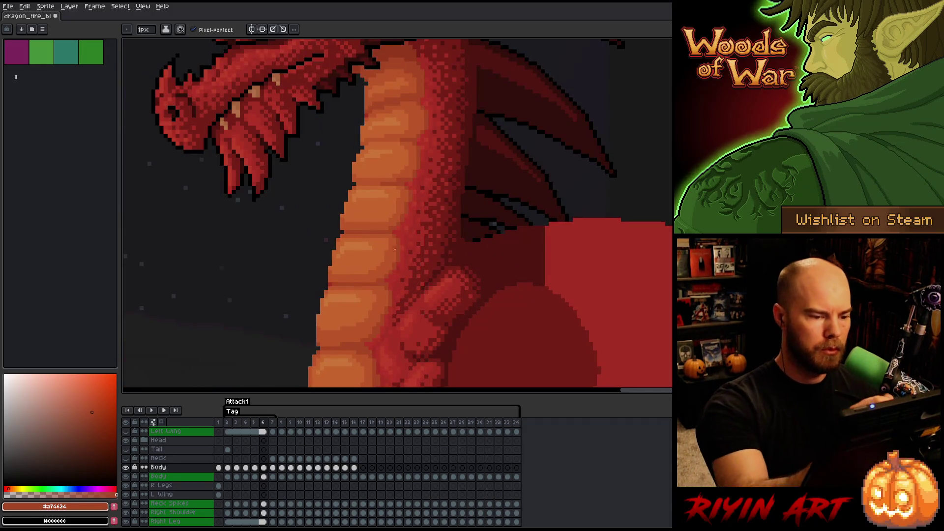
key(i)
key(b)
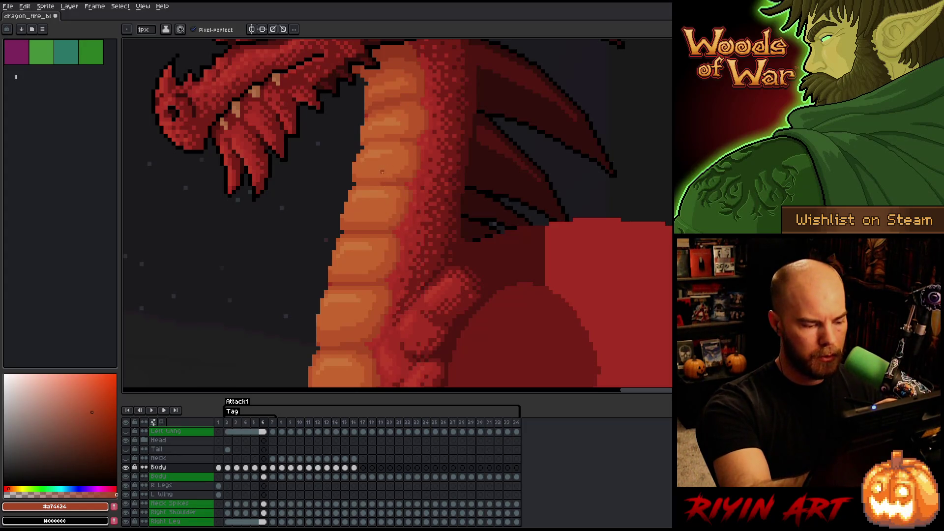
key(Right)
key(Left)
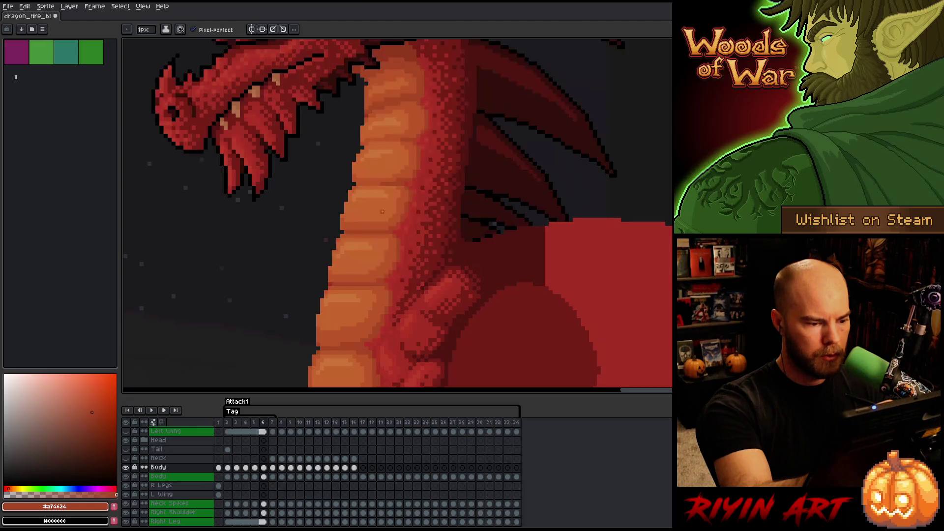
key(Right)
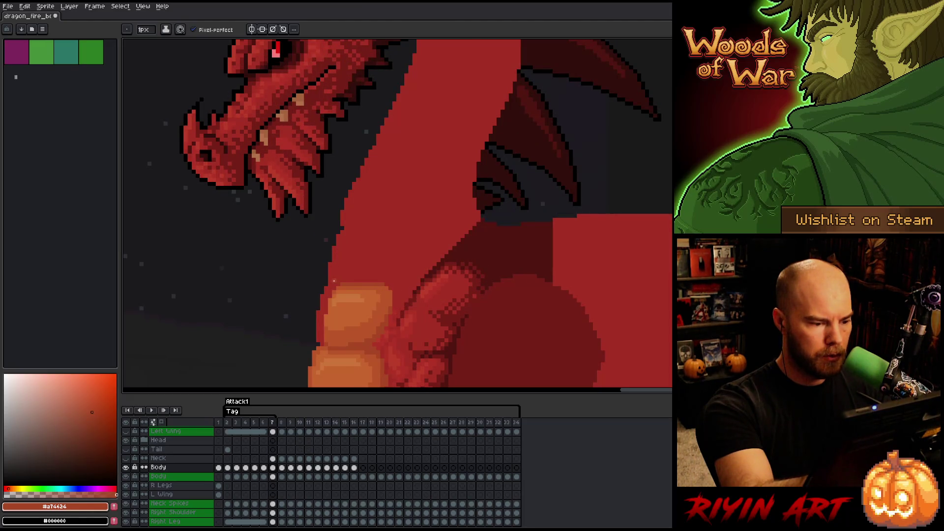
key(Left)
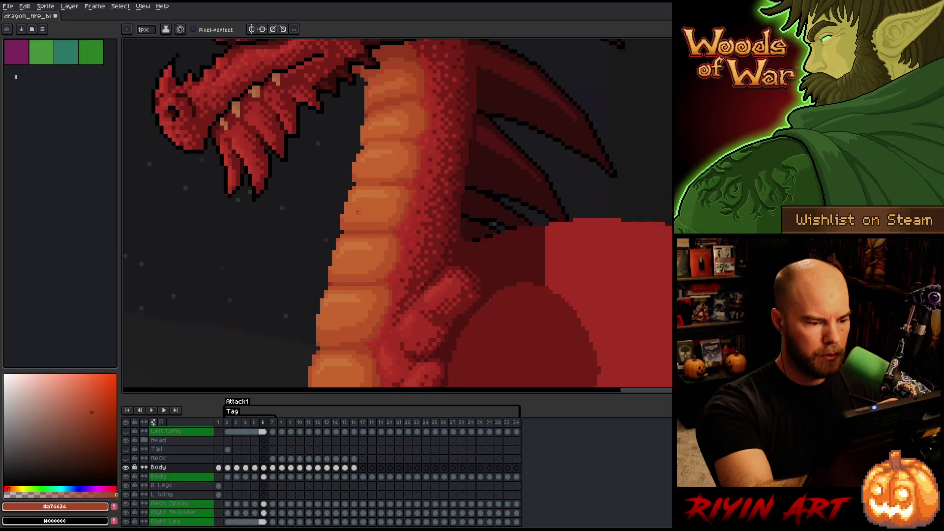
key(Right)
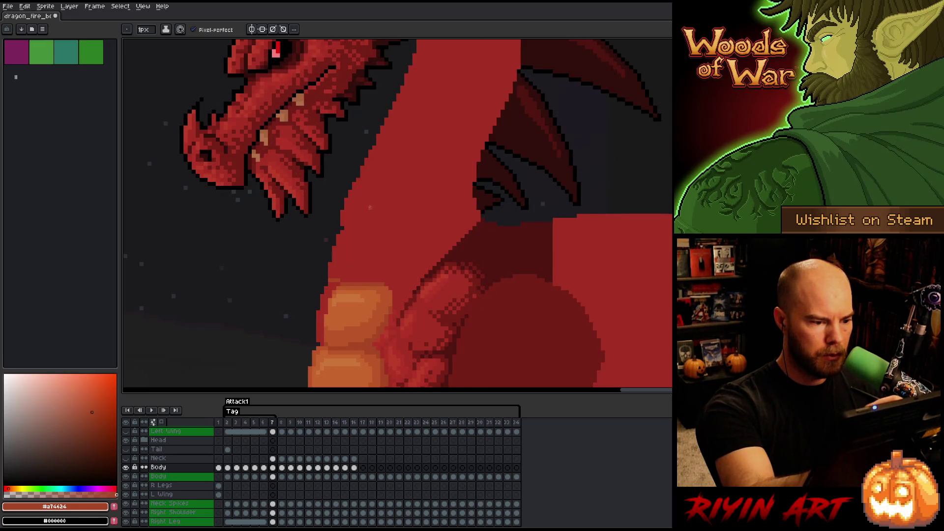
key(Left)
key(Right)
key(Left)
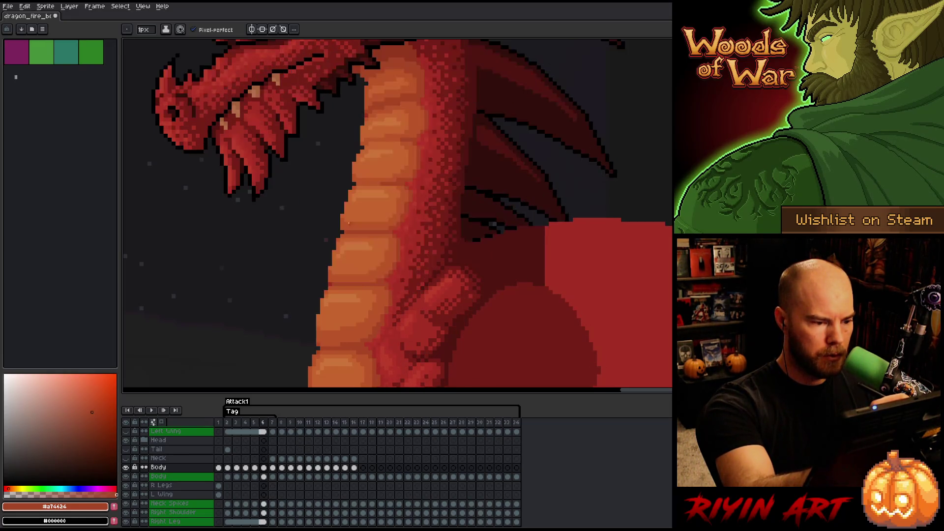
key(Right)
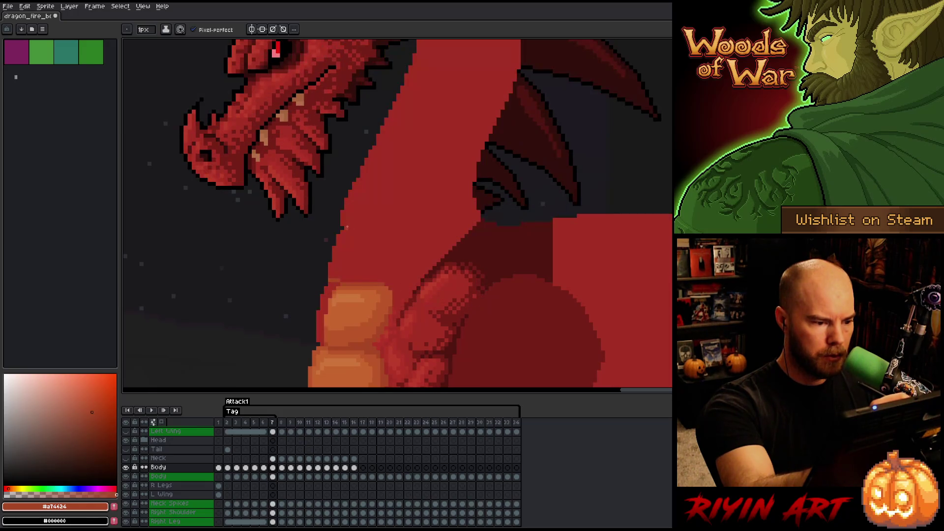
mouse_move(345, 227)
mouse_down()
mouse_move(401, 224)
mouse_move(411, 246)
mouse_move(387, 280)
mouse_up()
- Compare the neck poses of frames 6 and 7 with the head and neck in view
key(Left)
key(Right)
key(Left)
key(Right)
key(Left)
key(Right)
key(Left)
key(Right)
key(Left)
key(Right)
key(Left)
key(Right)
key(Left)
key(Right)
key(Left)
key(Right)
key(Left)
key(Right)
key(Left)
key(Right)
key(Left)
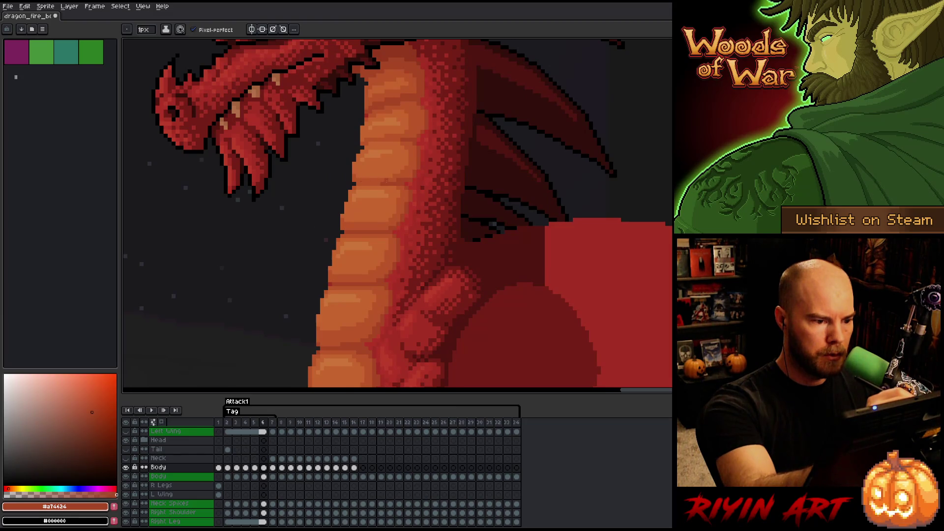
key(Right)
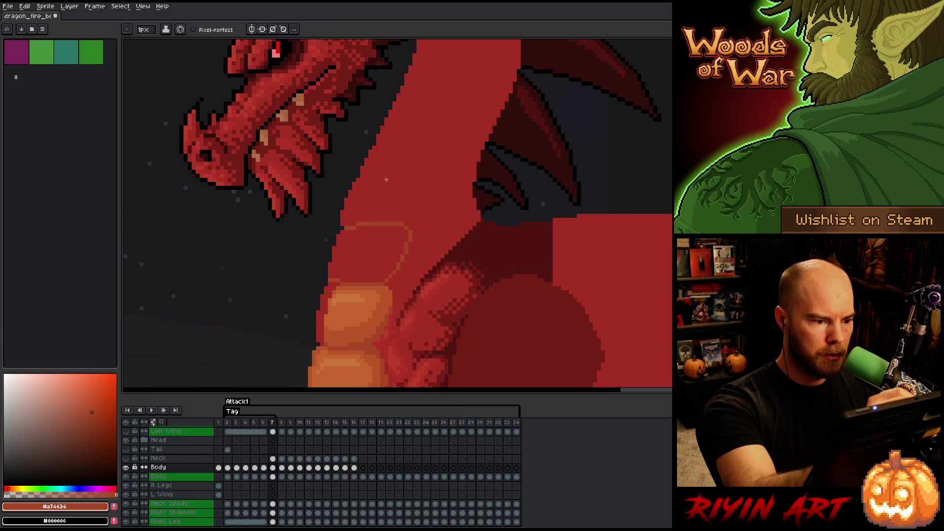
key(Left)
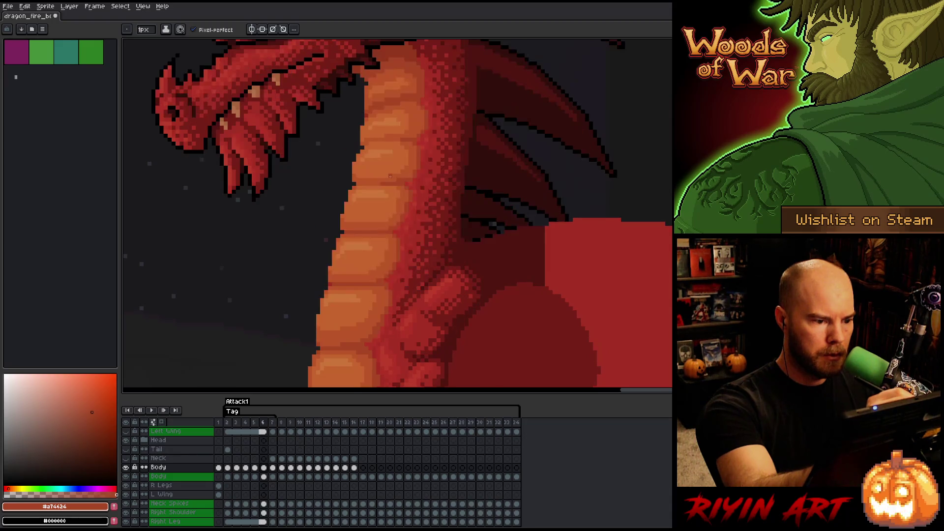
key(Right)
mouse_move(403, 167)
mouse_down()
mouse_move(428, 196)
mouse_move(449, 262)
mouse_move(462, 236)
mouse_up()
key(Left)
key(Right)
key(Left)
key(Right)
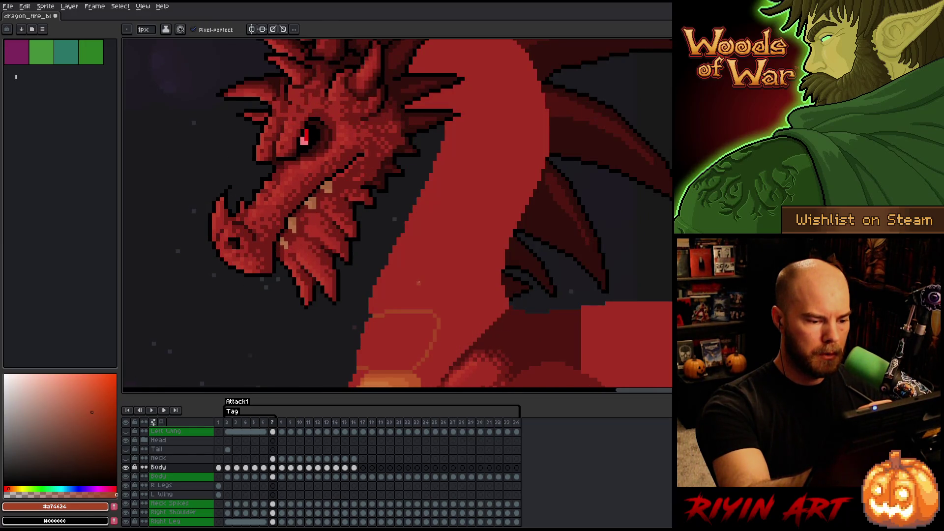
key(Left)
key(Right)
key(Left)
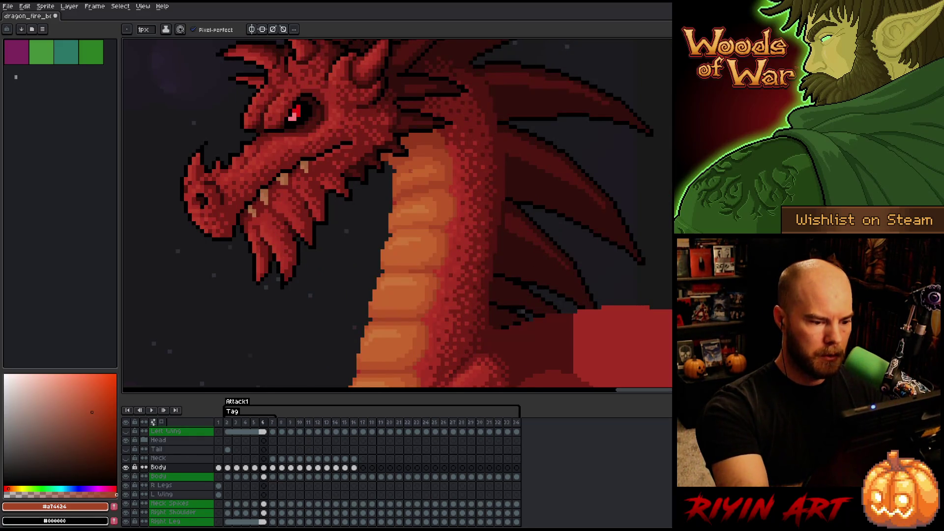
key(Right)
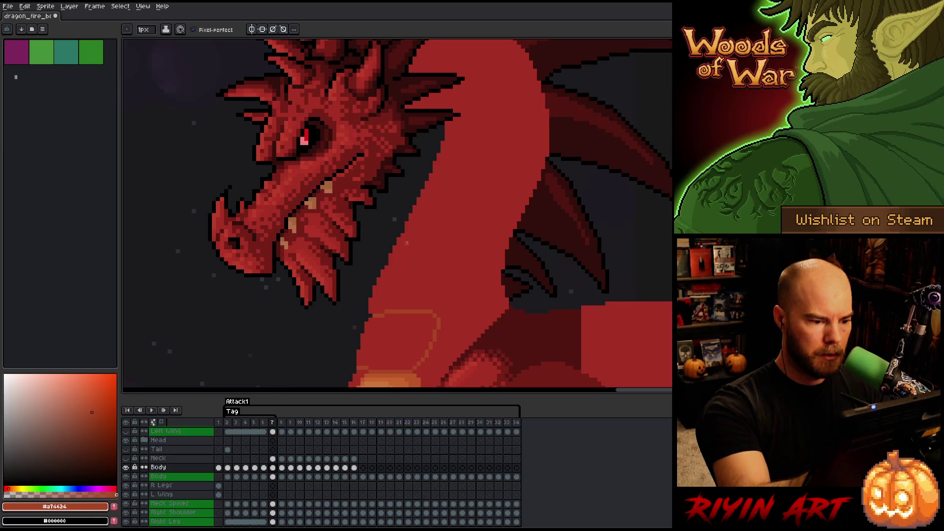
- Draw a curved orange plate outline on frame 7's neck, redrawing it shorter
mouse_move(435, 243)
mouse_down()
mouse_move(465, 256)
mouse_move(445, 303)
mouse_up()
key(Left)
key(Right)
key(Left)
key(Right)
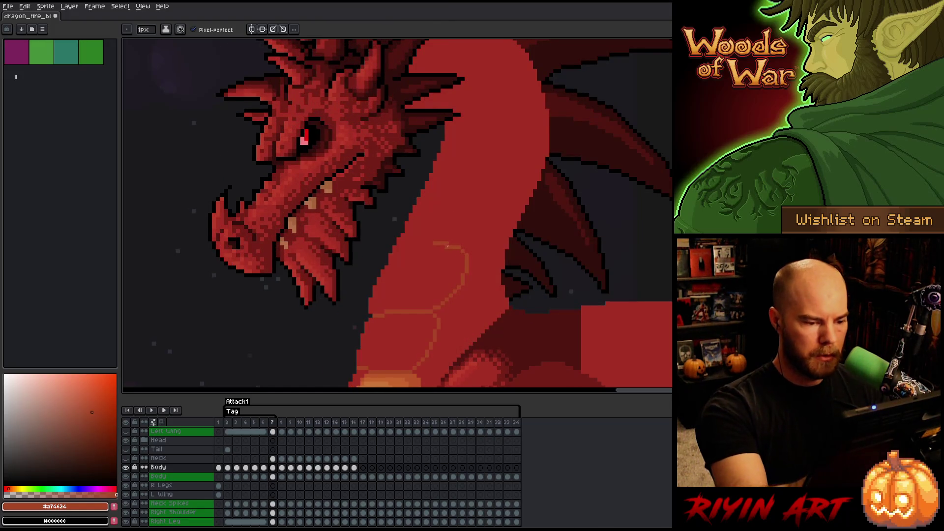
key(ctrl+z)
drag(448, 250, 451, 283)
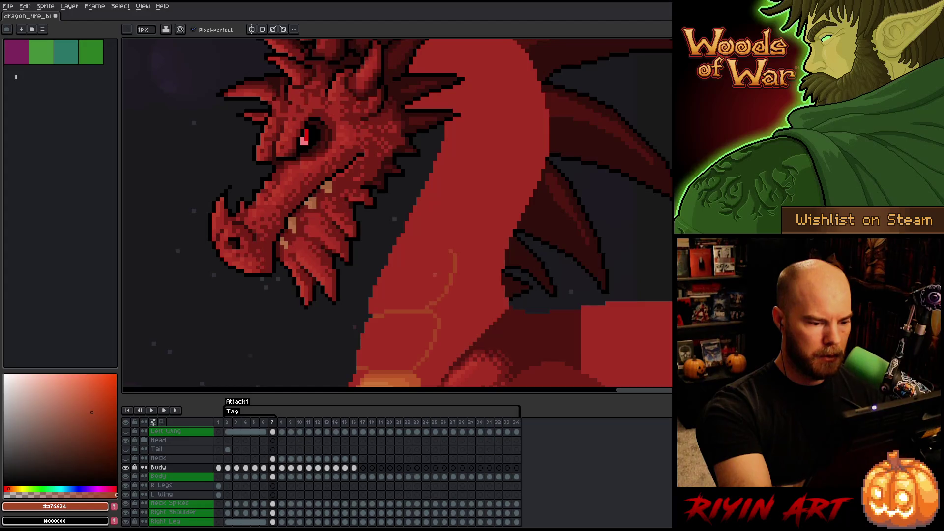
key(Left)
key(Right)
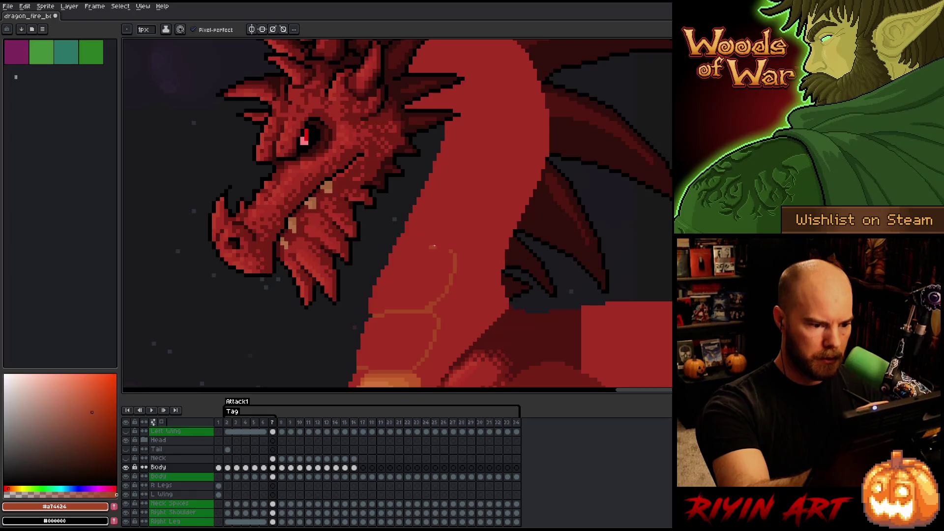
key(Left)
key(Right)
key(Left)
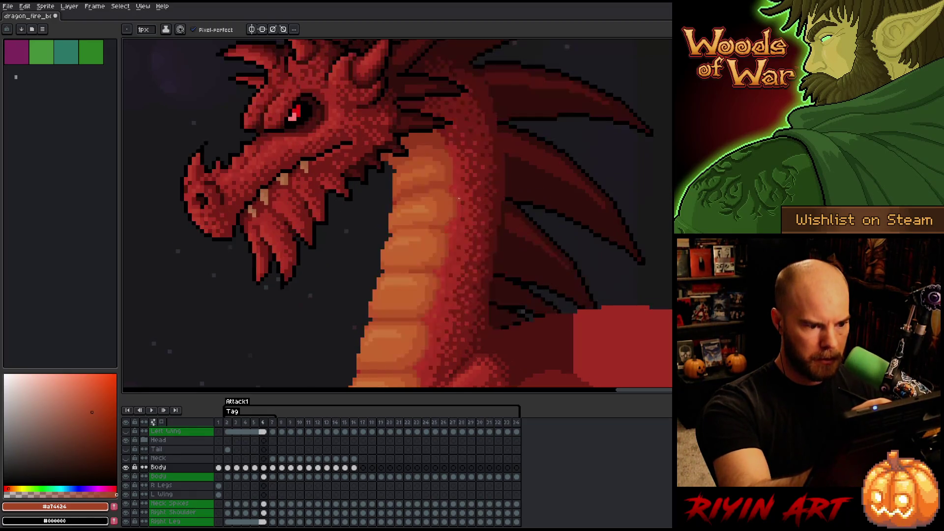
key(Right)
key(Left)
key(Right)
key(Left)
key(Right)
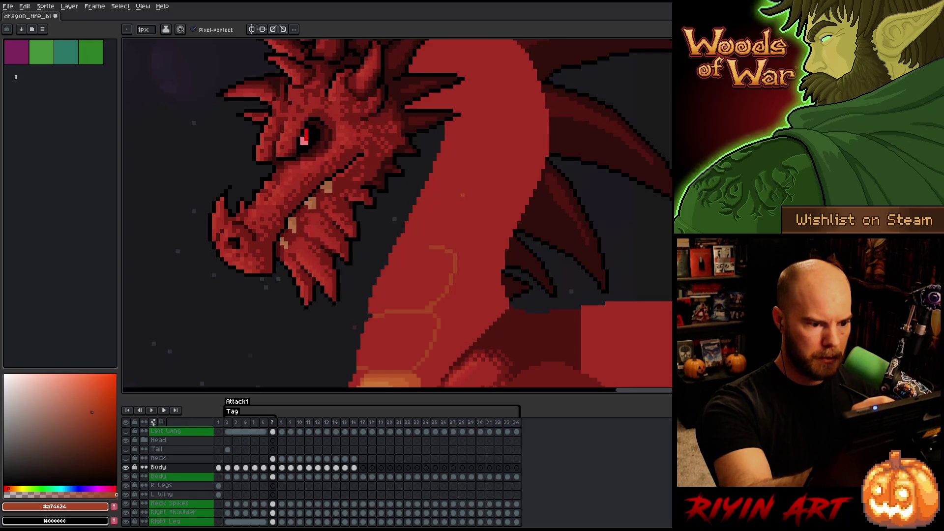
- Add another plate outline higher up frame 7's neck, checking against frame 6
mouse_move(458, 191)
mouse_down()
mouse_move(484, 206)
mouse_move(453, 252)
mouse_up()
key(Left)
key(Right)
key(Left)
key(Right)
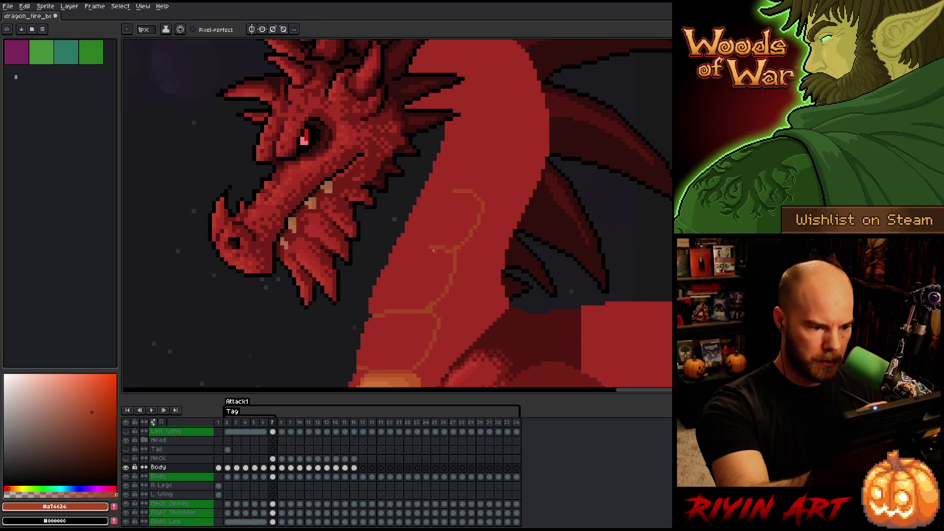
- Eyedrop the red neck and orange outline colours while comparing frames 6 and 7
alt+click(449, 235)
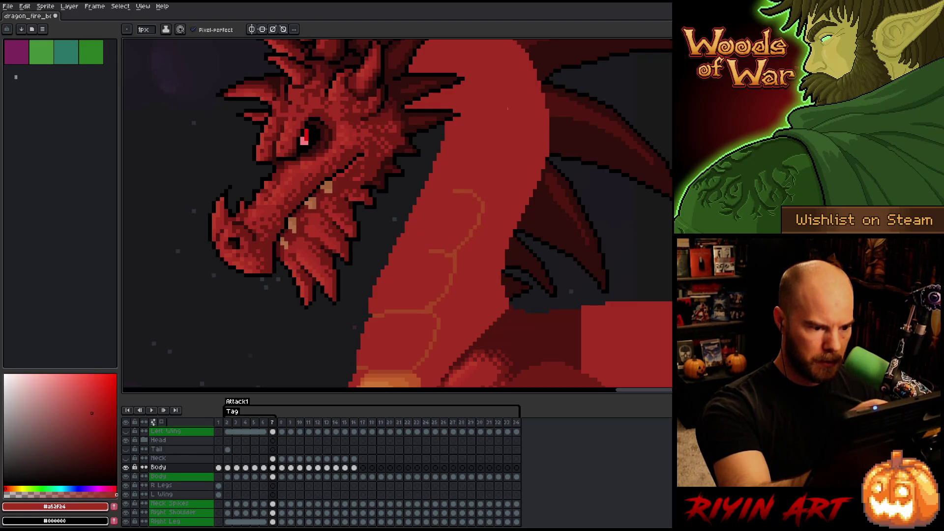
alt+click(456, 255)
key(Left)
key(Right)
key(Left)
key(Right)
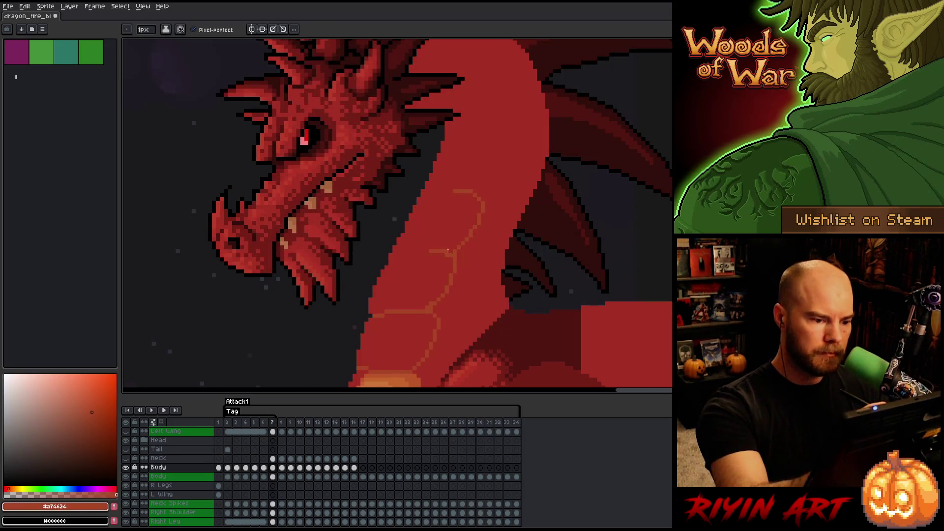
key(Left)
key(Right)
key(Left)
key(Right)
key(Left)
key(Right)
key(Left)
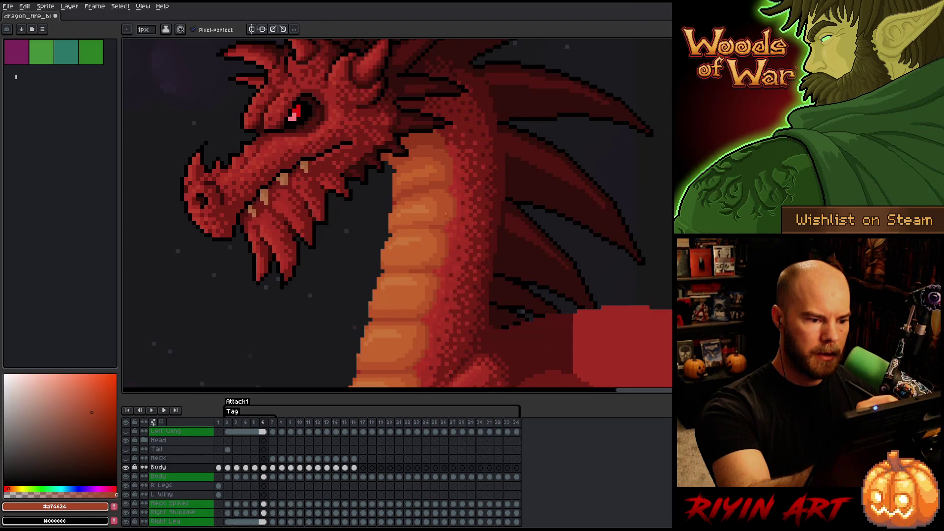
key(Right)
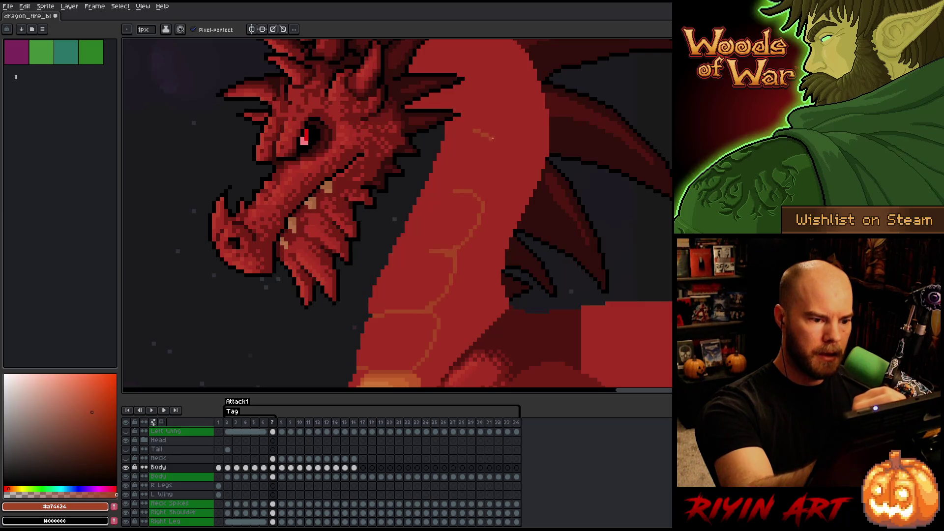
key(Left)
key(Right)
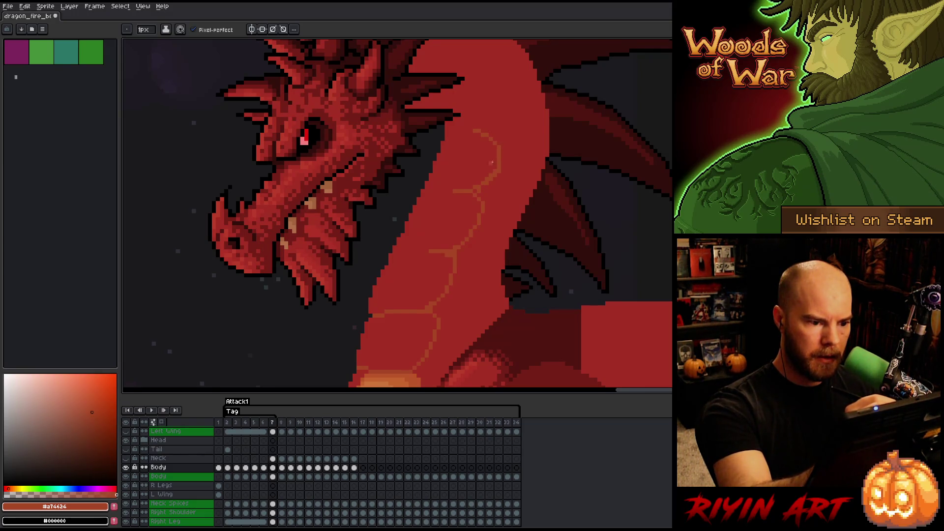
alt+click(485, 170)
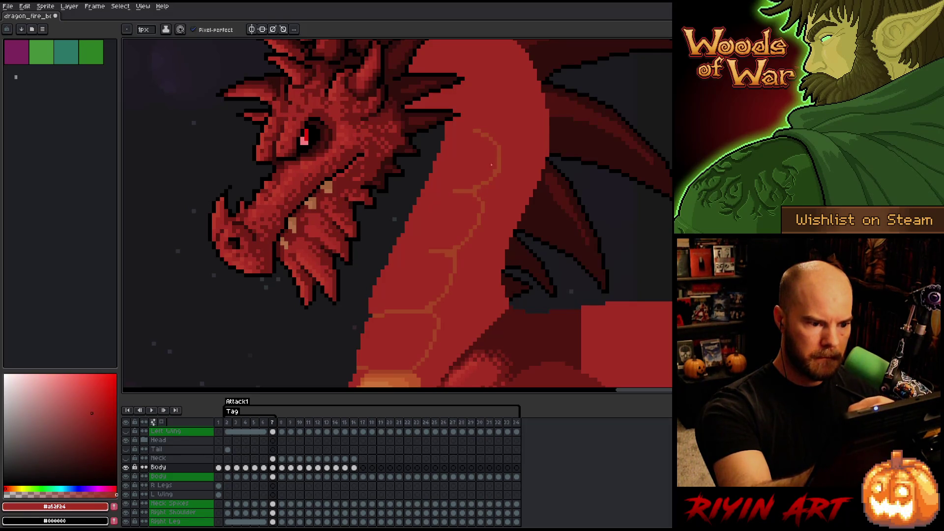
alt+click(500, 152)
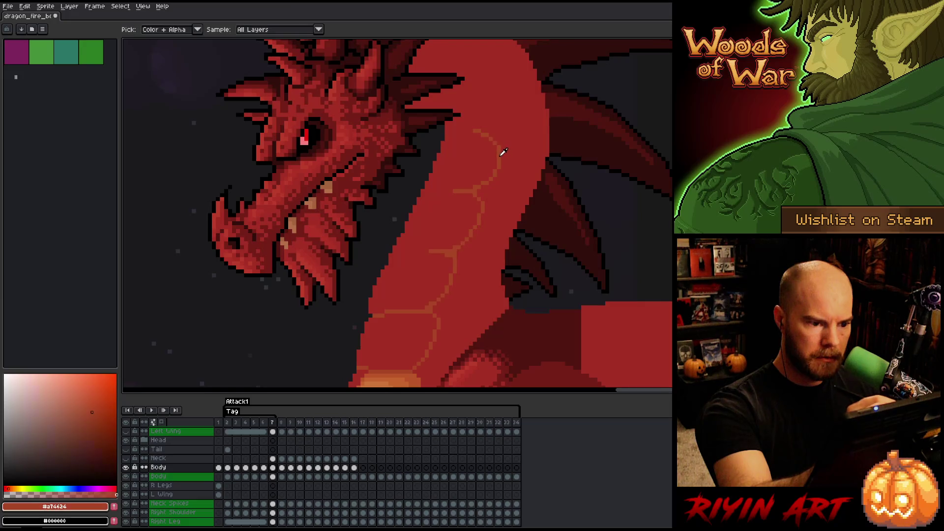